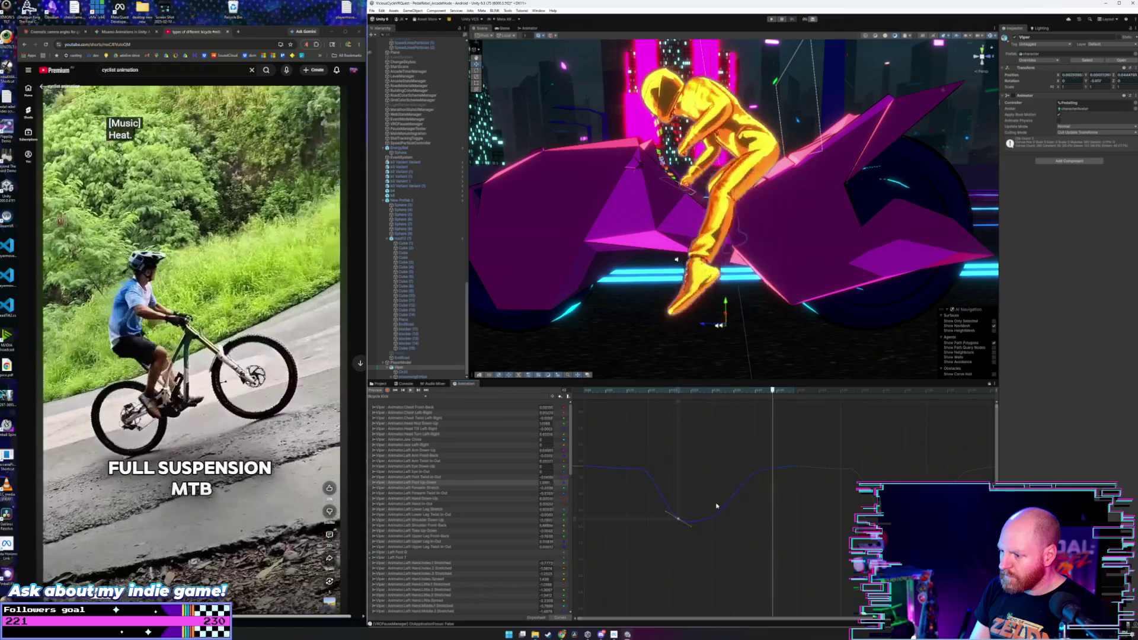
# - Drag the pedaling curve's low keyframe later in the loop, then box-select the curve's keys
pyautogui.moveTo(713, 522); pyautogui.dragTo(730, 523)
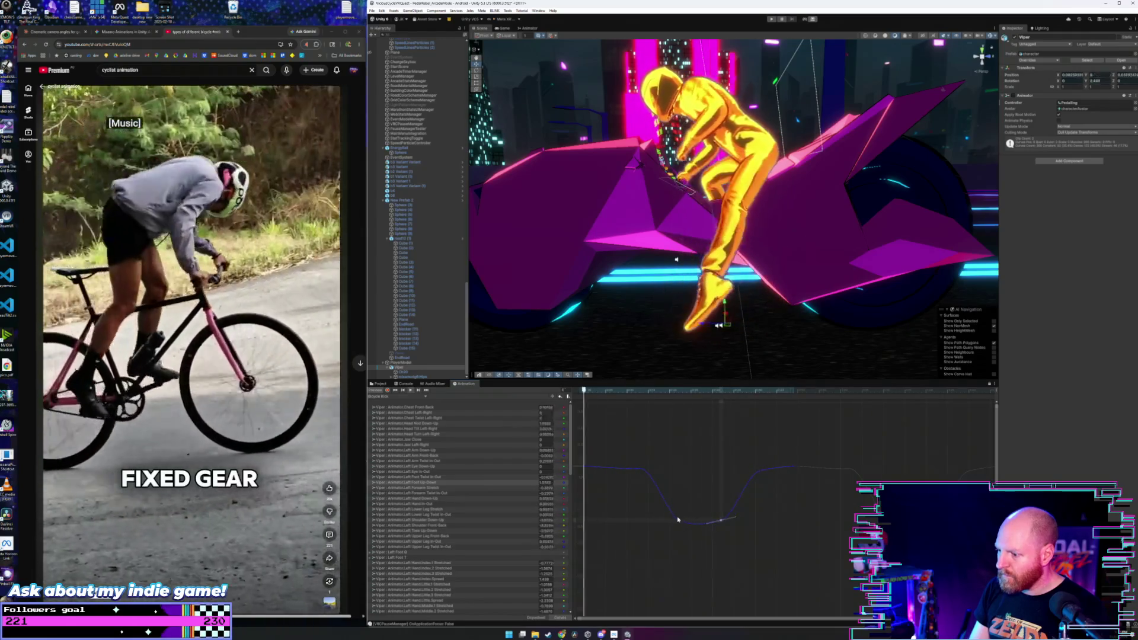
pyautogui.click(689, 521)
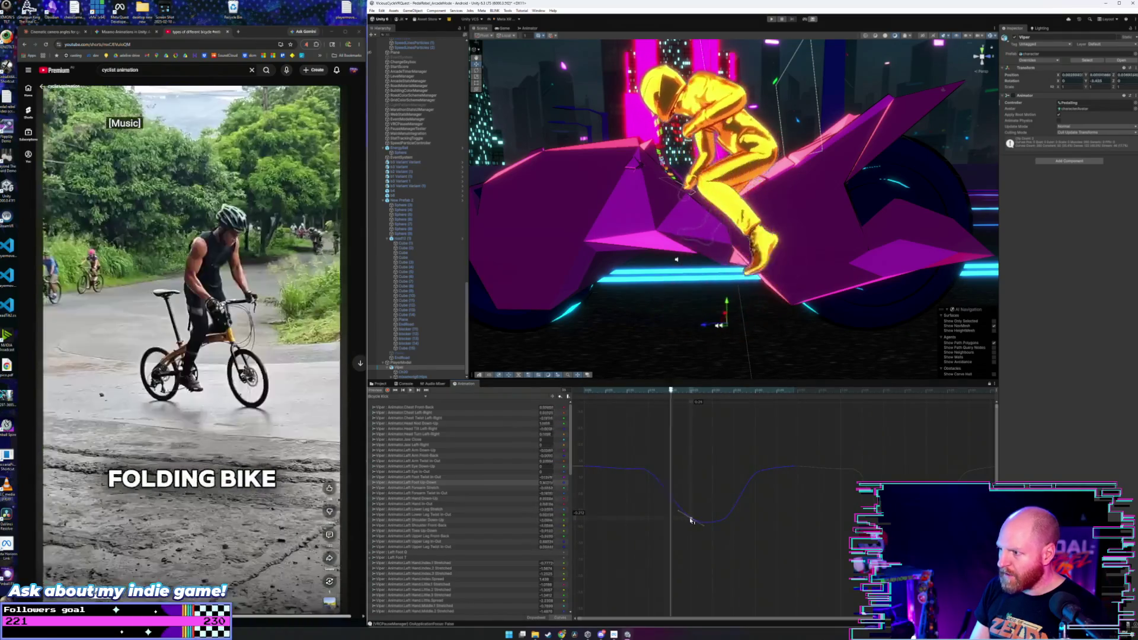
pyautogui.moveTo(682, 463)
pyautogui.mouseDown()
pyautogui.moveTo(630, 525)
pyautogui.moveTo(652, 488)
pyautogui.mouseUp()
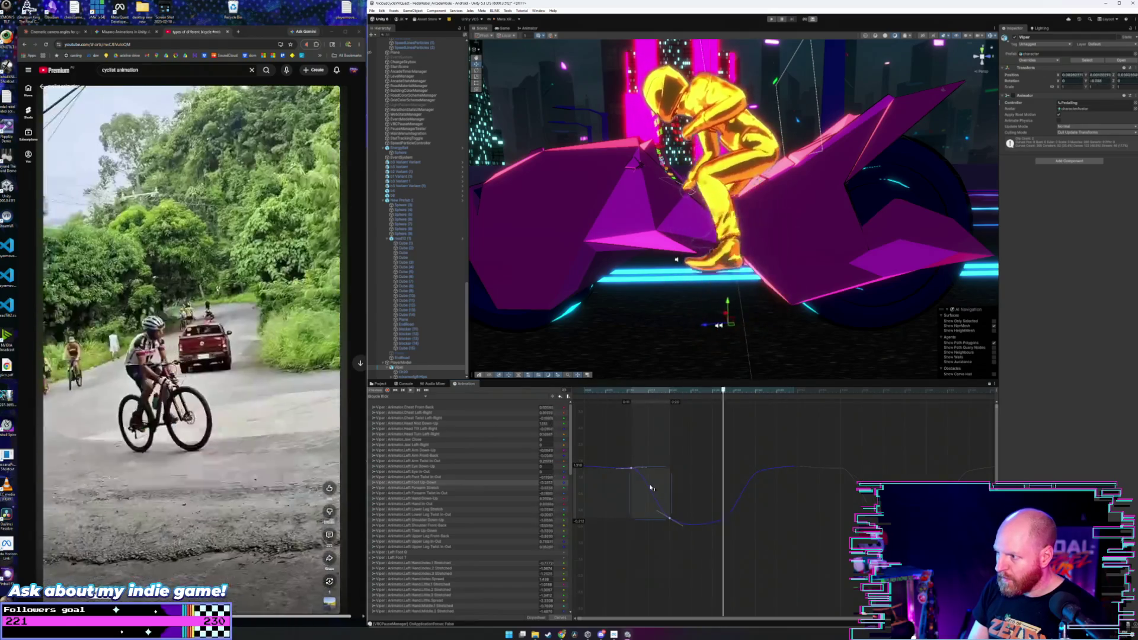
pyautogui.click(687, 449)
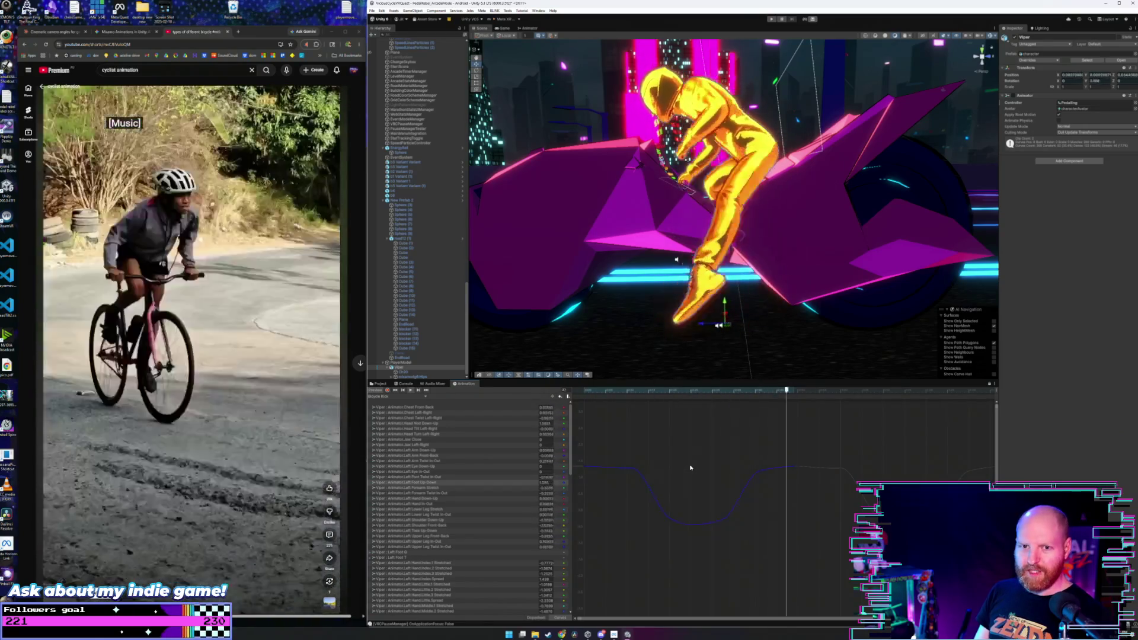
pyautogui.moveTo(785, 497)
pyautogui.mouseDown()
pyautogui.moveTo(658, 524)
pyautogui.moveTo(701, 515)
pyautogui.mouseUp()
pyautogui.moveTo(812, 434)
pyautogui.mouseDown()
pyautogui.moveTo(666, 508)
pyautogui.moveTo(700, 494)
pyautogui.moveTo(699, 478)
pyautogui.mouseUp()
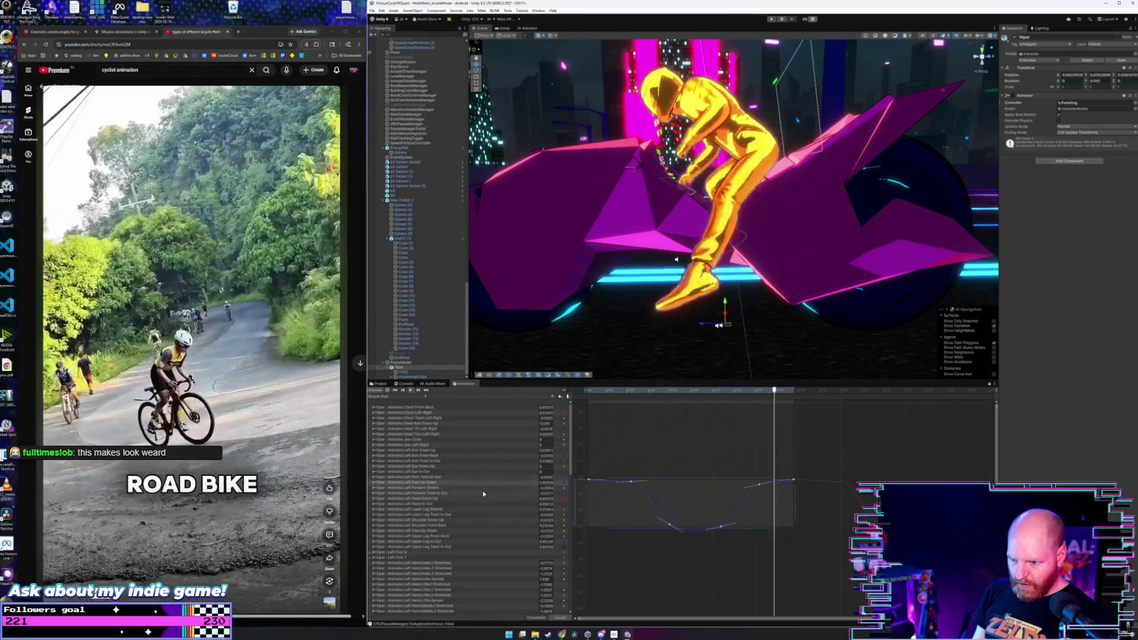
# - Box-select all Left Lower Leg Stretch keys and scale the curve's dip slightly deeper
pyautogui.click(476, 516)
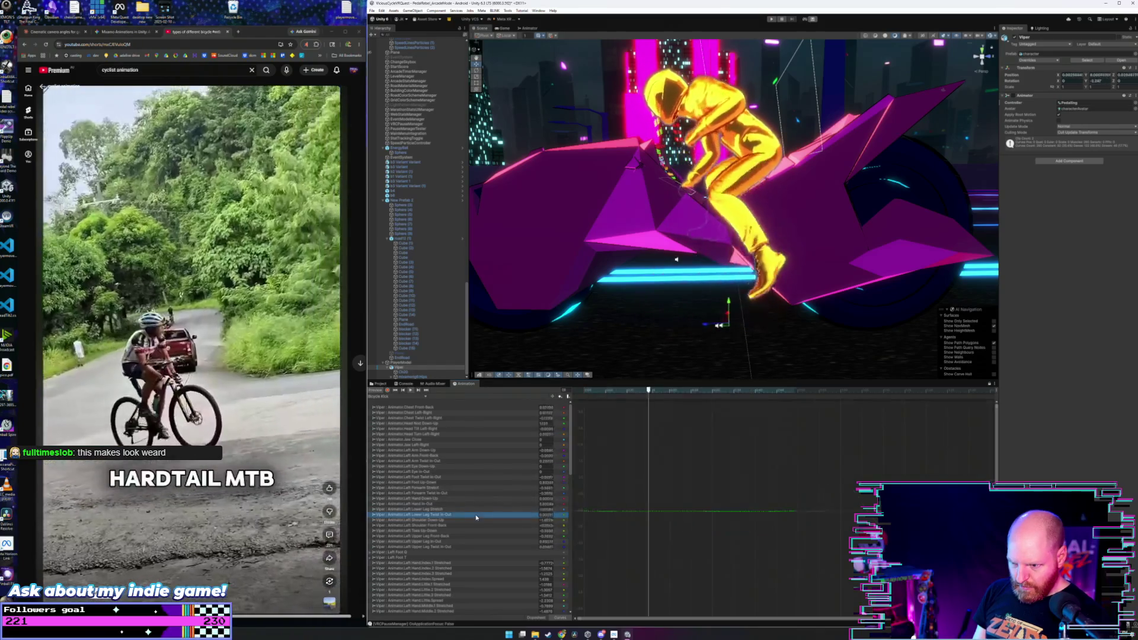
pyautogui.click(475, 509)
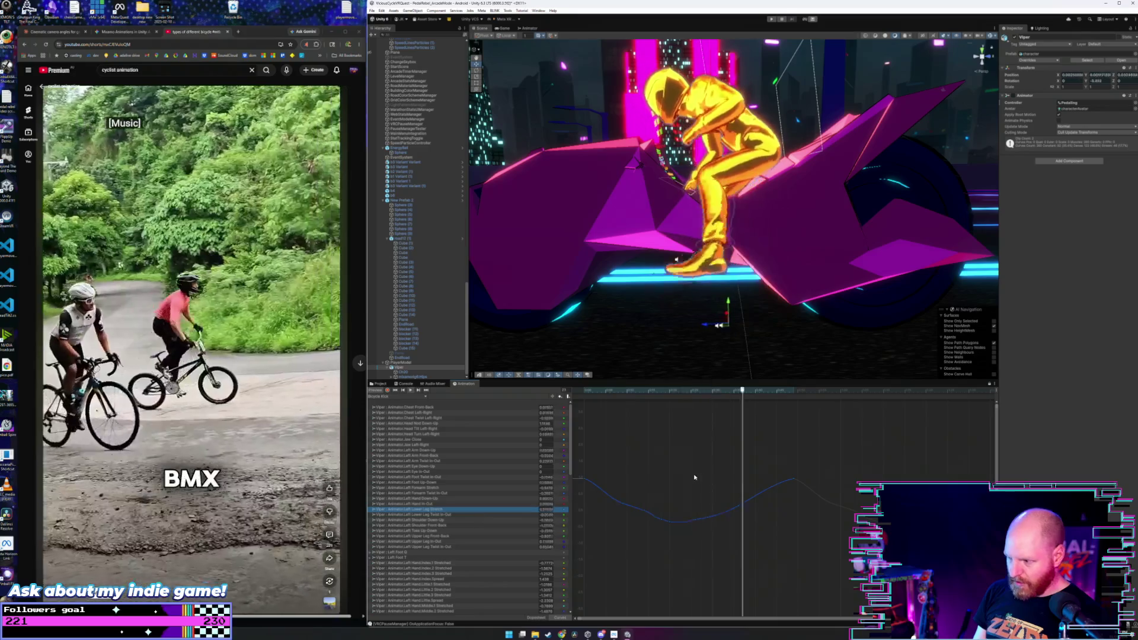
pyautogui.moveTo(802, 466); pyautogui.dragTo(581, 527)
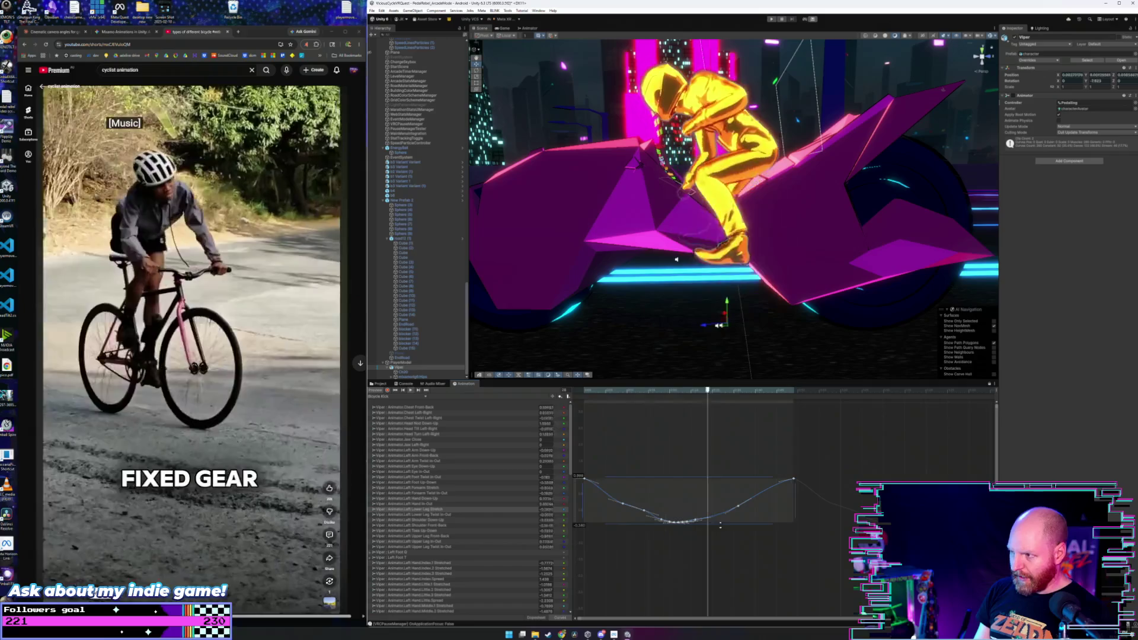
pyautogui.moveTo(720, 526); pyautogui.dragTo(720, 538)
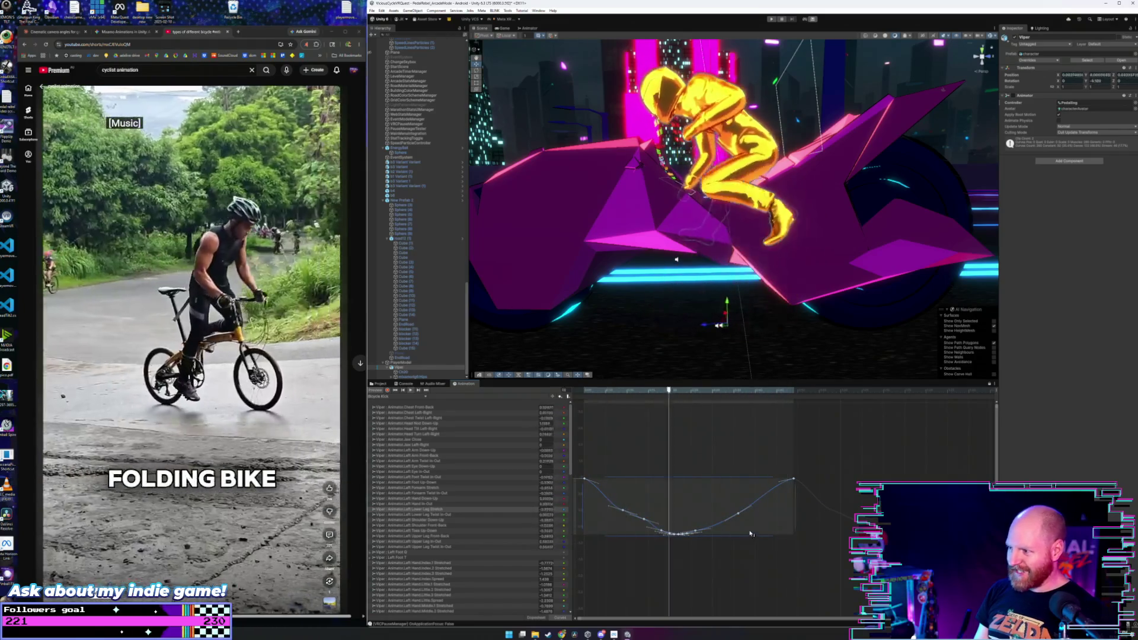
pyautogui.hotkey('ctrl', 'z')
pyautogui.moveTo(737, 524); pyautogui.dragTo(736, 527)
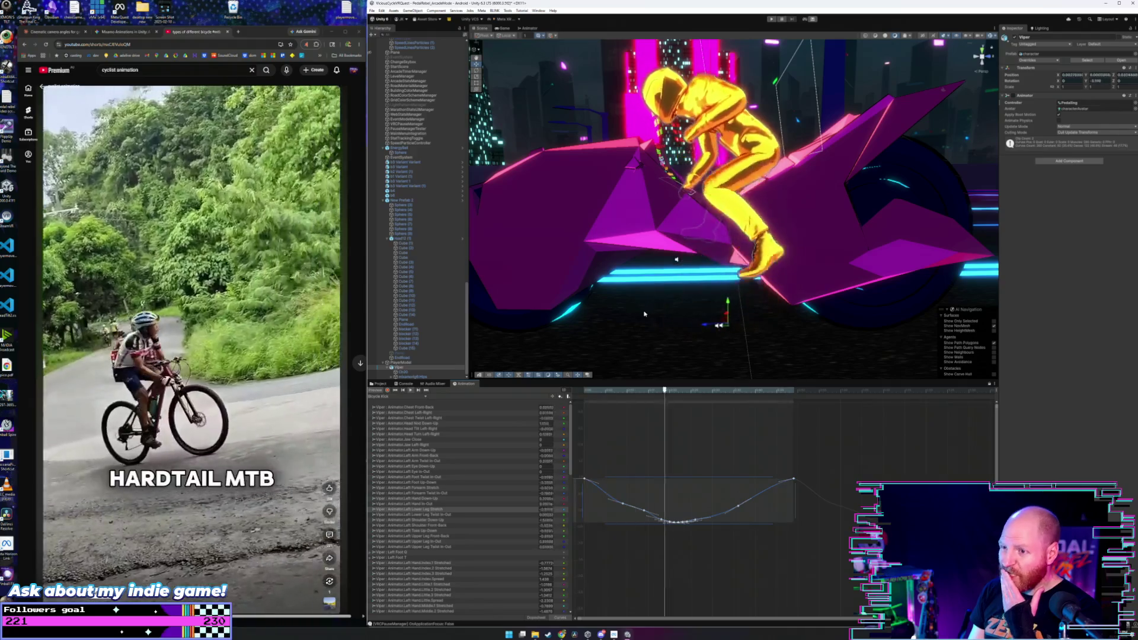
# - Add a sphere, shrink it to about 0.45 scale, and place it beside the rider's foot
pyautogui.click(504, 13)
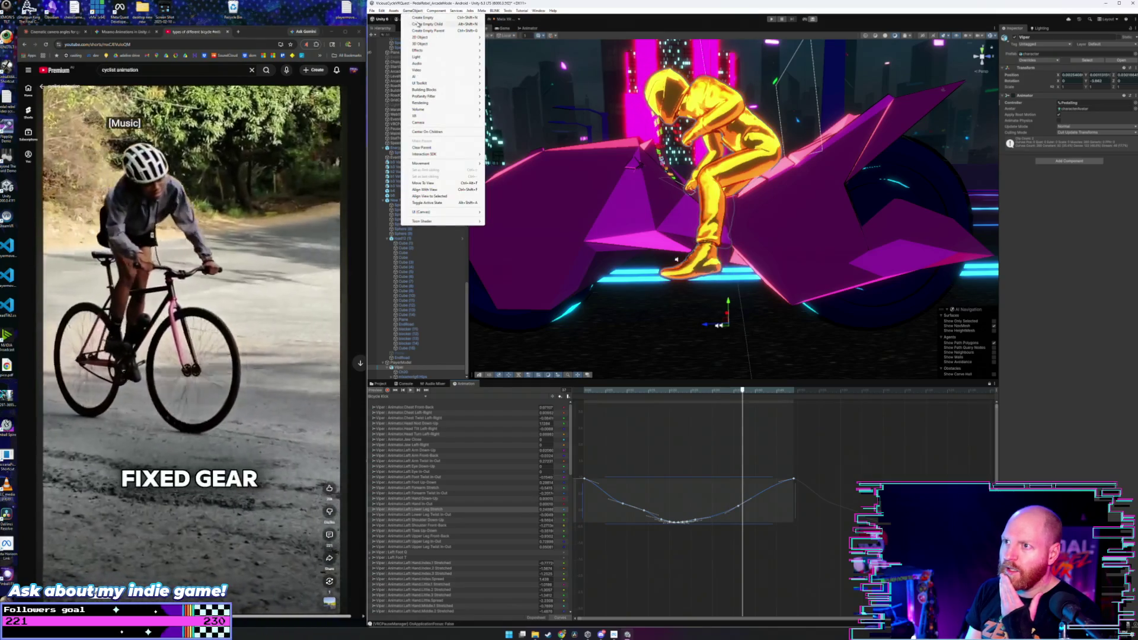
pyautogui.moveTo(449, 46)
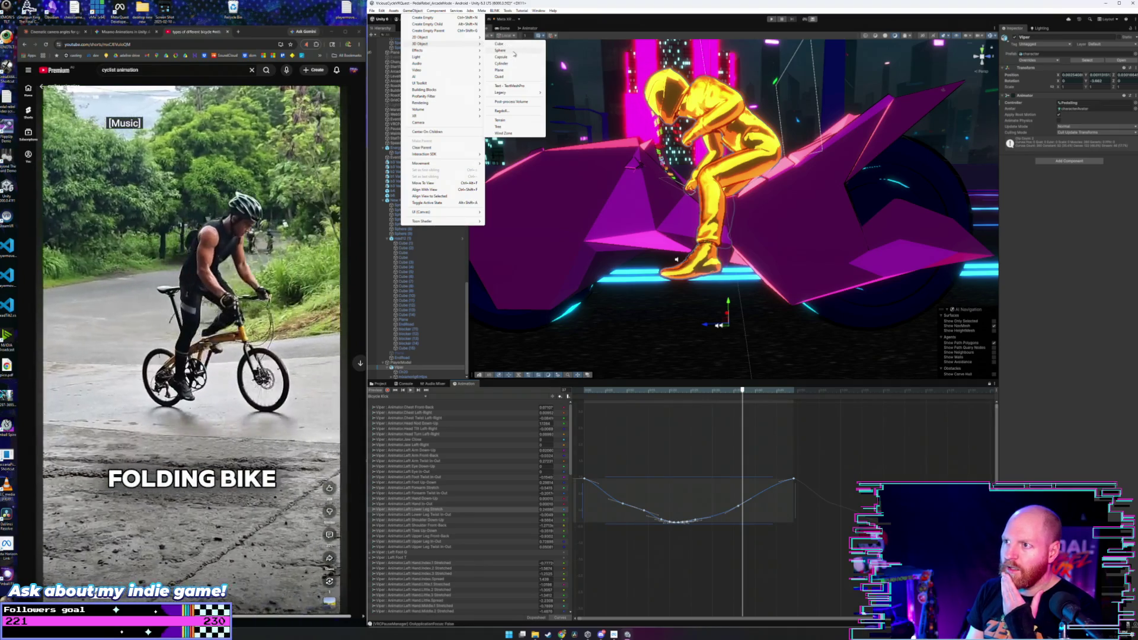
pyautogui.click(513, 51)
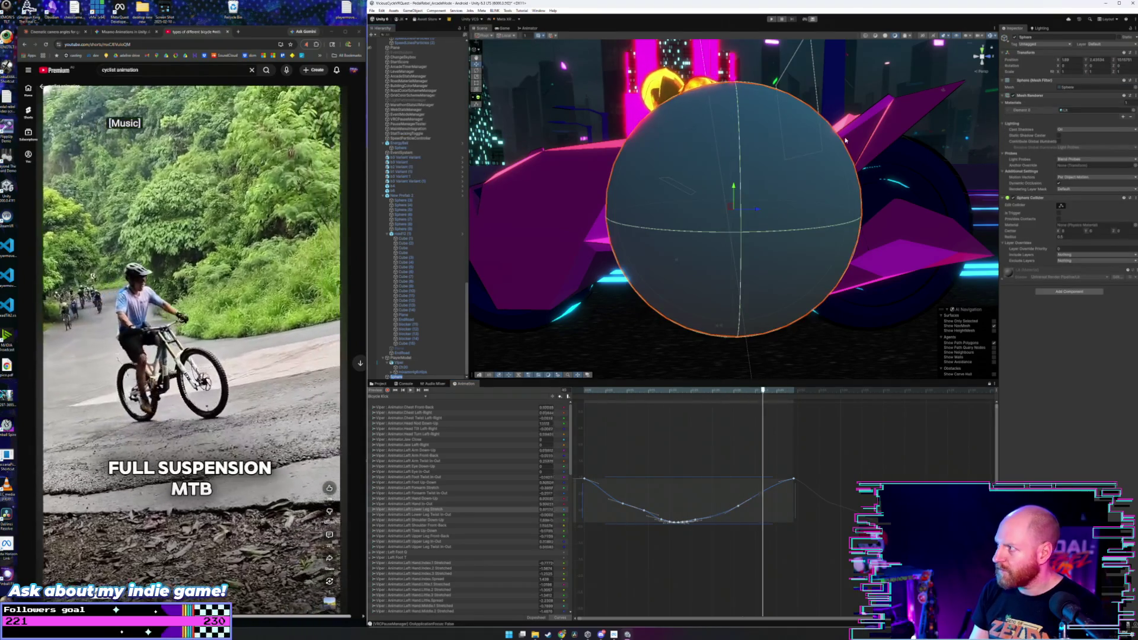
pyautogui.moveTo(1060, 72); pyautogui.dragTo(1053, 73)
pyautogui.moveTo(735, 191); pyautogui.dragTo(740, 268)
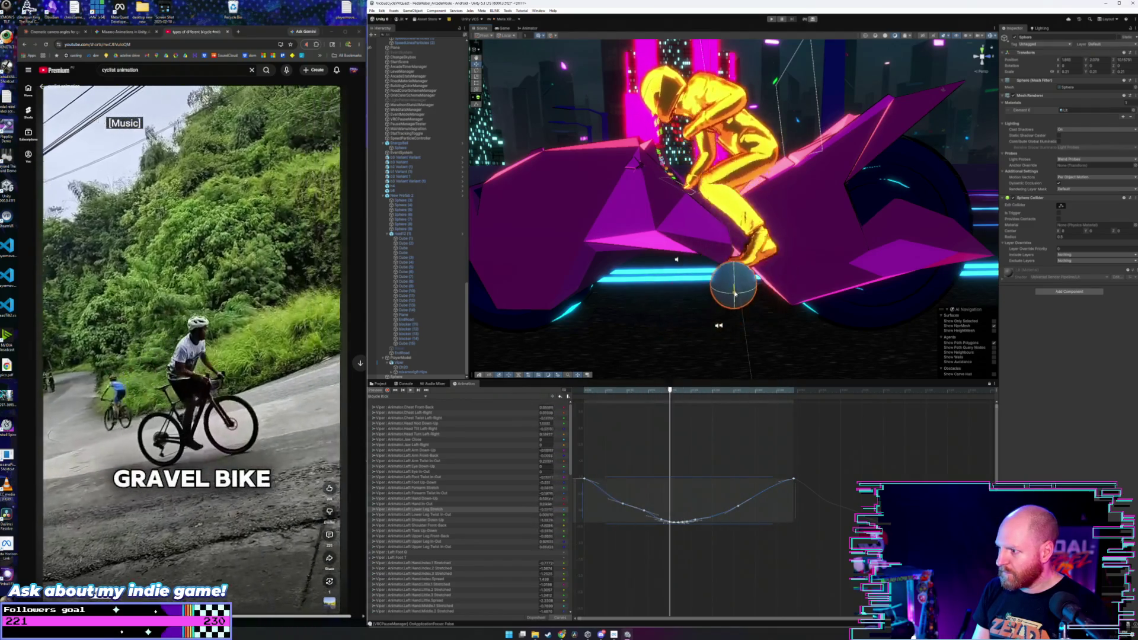
pyautogui.moveTo(735, 277); pyautogui.dragTo(733, 269)
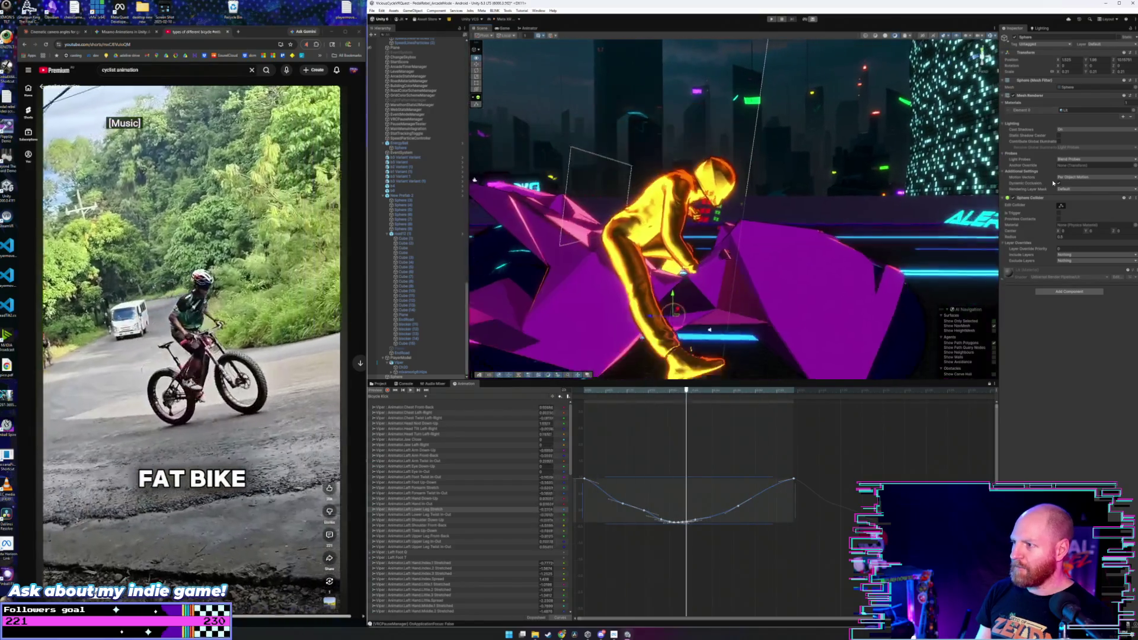
# - Orbit the Scene view around the rider and bike to face their opposite side
pyautogui.moveTo(990, 172)
pyautogui.mouseDown()
pyautogui.moveTo(748, 177)
pyautogui.moveTo(748, 194)
pyautogui.moveTo(747, 184)
pyautogui.mouseUp()
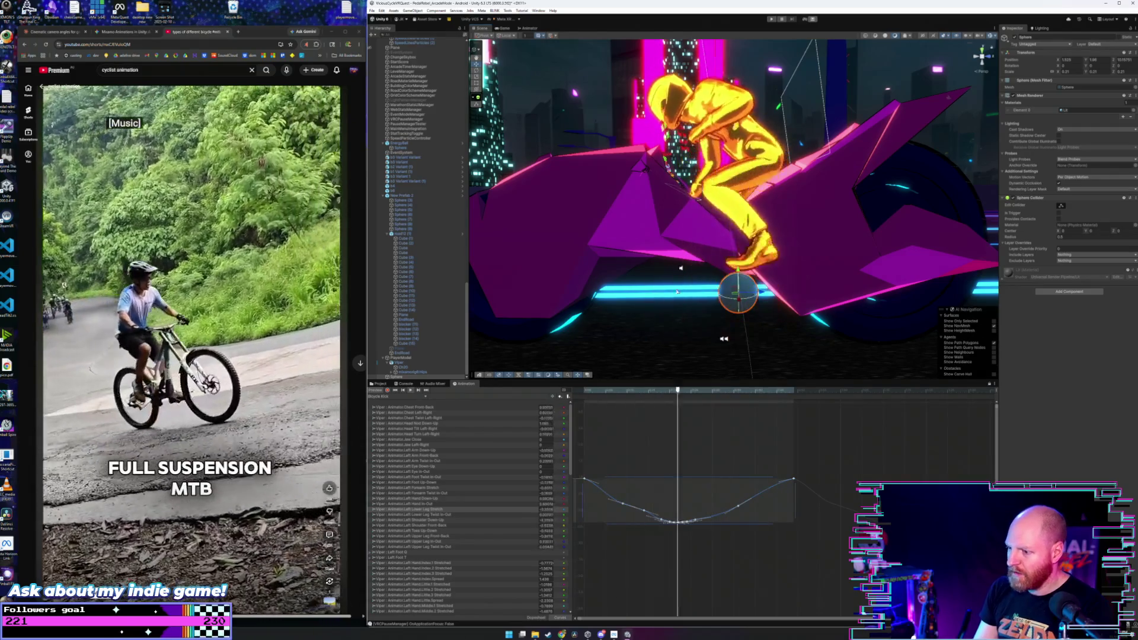
pyautogui.moveTo(670, 219); pyautogui.dragTo(968, 215)
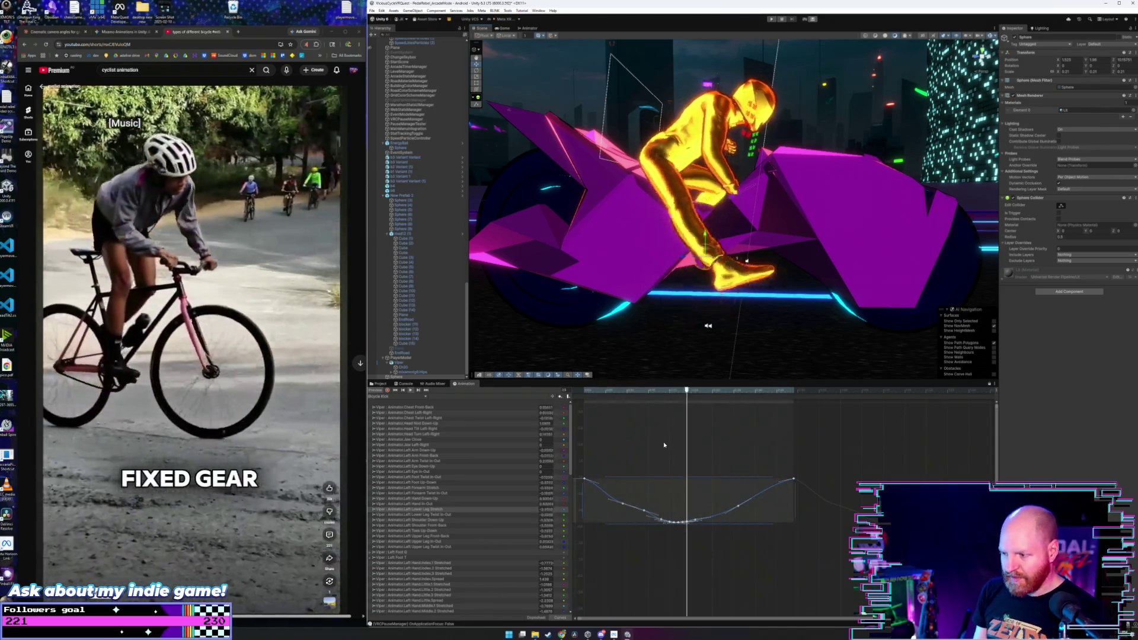
# - Clear the key selection and scroll the property list to show the Right Upper Leg In-Out curve
pyautogui.click(664, 442)
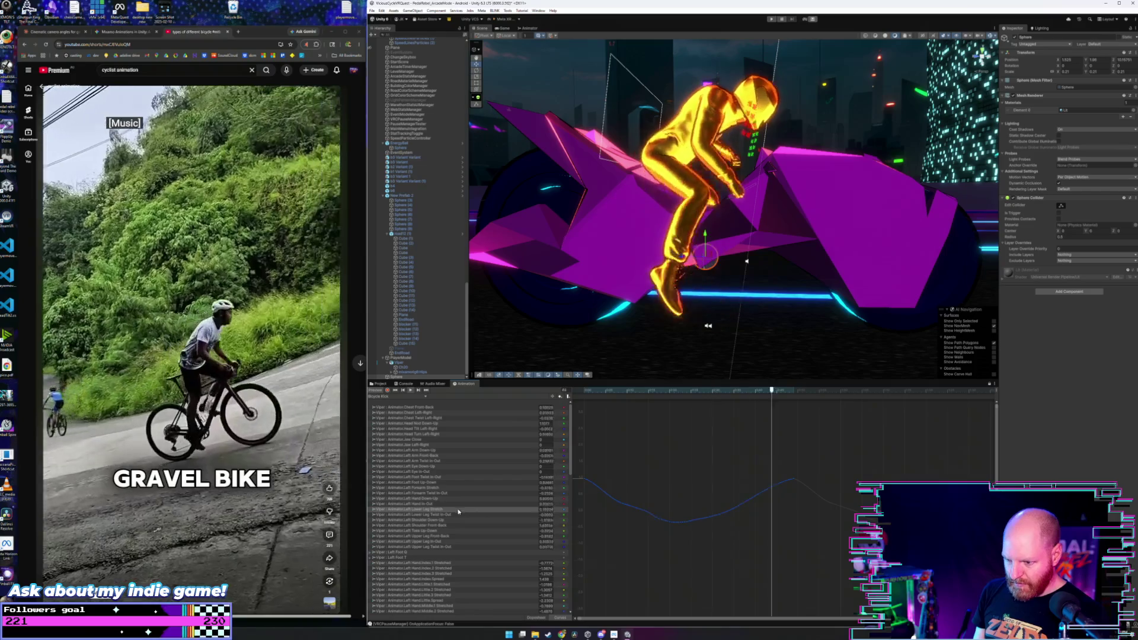
pyautogui.scroll(-3, 470, 518)
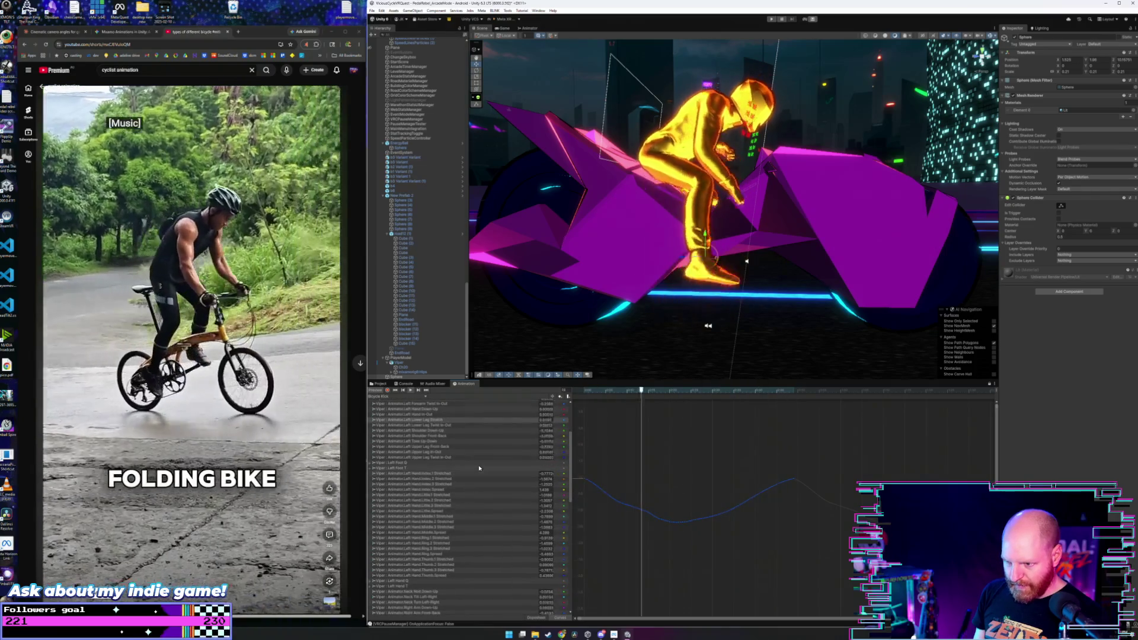
pyautogui.scroll(1, 479, 465)
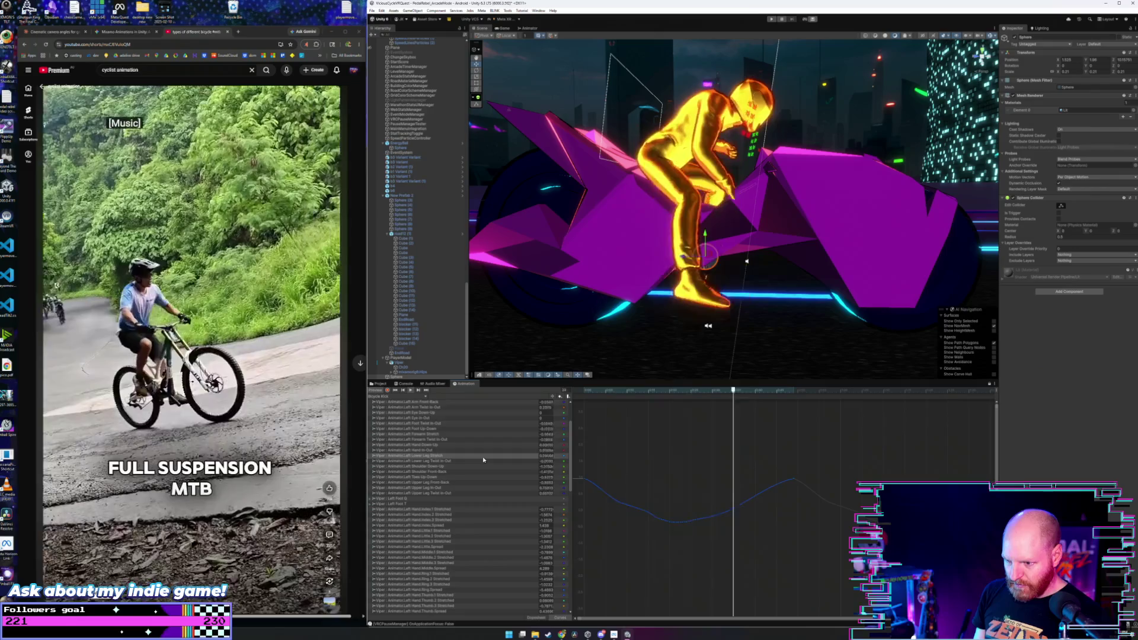
pyautogui.scroll(-3, 482, 459)
pyautogui.scroll(-2, 481, 478)
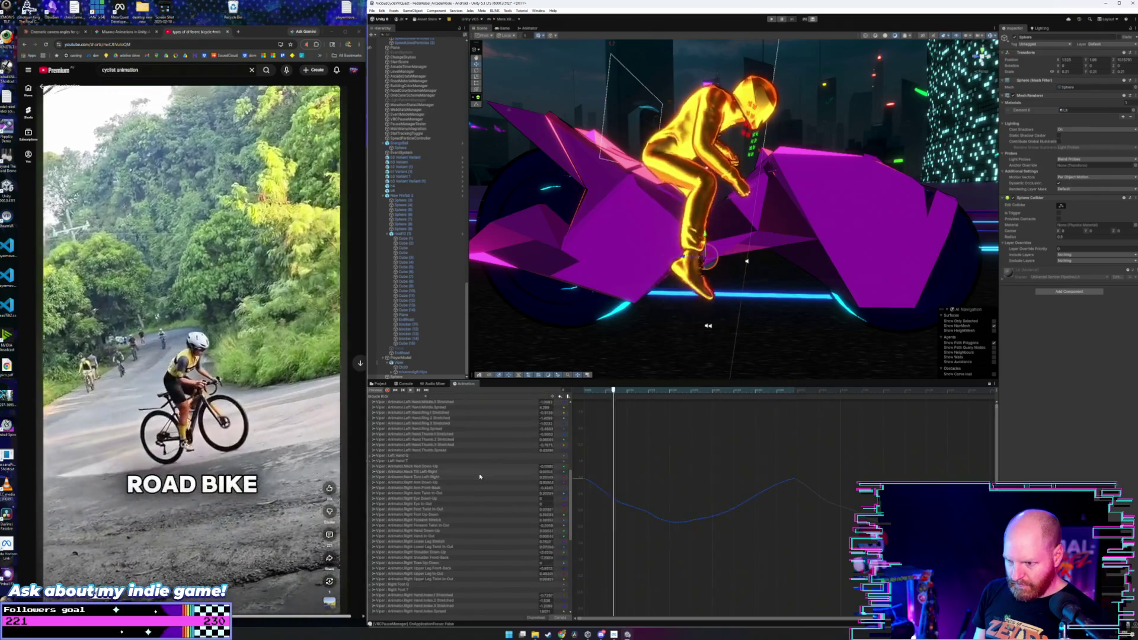
pyautogui.scroll(-2, 468, 479)
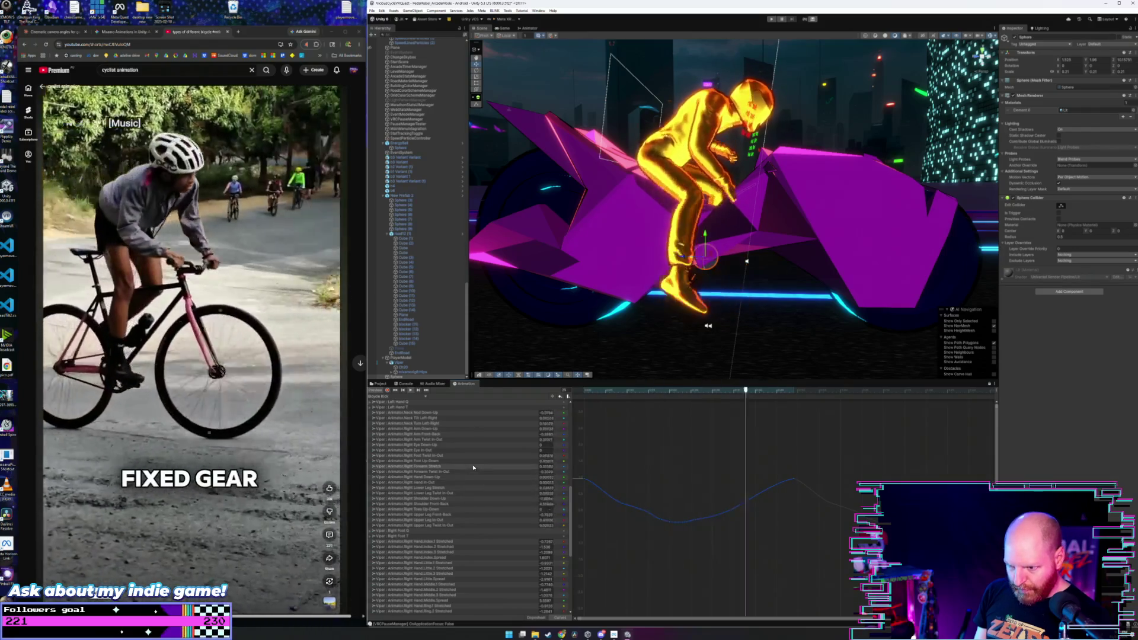
pyautogui.scroll(-2, 473, 470)
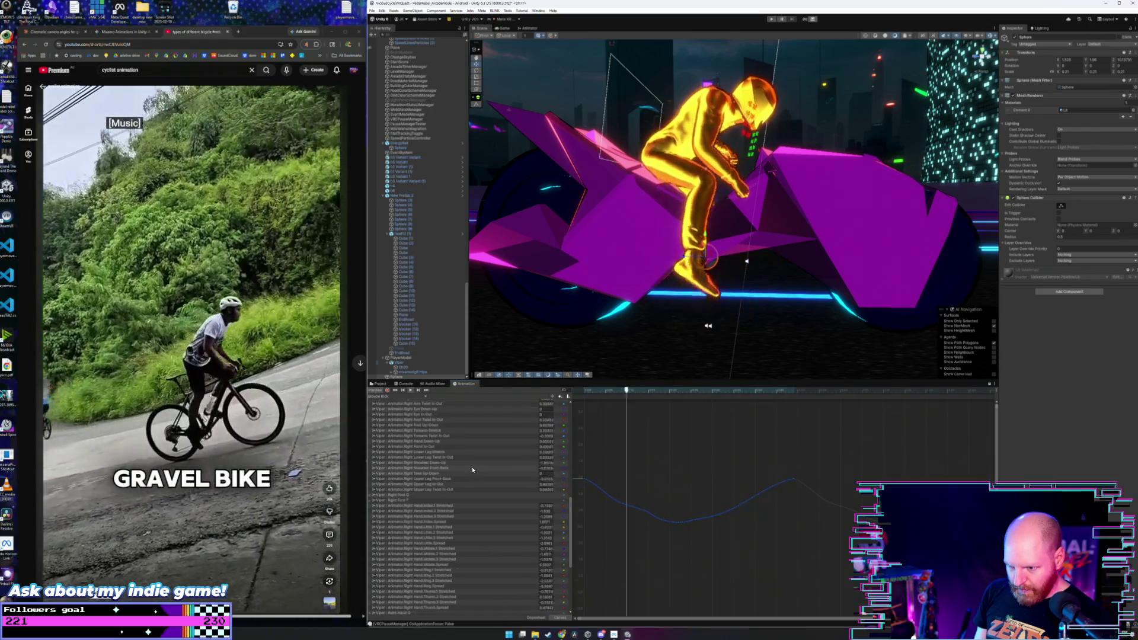
pyautogui.click(469, 503)
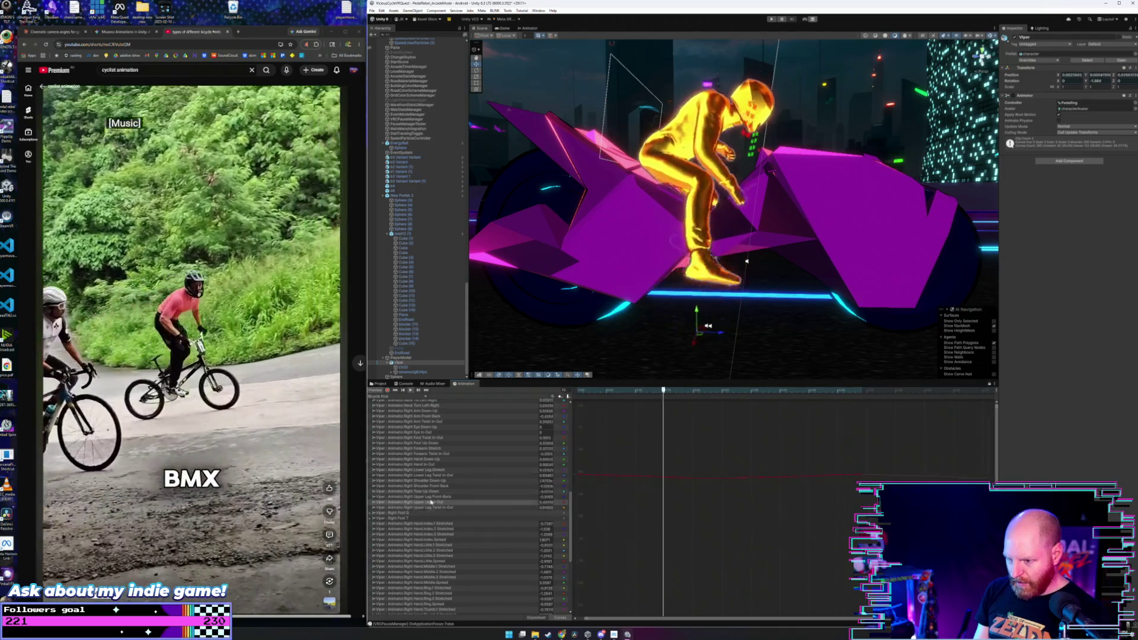
# - Select all Right Upper Leg Front-Back keys and stretch them to end slightly later
pyautogui.press('Up')
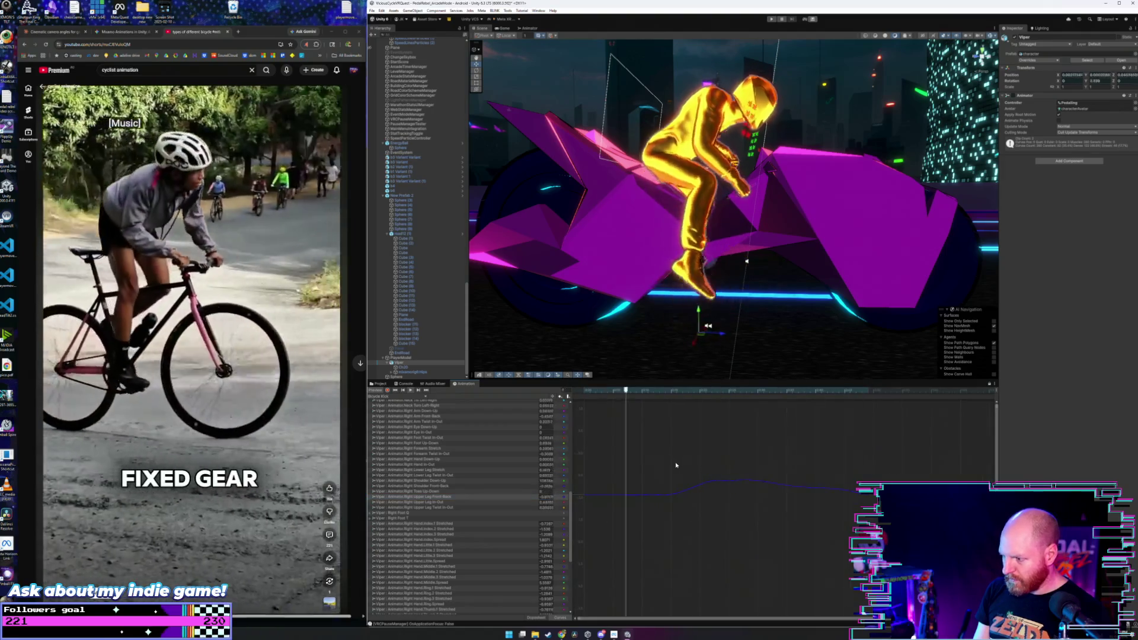
pyautogui.moveTo(889, 459)
pyautogui.mouseDown()
pyautogui.moveTo(742, 530)
pyautogui.moveTo(557, 551)
pyautogui.mouseUp()
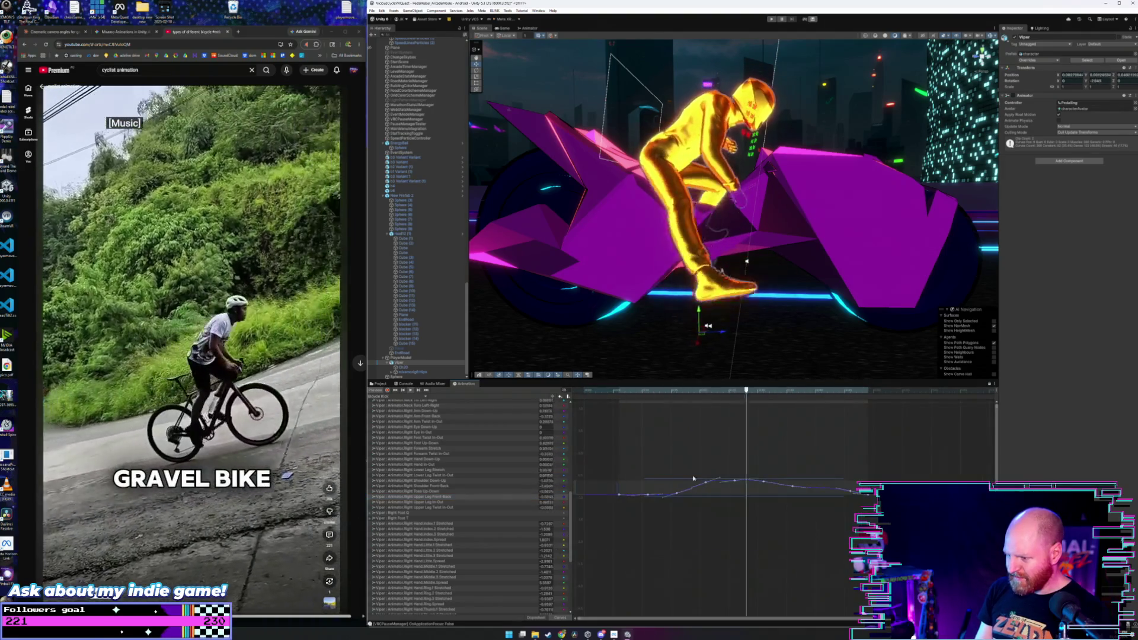
pyautogui.moveTo(683, 478); pyautogui.dragTo(679, 453)
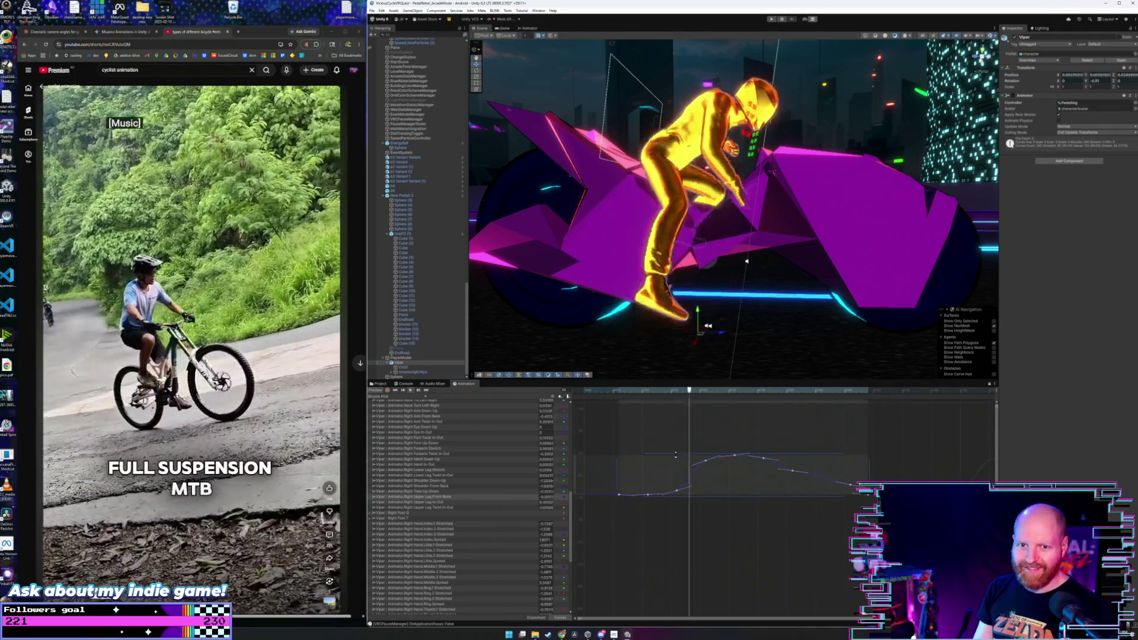
pyautogui.moveTo(676, 456)
pyautogui.mouseDown()
pyautogui.moveTo(718, 489)
pyautogui.moveTo(707, 490)
pyautogui.mouseUp()
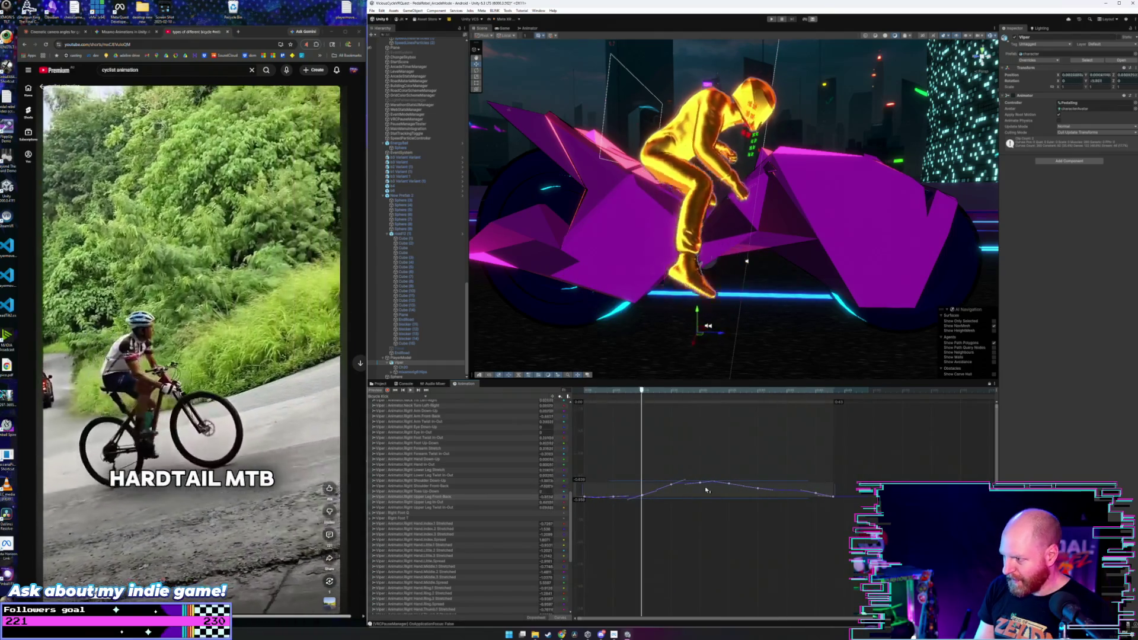
pyautogui.moveTo(834, 489); pyautogui.dragTo(869, 494)
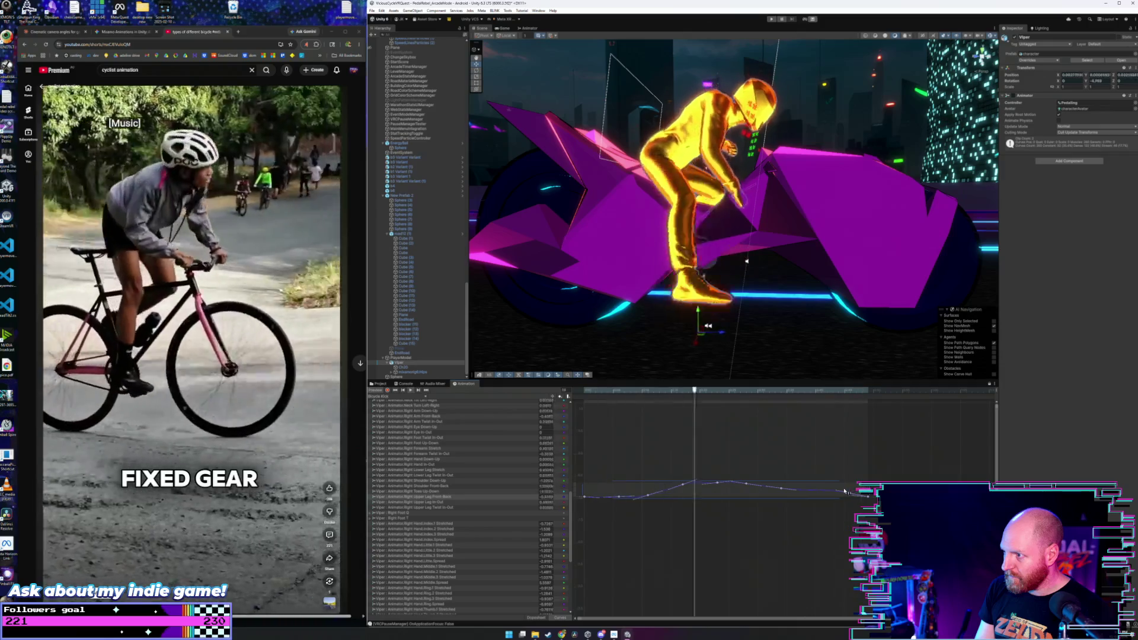
pyautogui.click(719, 449)
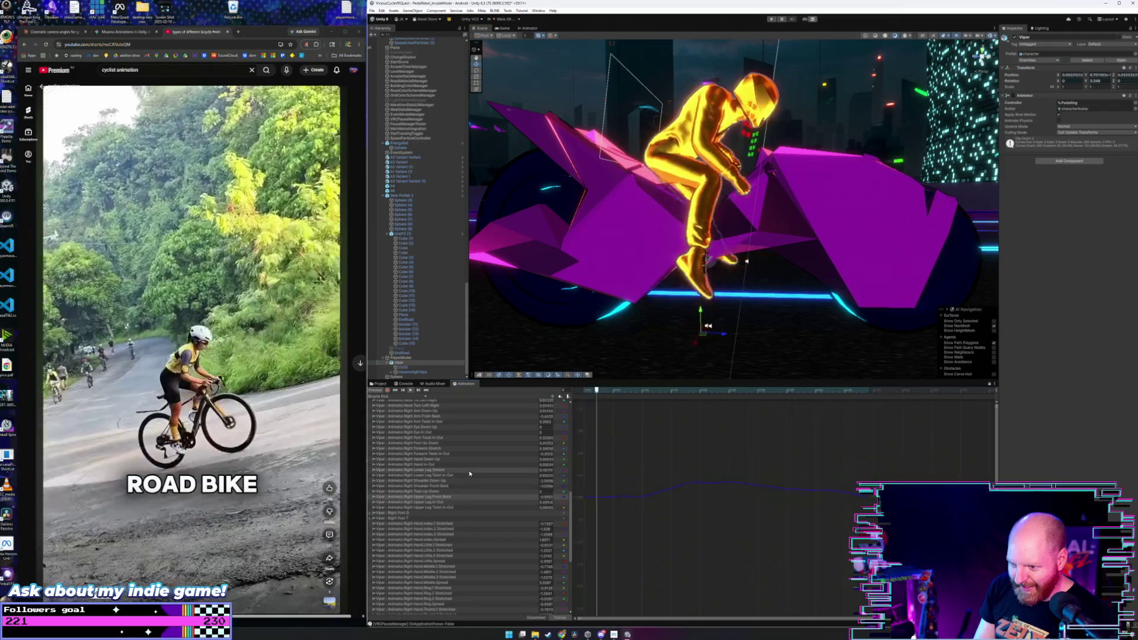
# - Show the Right Lower Leg Stretch curve and box-select all its keyframes
pyautogui.click(468, 471)
pyautogui.click(692, 499)
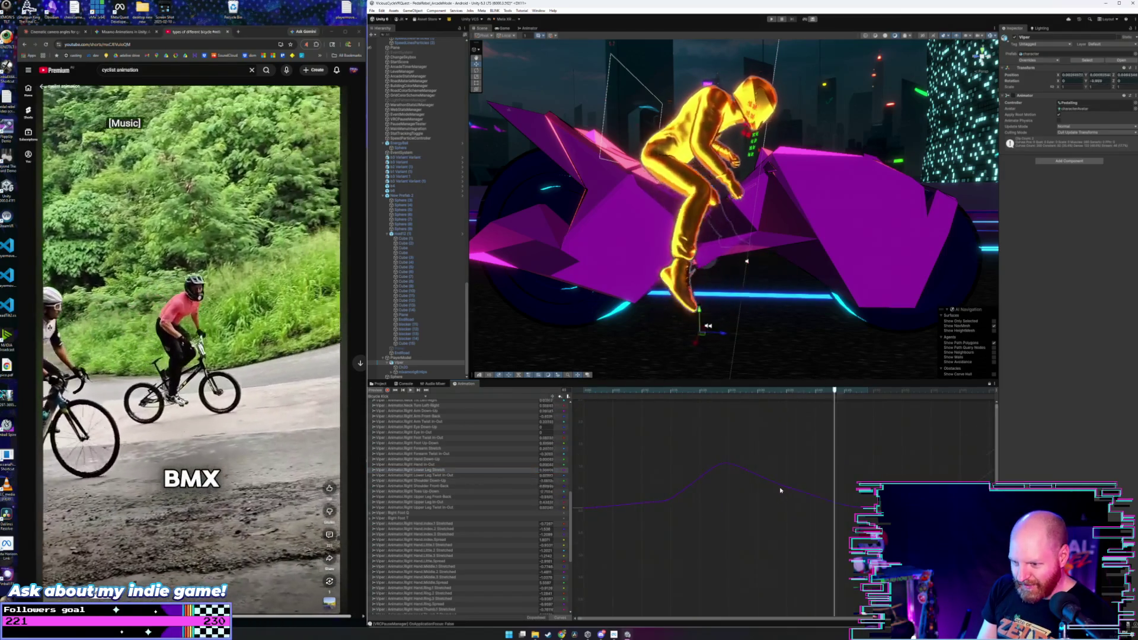
pyautogui.moveTo(888, 445); pyautogui.dragTo(604, 542)
# - Try several heights for the lower-leg curve's peak, finally pulling it down into a valley
pyautogui.moveTo(750, 460); pyautogui.dragTo(761, 543)
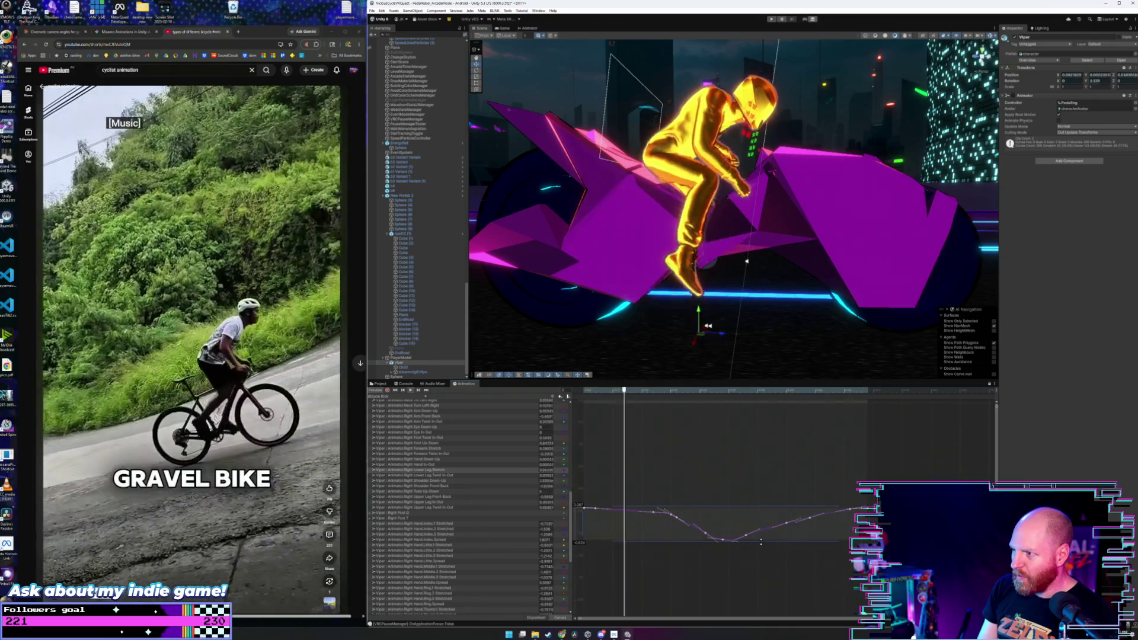
pyautogui.hotkey('ctrl', 'z')
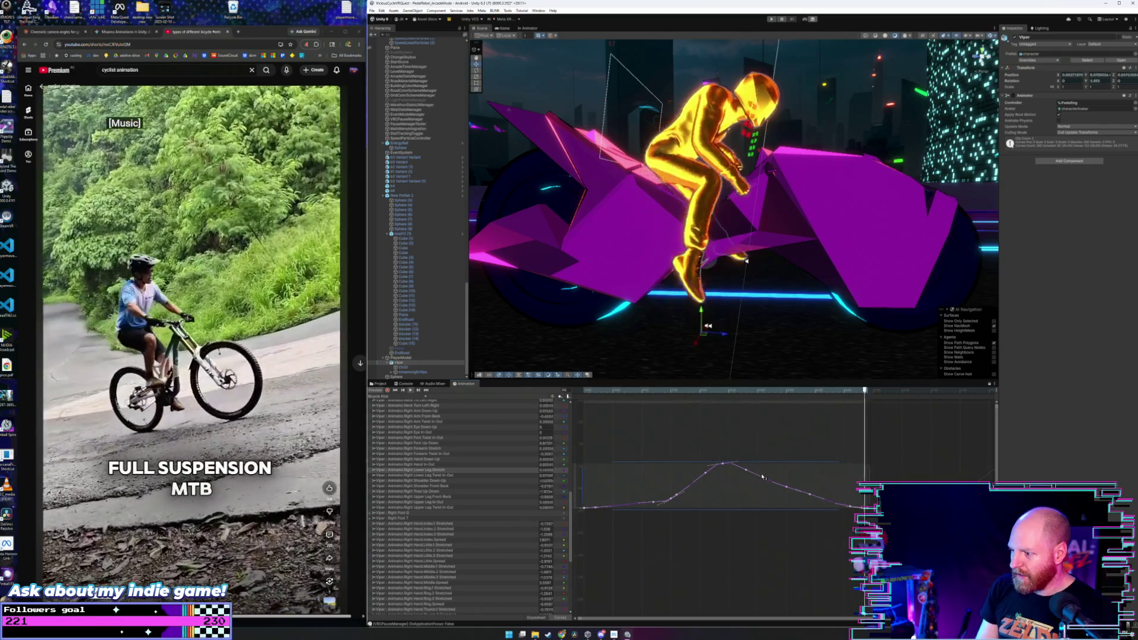
pyautogui.moveTo(765, 460)
pyautogui.mouseDown()
pyautogui.moveTo(766, 479)
pyautogui.moveTo(765, 462)
pyautogui.mouseUp()
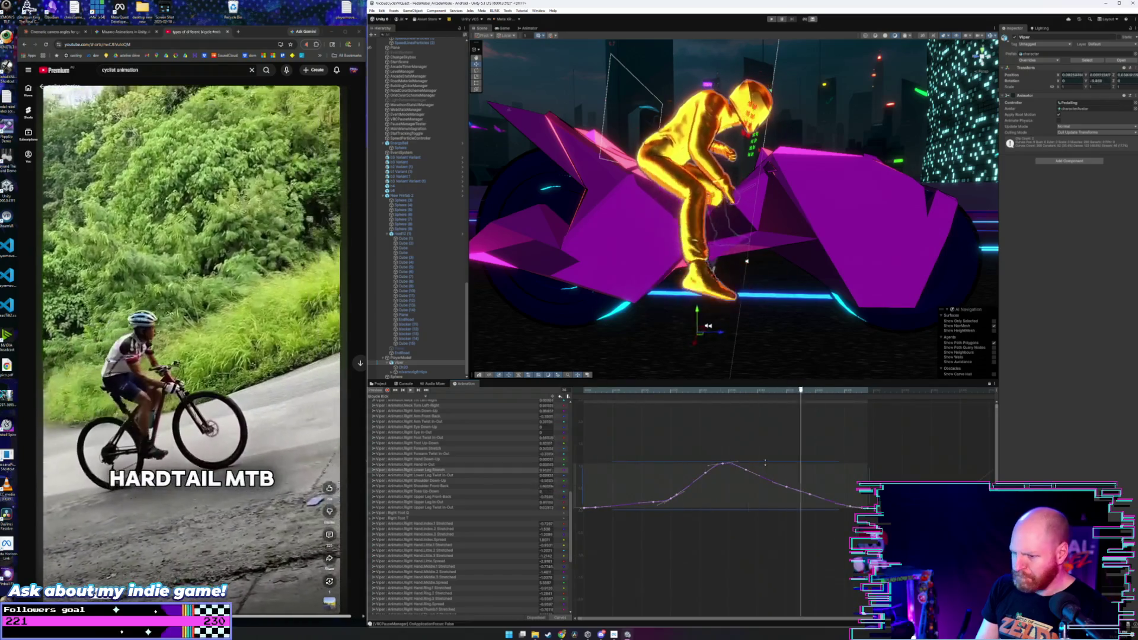
pyautogui.moveTo(765, 462); pyautogui.dragTo(761, 427)
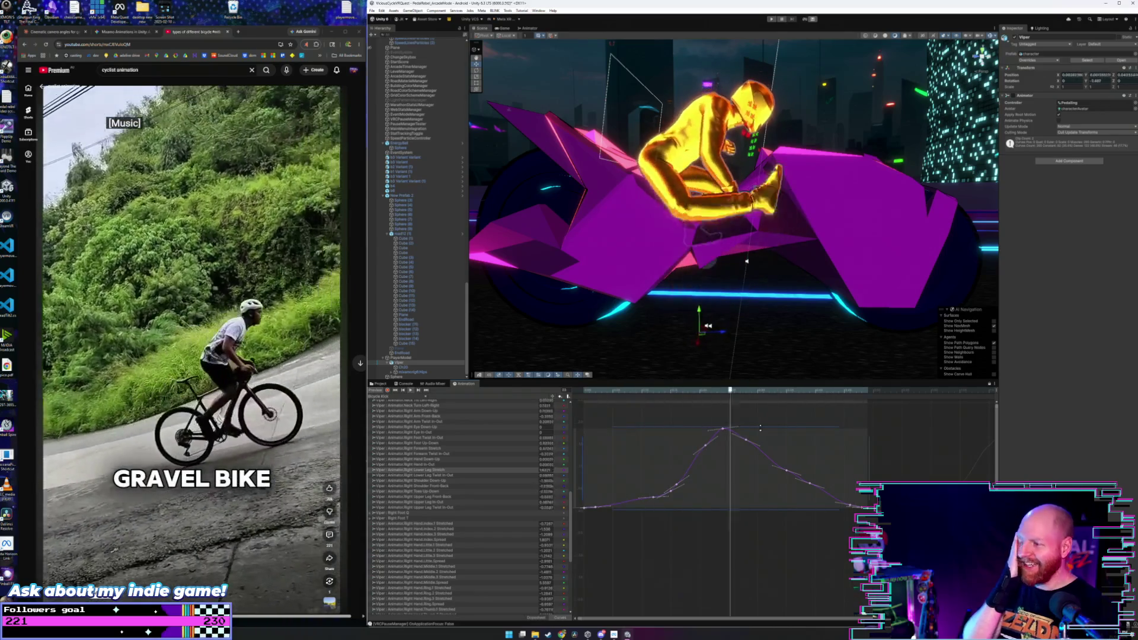
pyautogui.hotkey('ctrl', 'z')
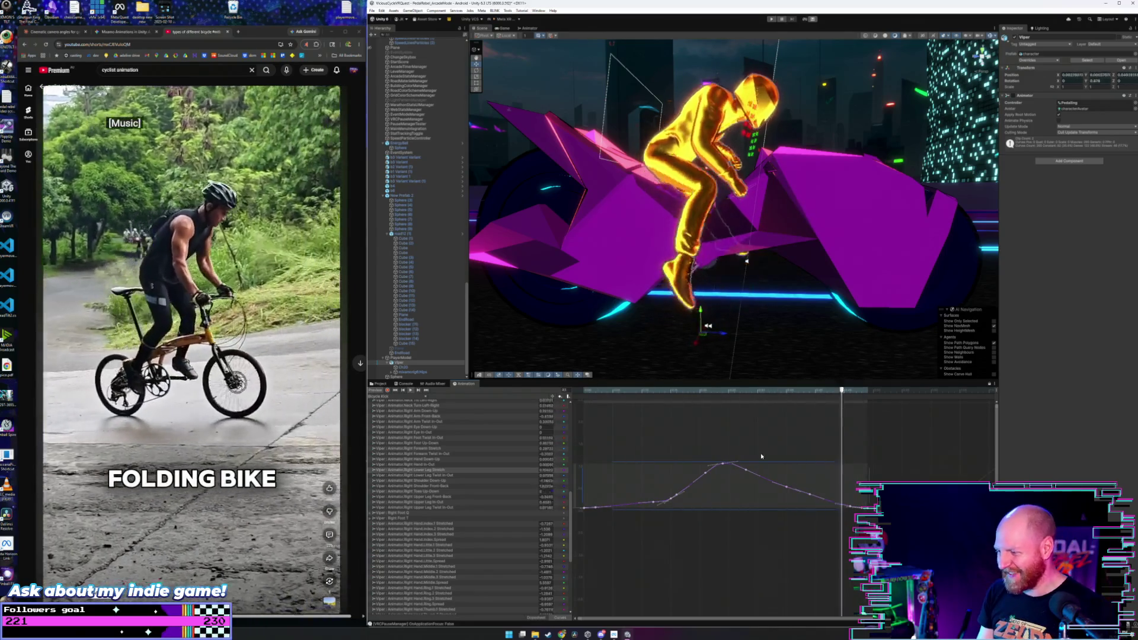
pyautogui.moveTo(762, 456)
pyautogui.mouseDown()
pyautogui.moveTo(782, 572)
pyautogui.moveTo(779, 537)
pyautogui.mouseUp()
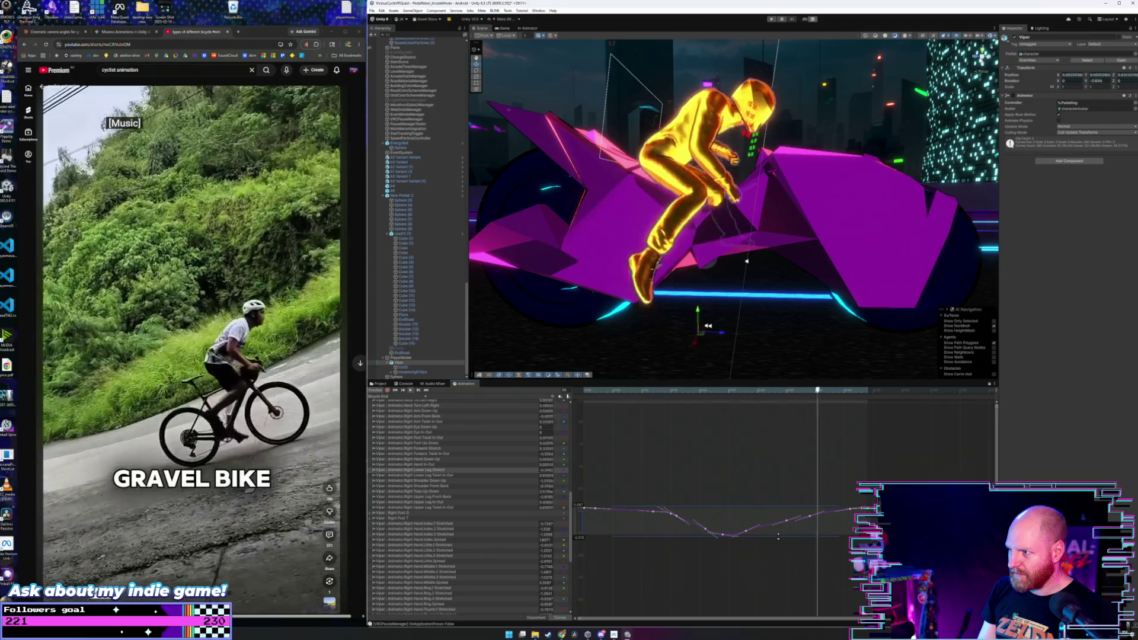
# - Reselect the keys around the dip and lower them to deepen it further
pyautogui.moveTo(753, 466)
pyautogui.mouseDown()
pyautogui.moveTo(744, 415)
pyautogui.moveTo(762, 392)
pyautogui.mouseUp()
pyautogui.click(752, 461)
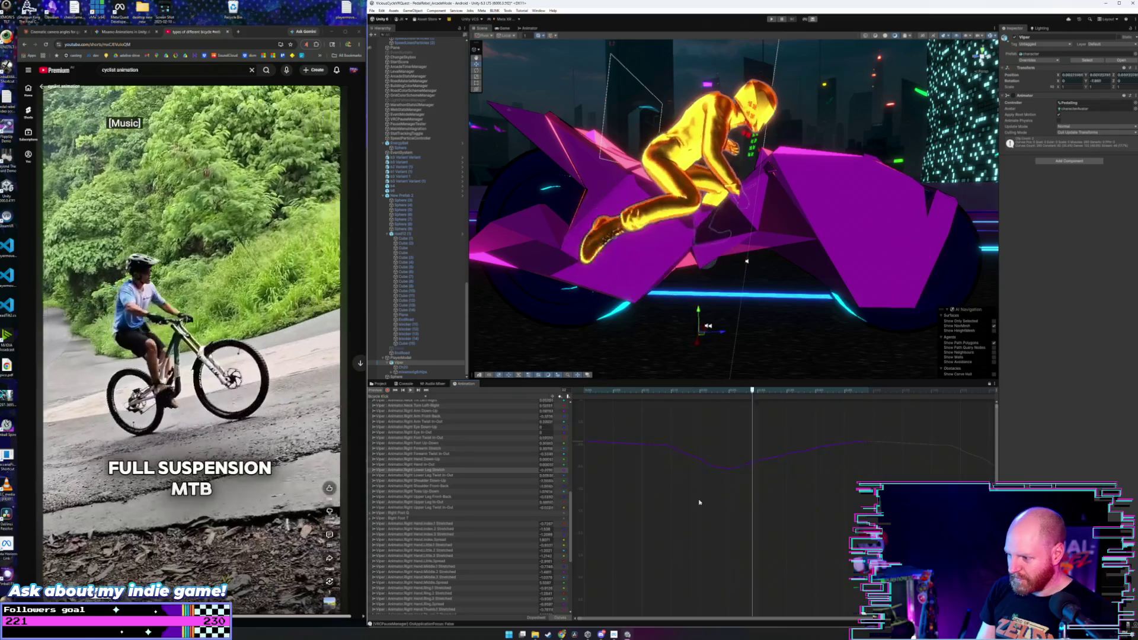
pyautogui.moveTo(661, 498)
pyautogui.mouseDown()
pyautogui.moveTo(699, 422)
pyautogui.moveTo(821, 423)
pyautogui.mouseUp()
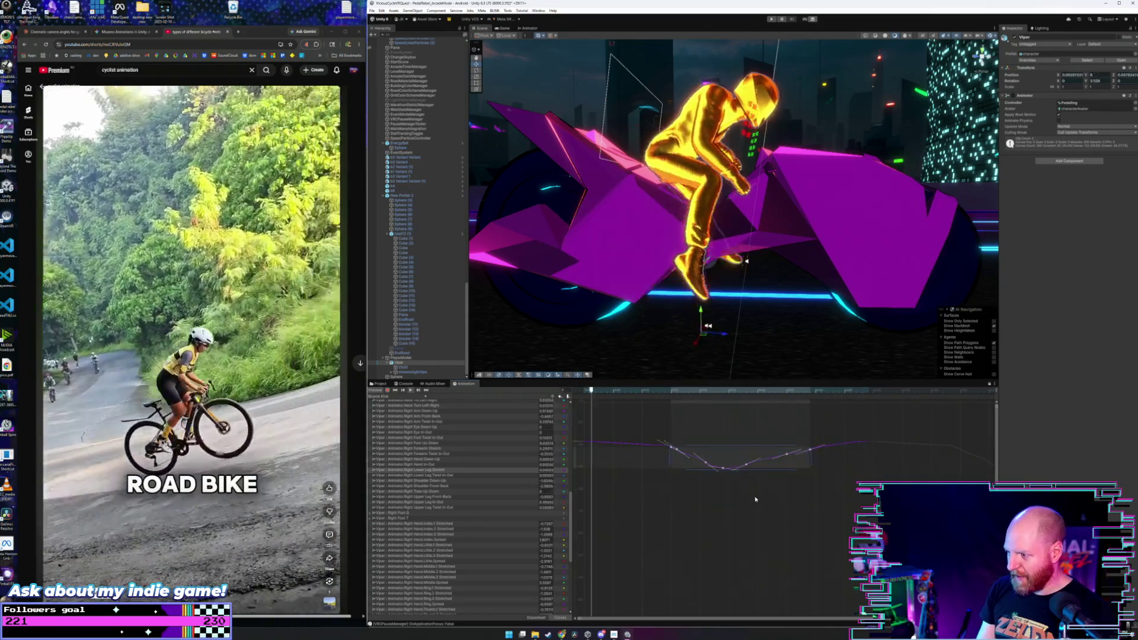
pyautogui.moveTo(762, 474); pyautogui.dragTo(764, 496)
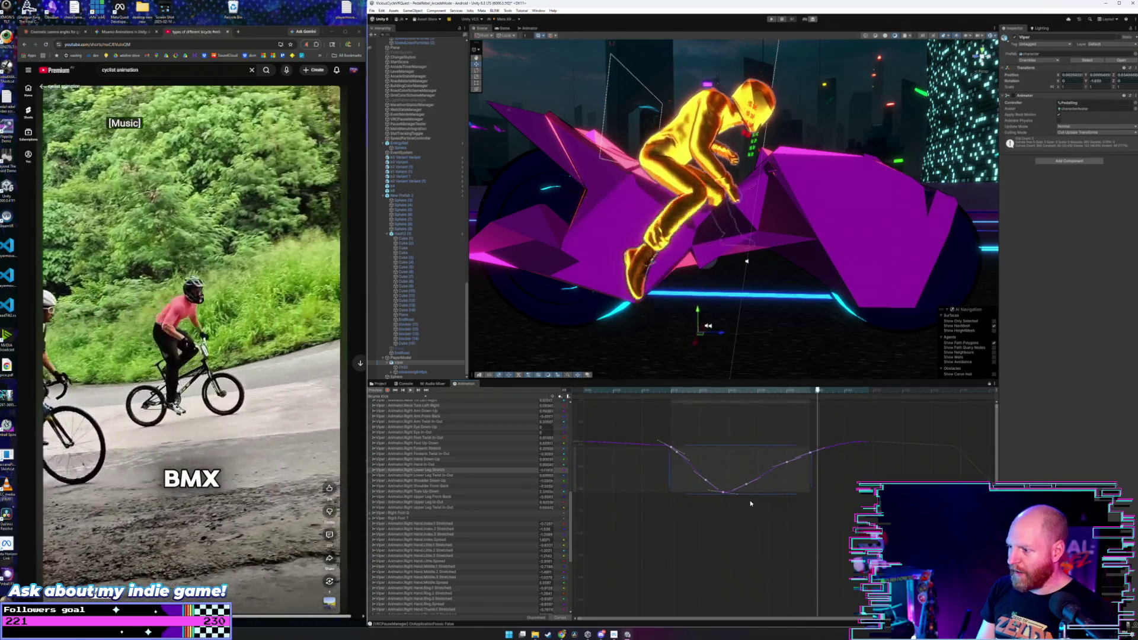
pyautogui.scroll(-3, 749, 492)
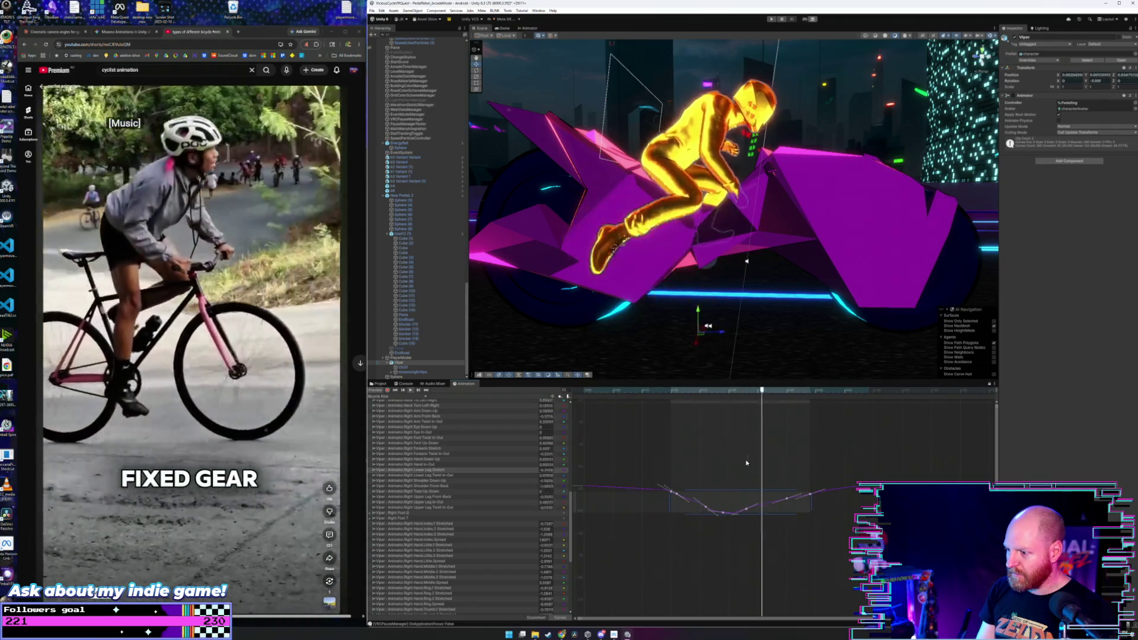
pyautogui.press('f')
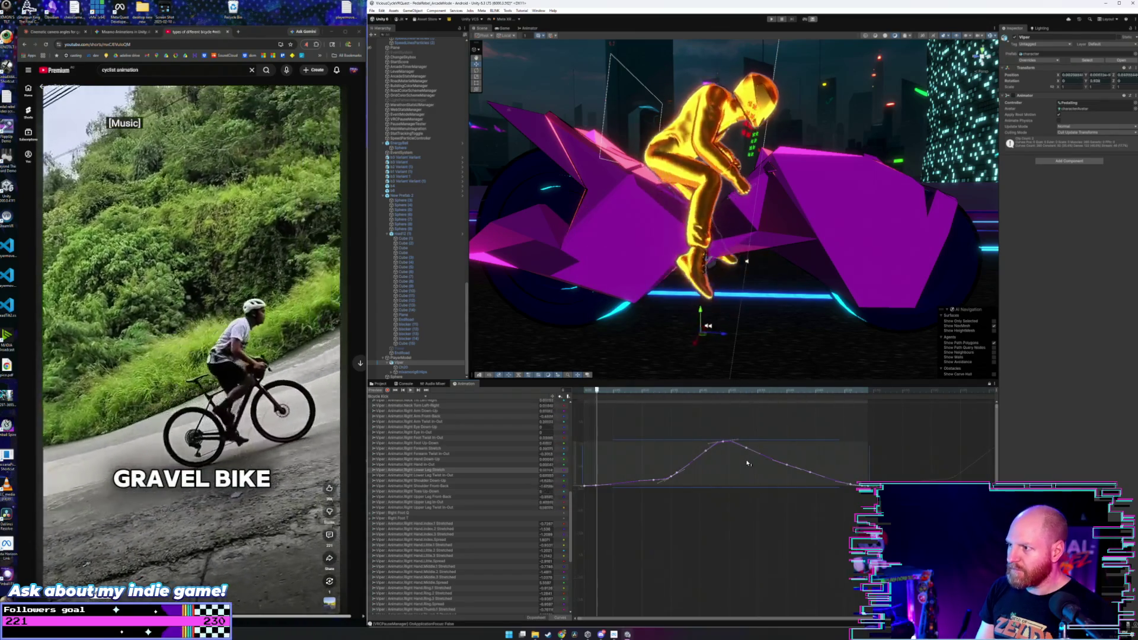
pyautogui.scroll(-3, 721, 494)
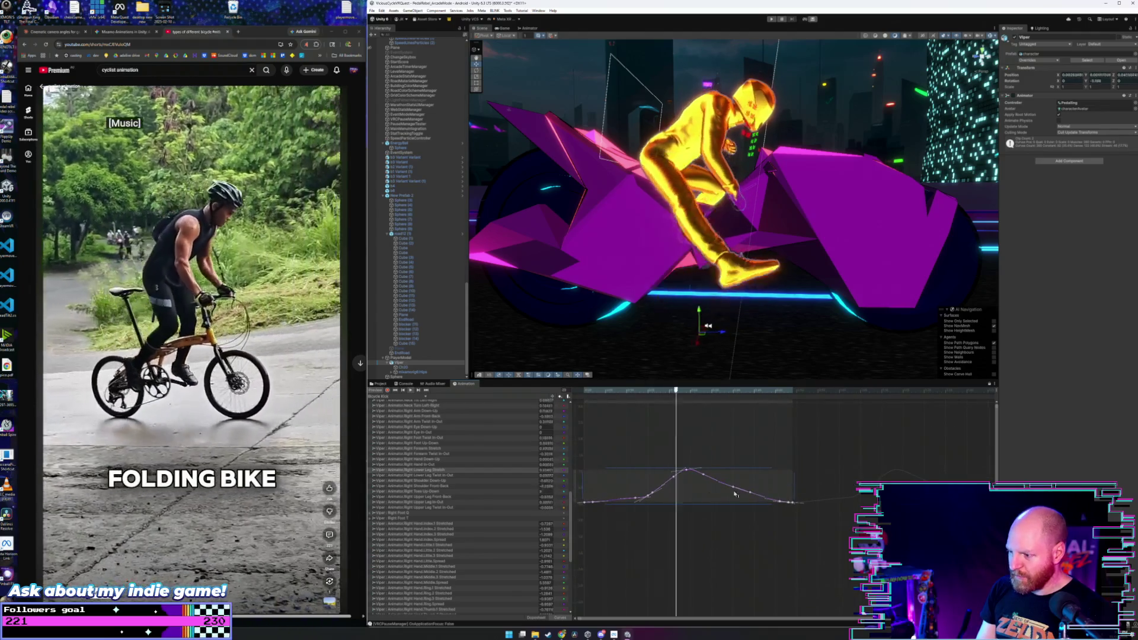
pyautogui.moveTo(771, 489)
pyautogui.mouseDown()
pyautogui.moveTo(773, 525)
pyautogui.moveTo(765, 476)
pyautogui.moveTo(767, 502)
pyautogui.mouseUp()
# - Play the pedaling preview and orbit the Scene view to check the leg motion
pyautogui.press('space')
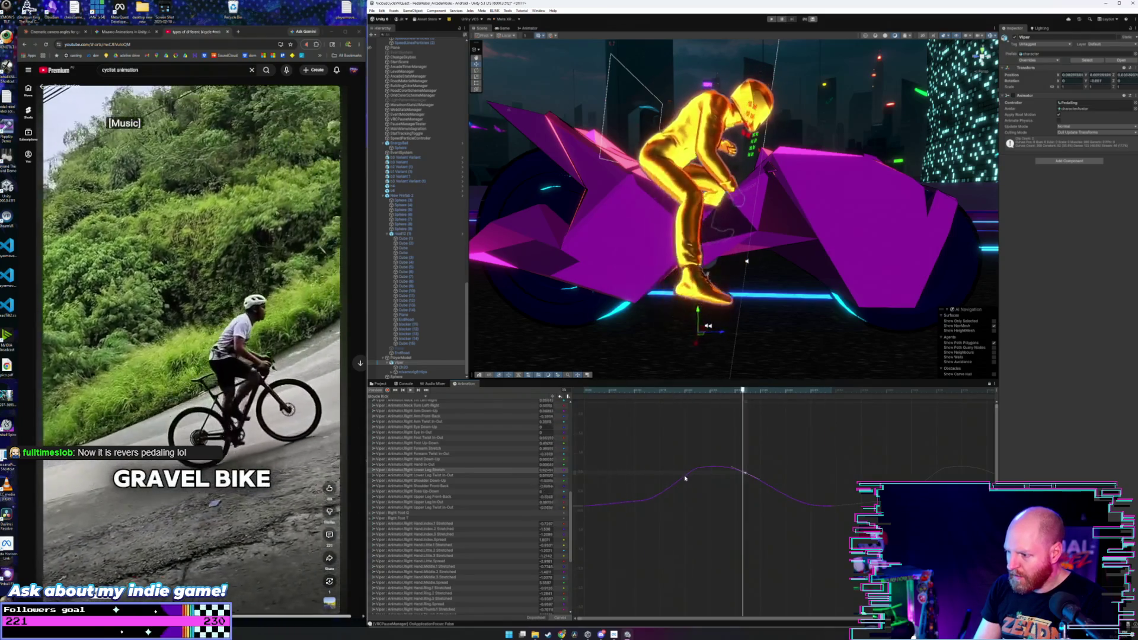
pyautogui.moveTo(768, 452); pyautogui.dragTo(663, 504)
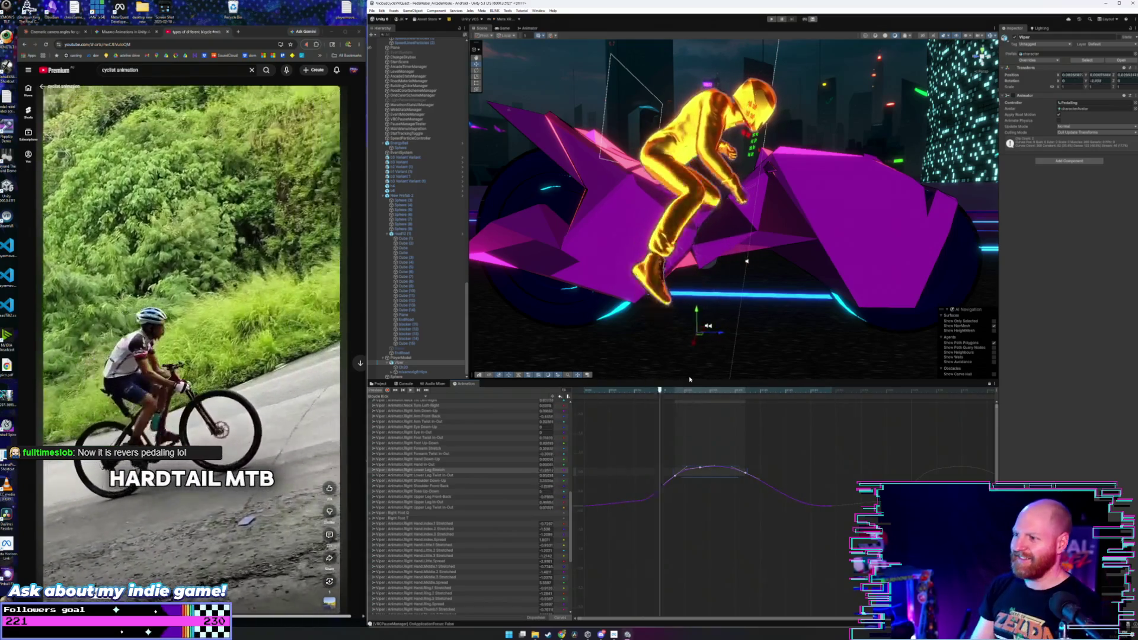
pyautogui.moveTo(733, 287)
pyautogui.mouseDown()
pyautogui.moveTo(756, 253)
pyautogui.moveTo(748, 263)
pyautogui.mouseUp()
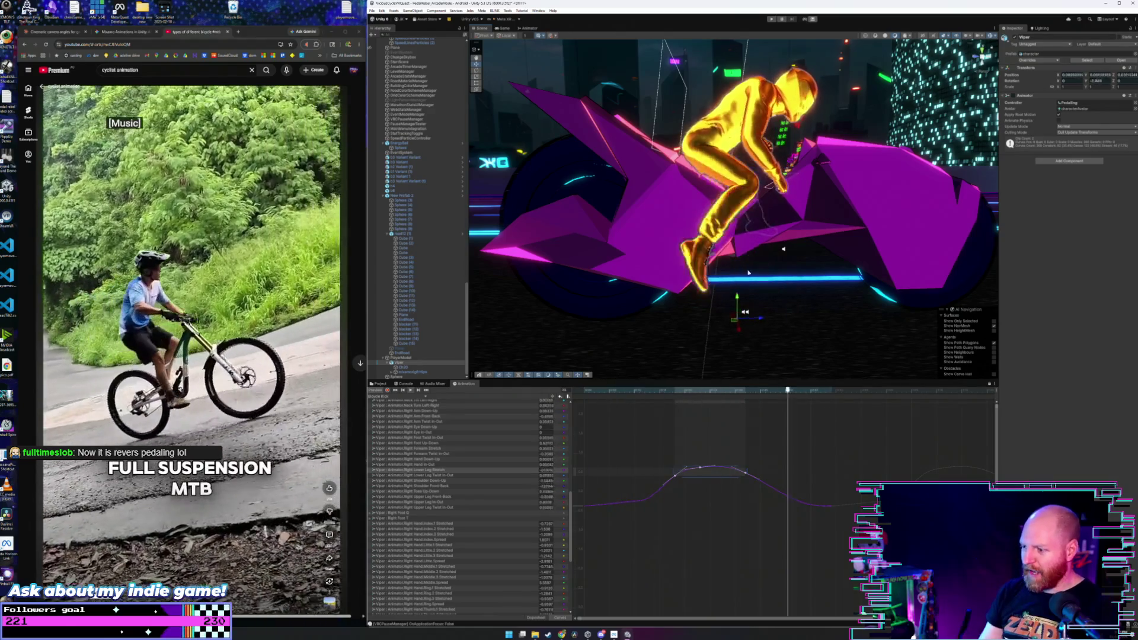
# - Select all curve keys, pull them down into a dip, then nudge them slightly up
pyautogui.click(655, 452)
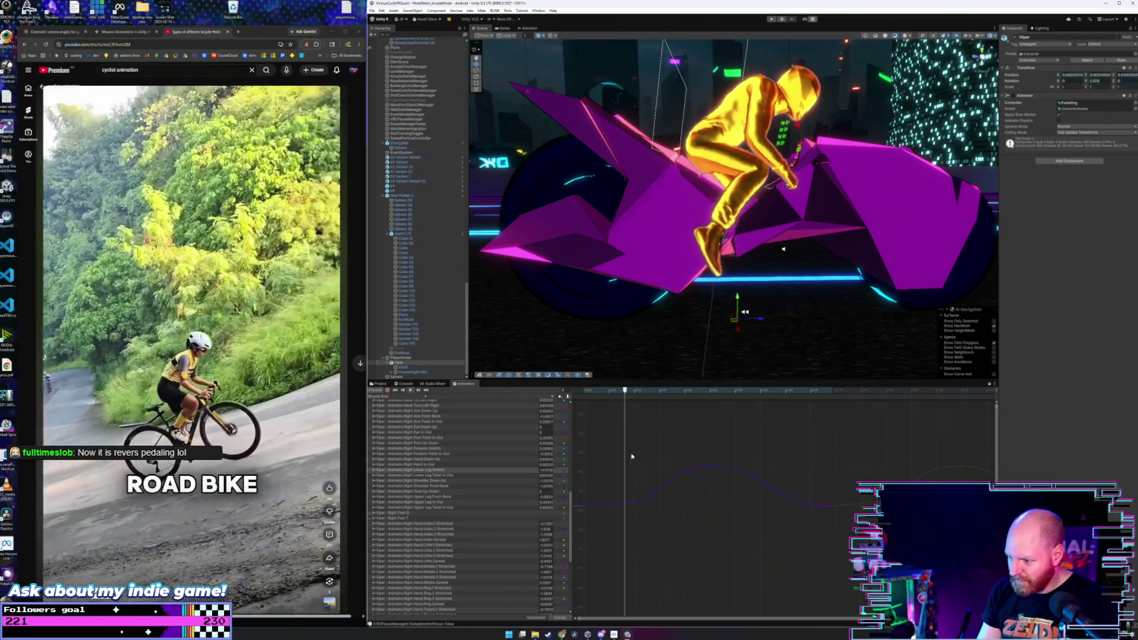
pyautogui.moveTo(660, 449)
pyautogui.mouseDown()
pyautogui.moveTo(766, 491)
pyautogui.moveTo(726, 507)
pyautogui.moveTo(728, 520)
pyautogui.mouseUp()
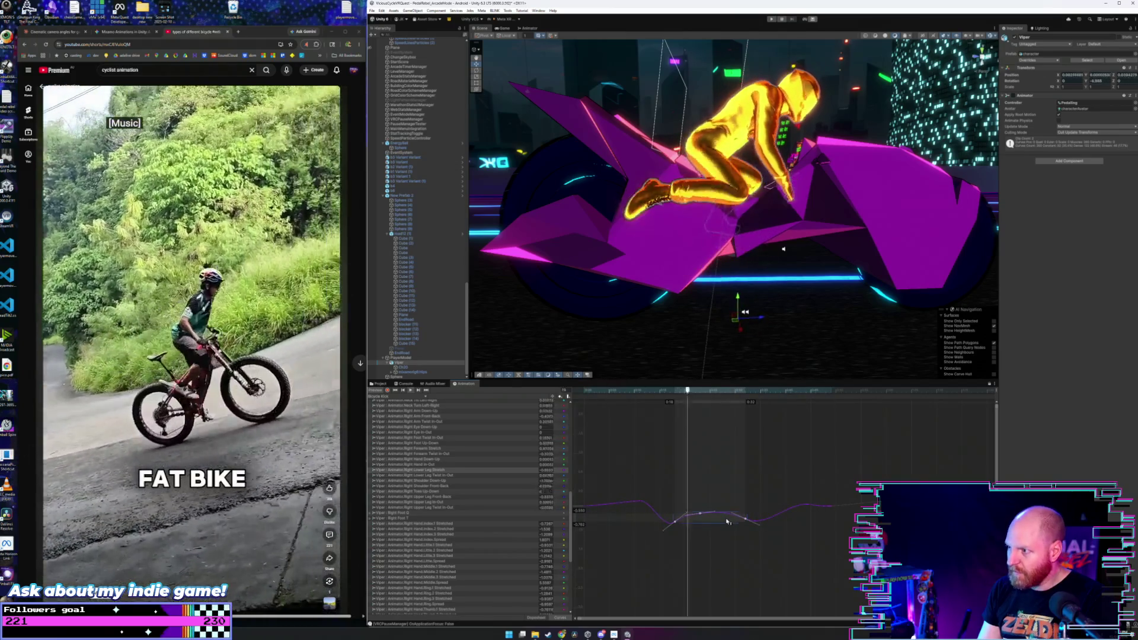
pyautogui.hotkey('ctrl', 'z')
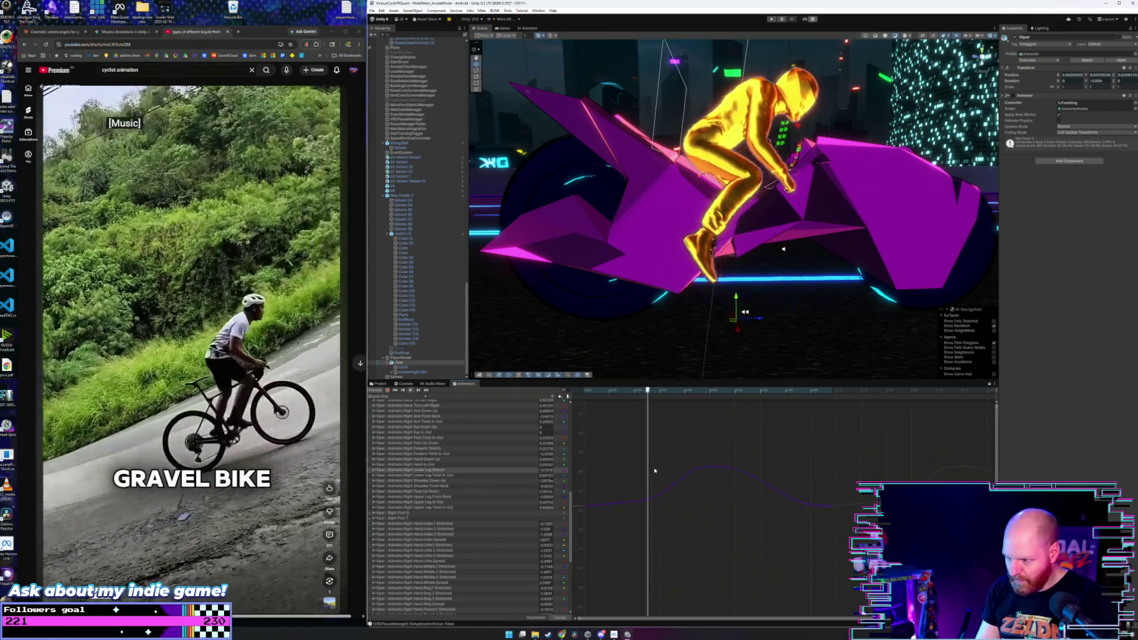
pyautogui.hotkey('ctrl', 'a')
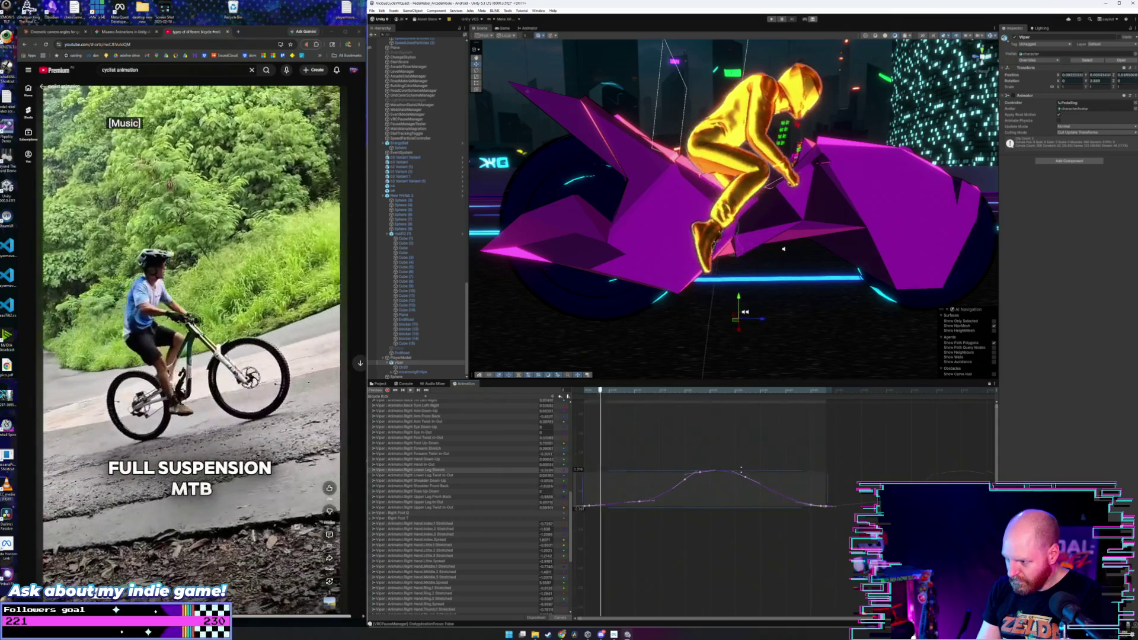
pyautogui.moveTo(741, 468); pyautogui.dragTo(749, 552)
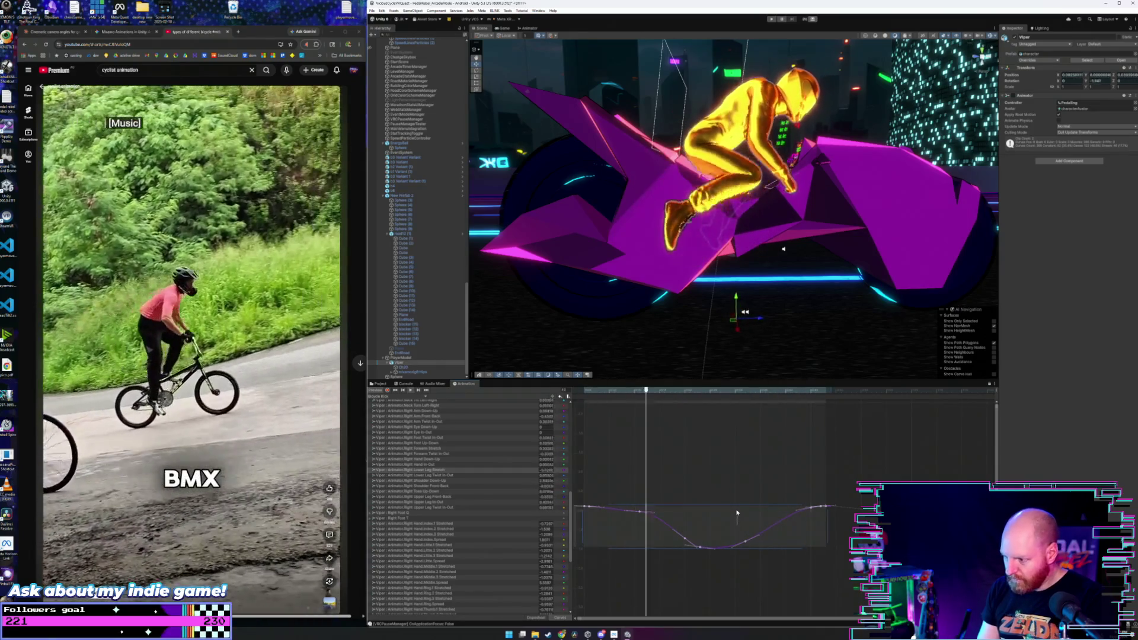
pyautogui.moveTo(740, 528); pyautogui.dragTo(736, 492)
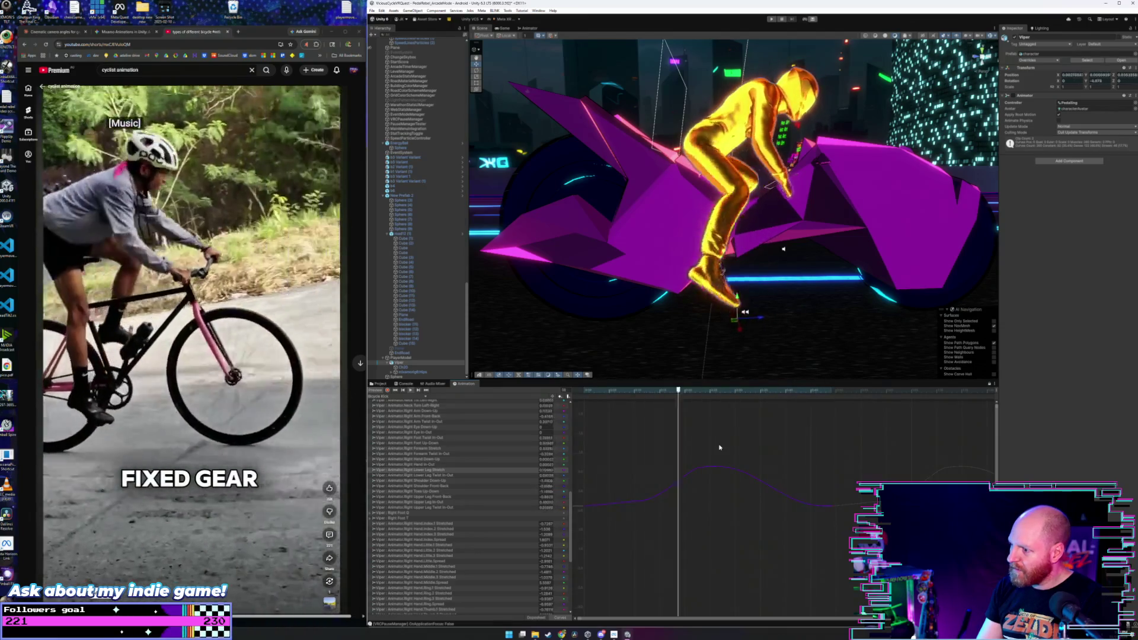
# - Scrub the timeline to check the rider's pose and select the peak keyframes
pyautogui.moveTo(588, 394)
pyautogui.mouseDown()
pyautogui.moveTo(625, 394)
pyautogui.moveTo(600, 395)
pyautogui.moveTo(609, 404)
pyautogui.mouseUp()
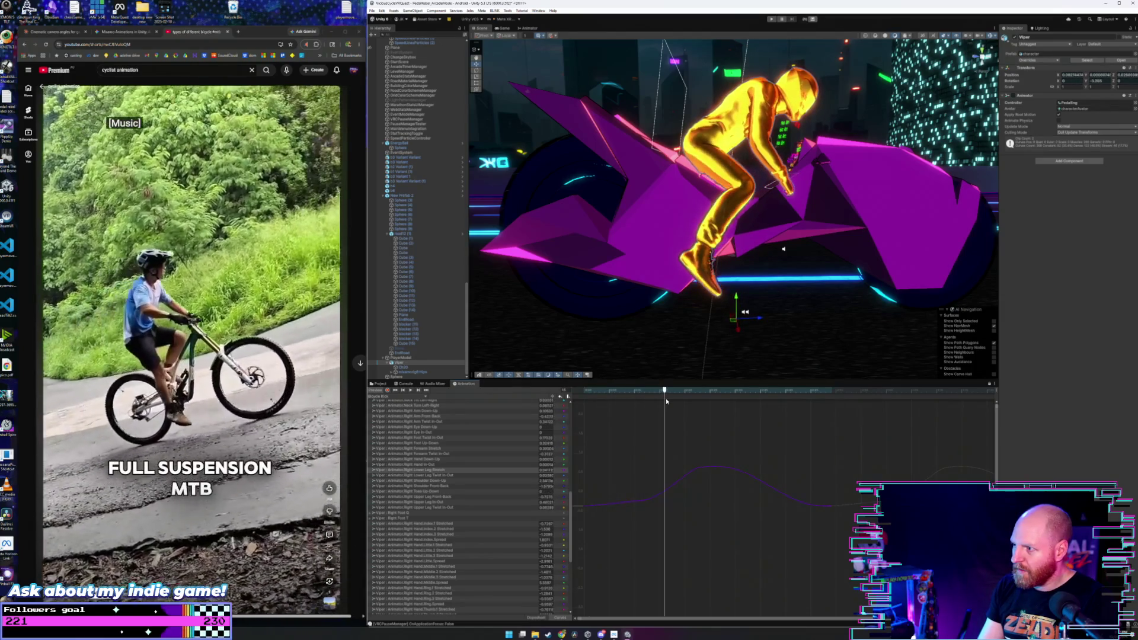
pyautogui.moveTo(648, 405)
pyautogui.mouseDown()
pyautogui.moveTo(628, 408)
pyautogui.moveTo(707, 404)
pyautogui.mouseUp()
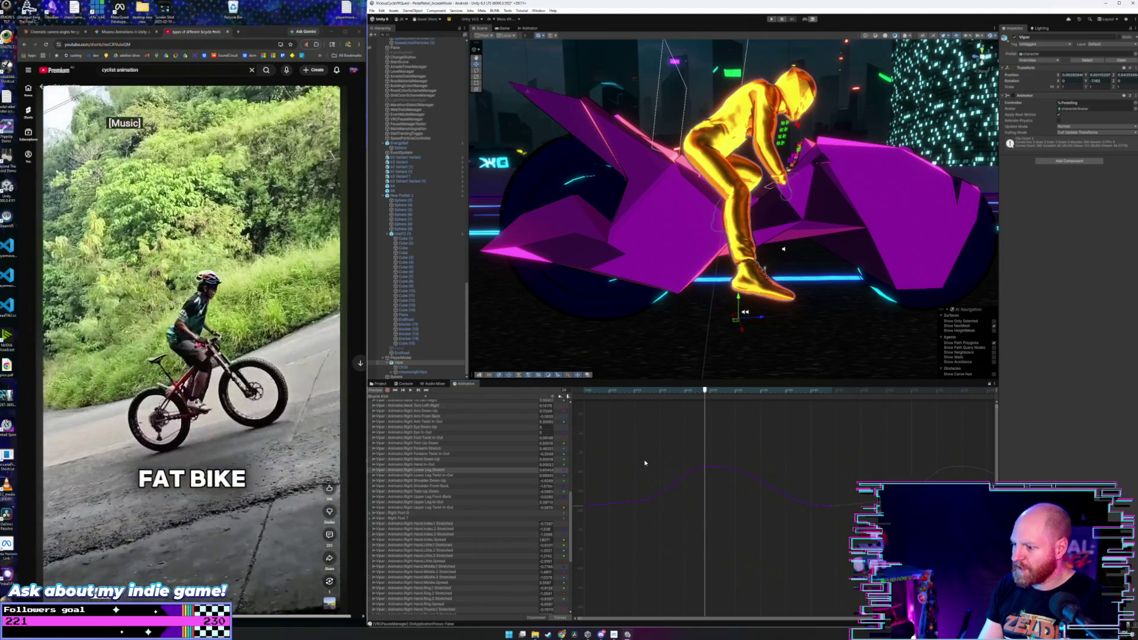
pyautogui.moveTo(690, 476); pyautogui.dragTo(789, 532)
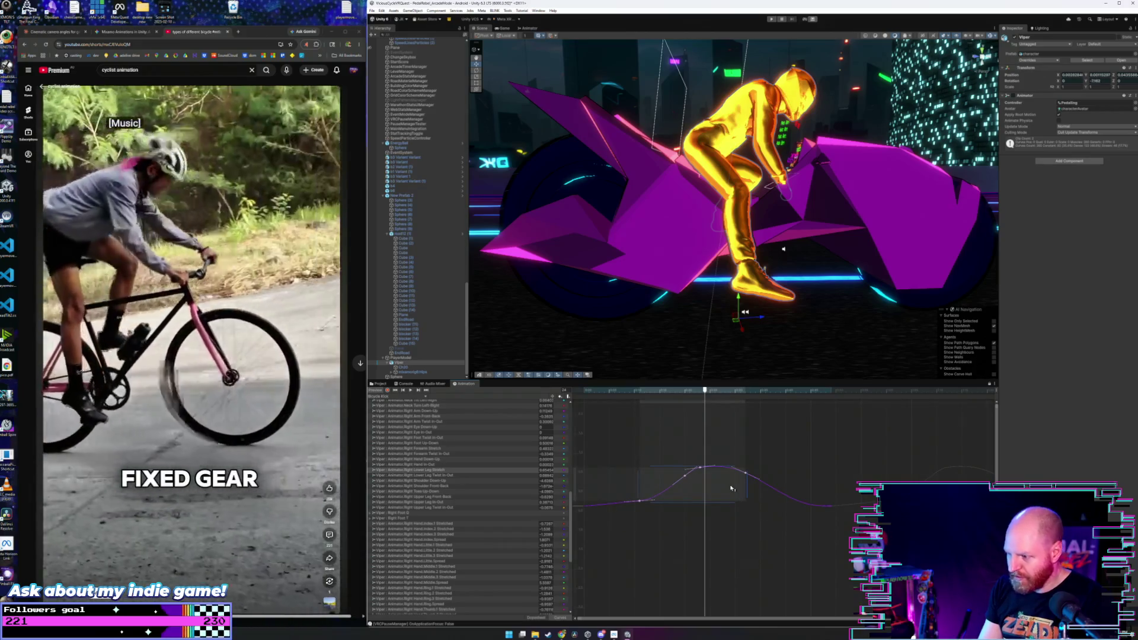
pyautogui.moveTo(728, 489); pyautogui.dragTo(689, 491)
pyautogui.moveTo(602, 392)
pyautogui.mouseDown()
pyautogui.moveTo(590, 395)
pyautogui.moveTo(800, 422)
pyautogui.mouseUp()
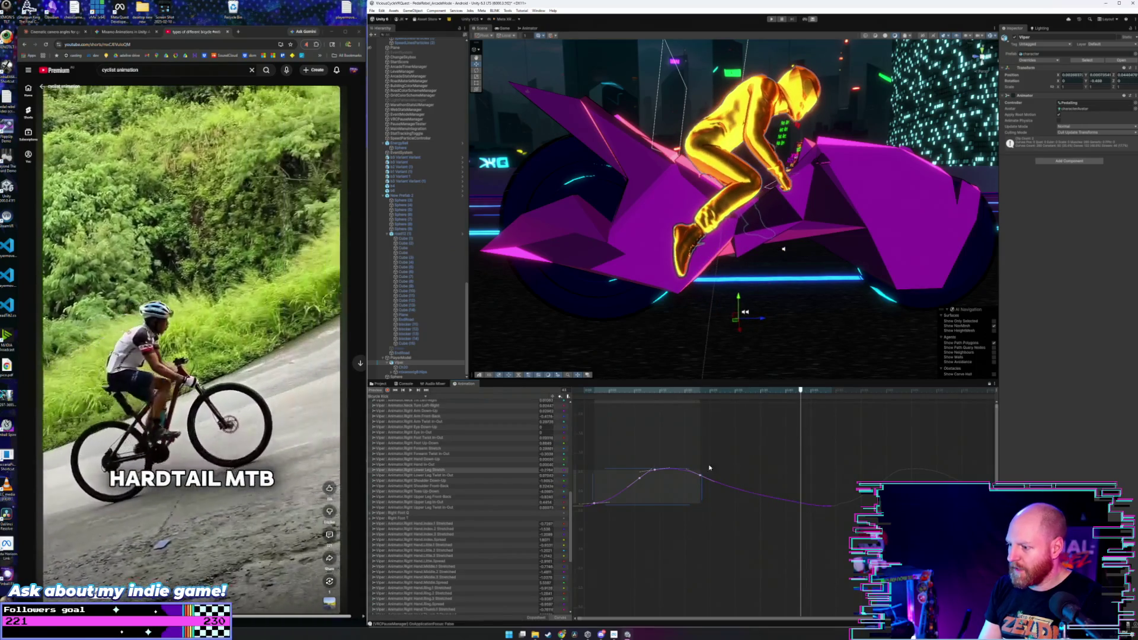
pyautogui.moveTo(702, 483); pyautogui.dragTo(730, 477)
pyautogui.moveTo(616, 395)
pyautogui.mouseDown()
pyautogui.moveTo(746, 415)
pyautogui.moveTo(717, 418)
pyautogui.mouseUp()
pyautogui.click(739, 469)
pyautogui.click(752, 480)
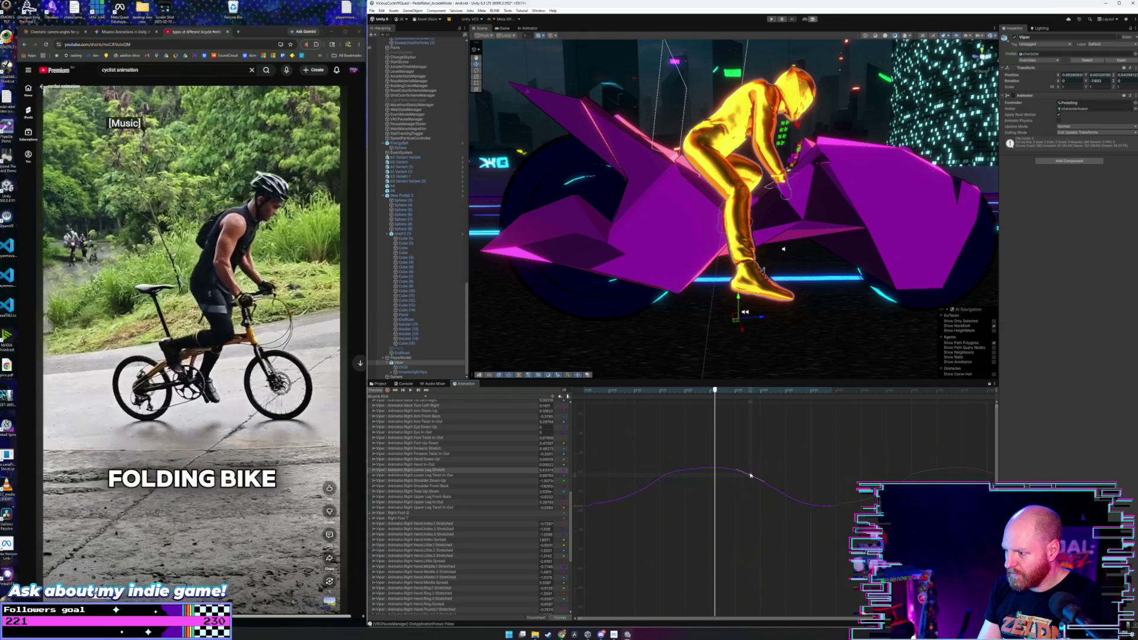
pyautogui.moveTo(752, 477); pyautogui.dragTo(714, 467)
pyautogui.moveTo(601, 398); pyautogui.dragTo(746, 405)
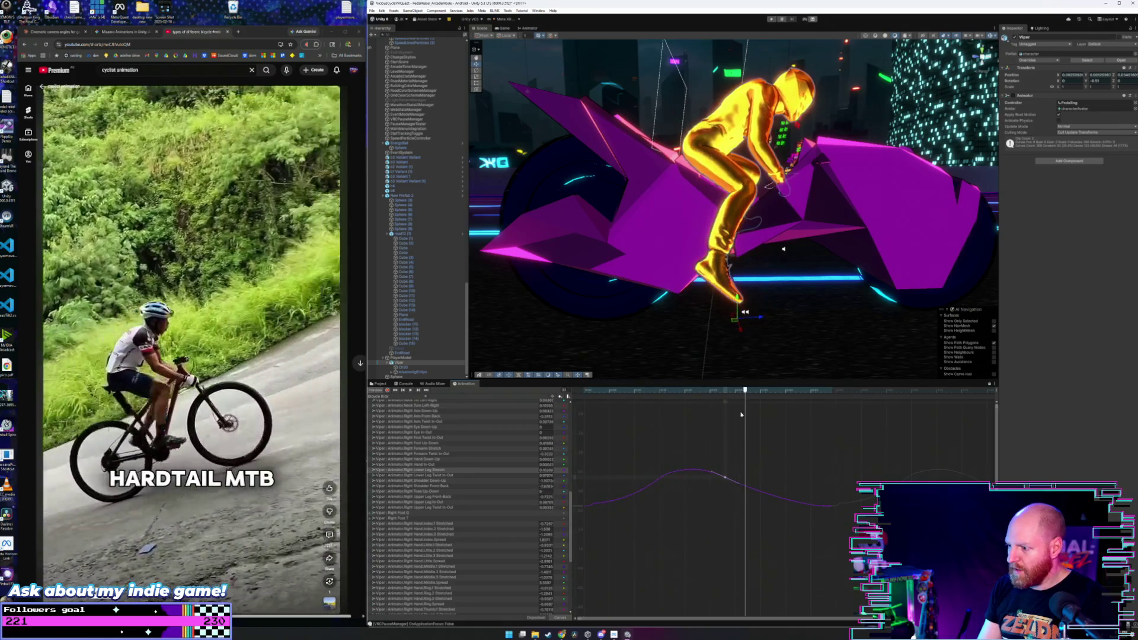
pyautogui.moveTo(729, 480); pyautogui.dragTo(724, 492)
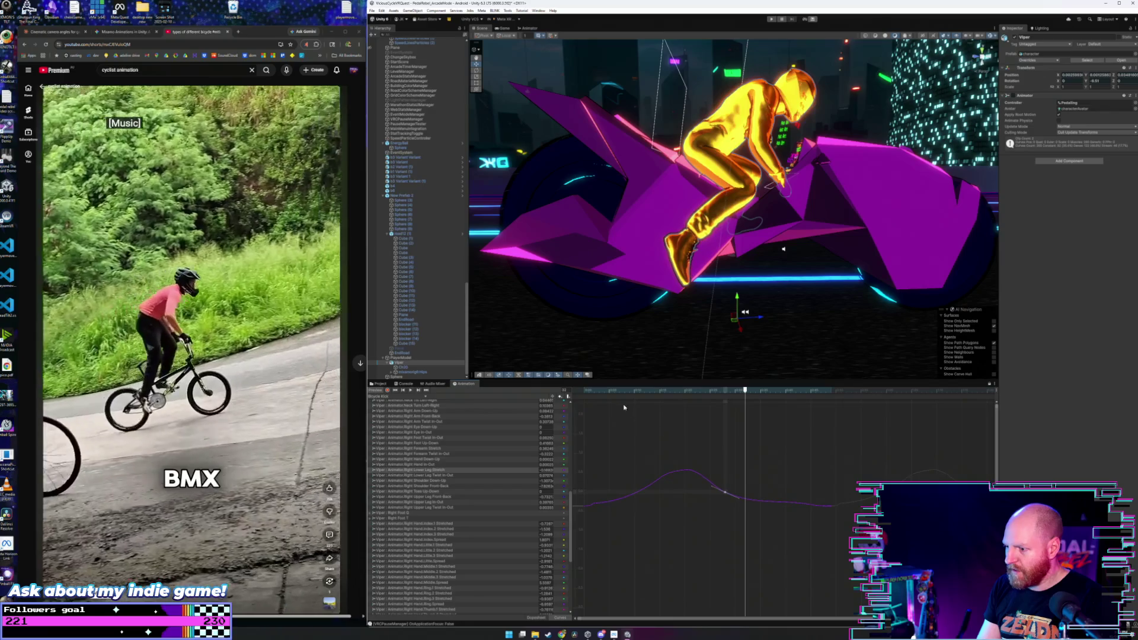
pyautogui.moveTo(600, 394)
pyautogui.mouseDown()
pyautogui.moveTo(584, 395)
pyautogui.moveTo(720, 406)
pyautogui.moveTo(765, 428)
pyautogui.mouseUp()
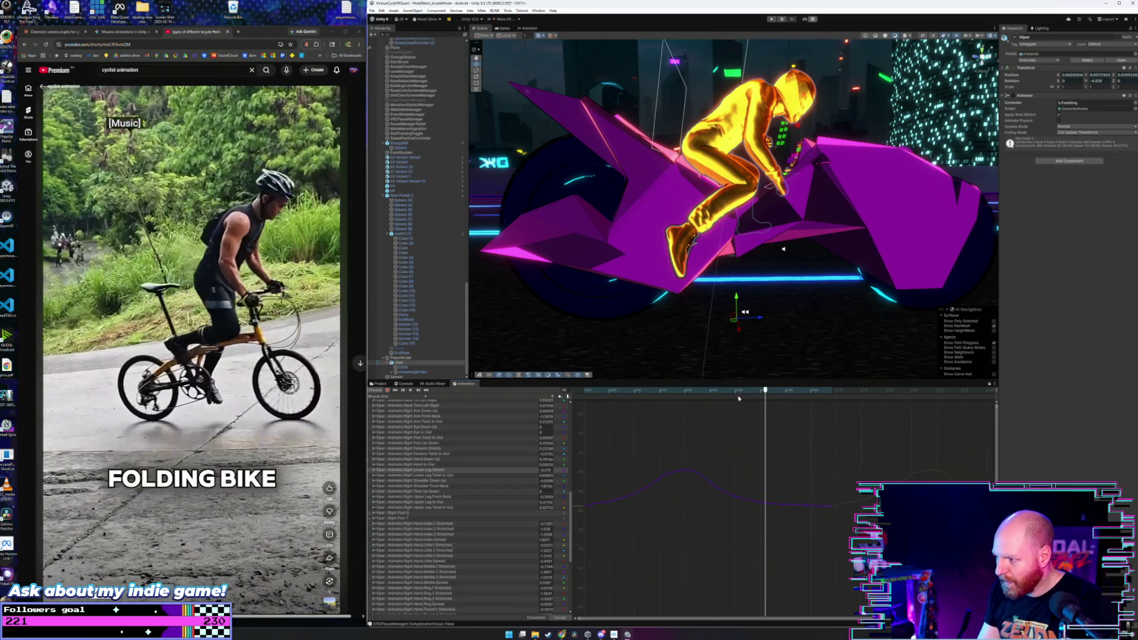
pyautogui.moveTo(691, 394)
pyautogui.mouseDown()
pyautogui.moveTo(579, 401)
pyautogui.moveTo(734, 401)
pyautogui.moveTo(609, 439)
pyautogui.moveTo(656, 477)
pyautogui.mouseUp()
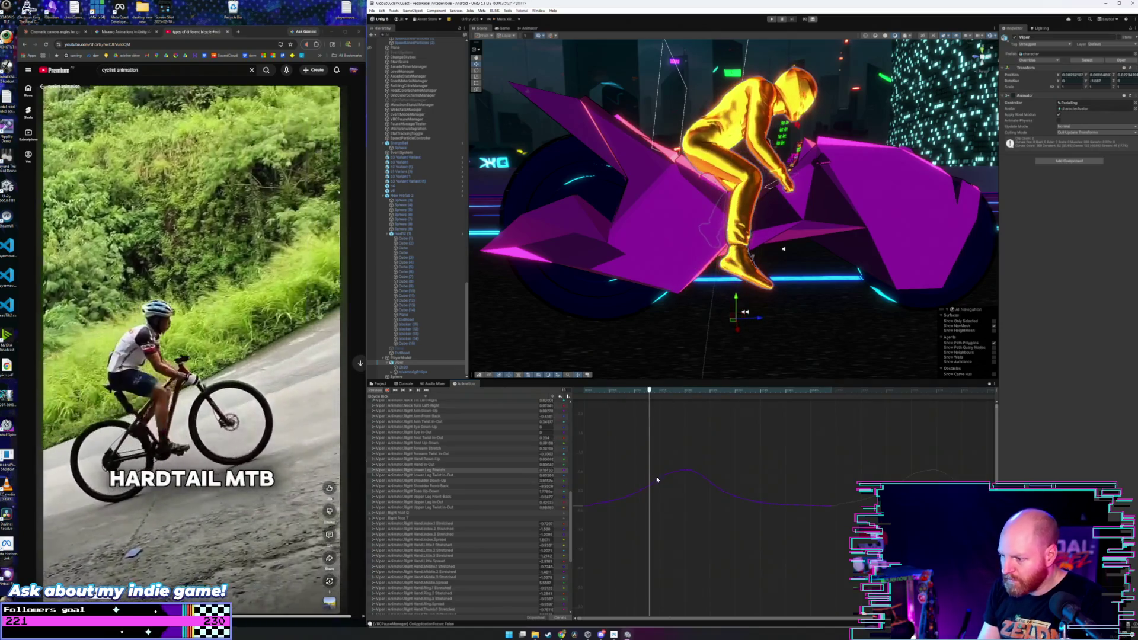
pyautogui.moveTo(584, 392)
pyautogui.mouseDown()
pyautogui.moveTo(718, 414)
pyautogui.moveTo(725, 440)
pyautogui.mouseUp()
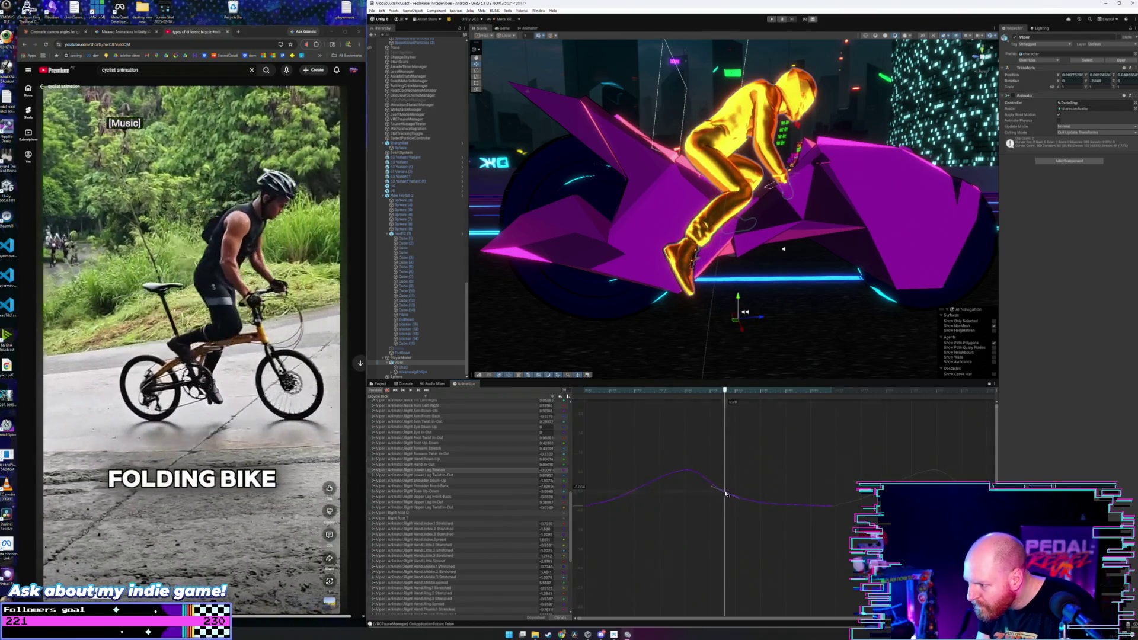
pyautogui.moveTo(725, 403)
pyautogui.mouseDown()
pyautogui.moveTo(649, 402)
pyautogui.moveTo(843, 421)
pyautogui.moveTo(753, 424)
pyautogui.moveTo(826, 426)
pyautogui.mouseUp()
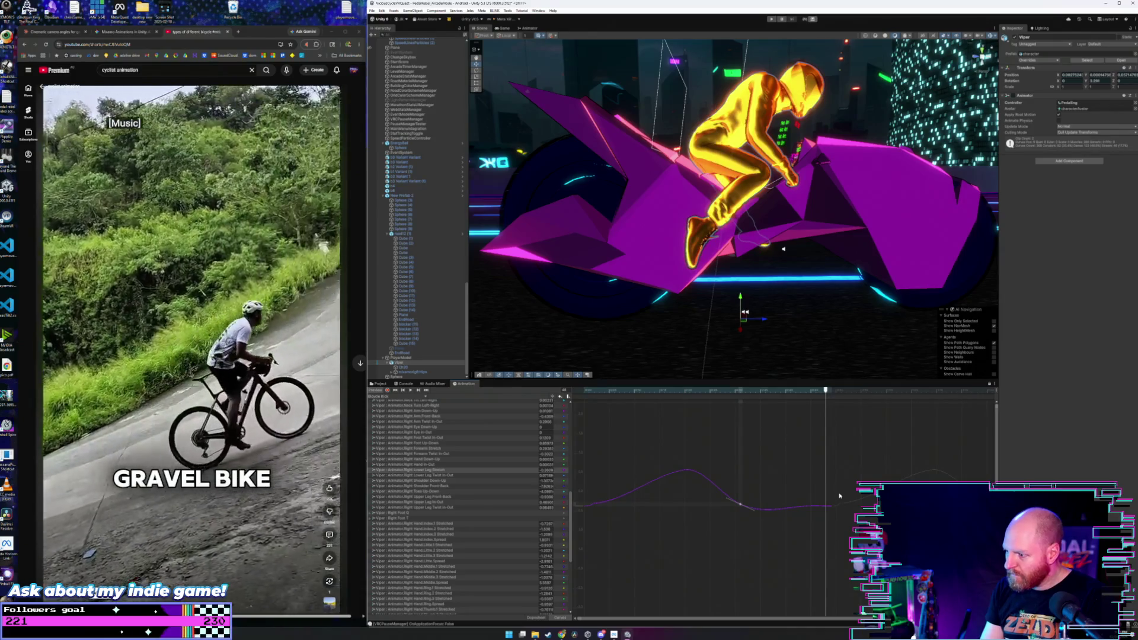
pyautogui.moveTo(585, 392)
pyautogui.mouseDown()
pyautogui.moveTo(719, 408)
pyautogui.moveTo(580, 429)
pyautogui.mouseUp()
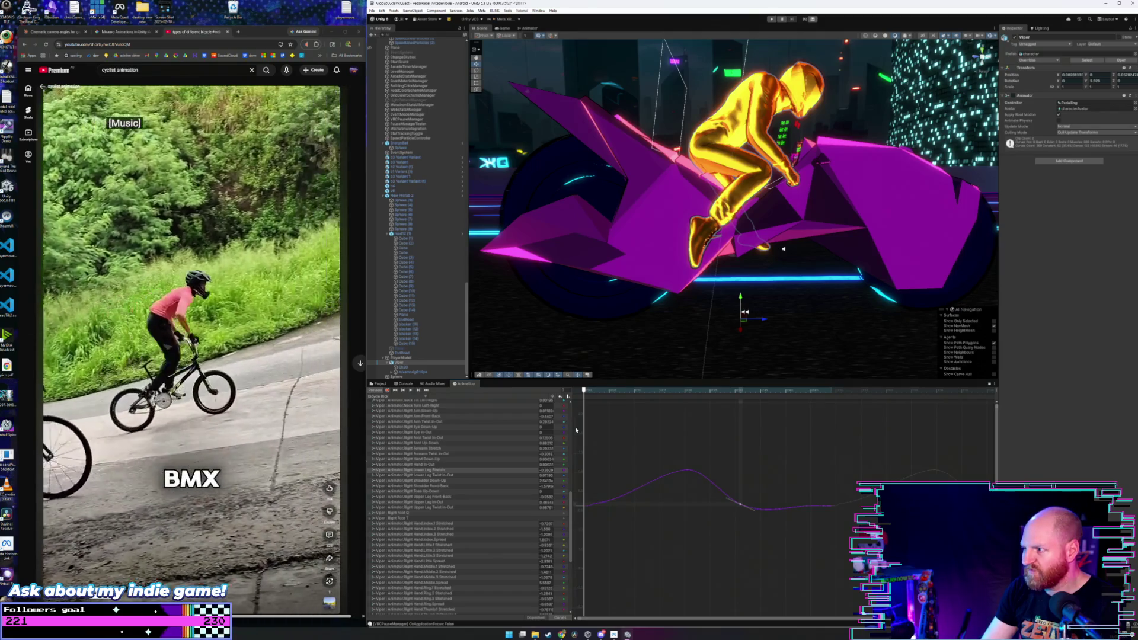
pyautogui.moveTo(783, 249); pyautogui.dragTo(748, 365)
pyautogui.moveTo(593, 237); pyautogui.dragTo(447, 176)
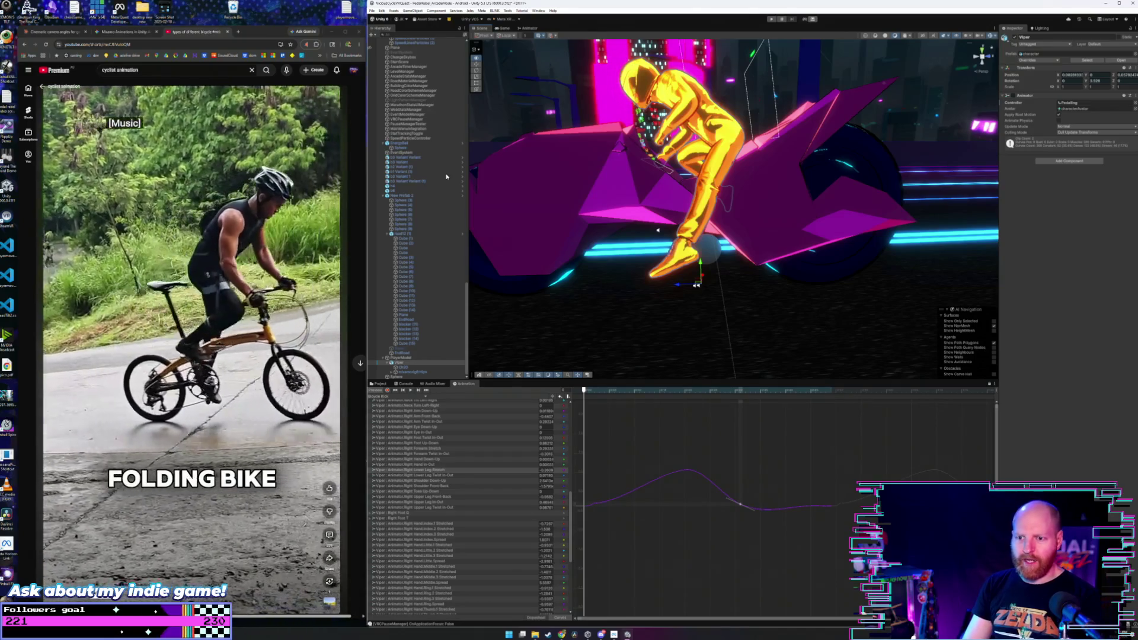
pyautogui.moveTo(446, 176); pyautogui.dragTo(332, 163)
pyautogui.moveTo(739, 164); pyautogui.dragTo(744, 164)
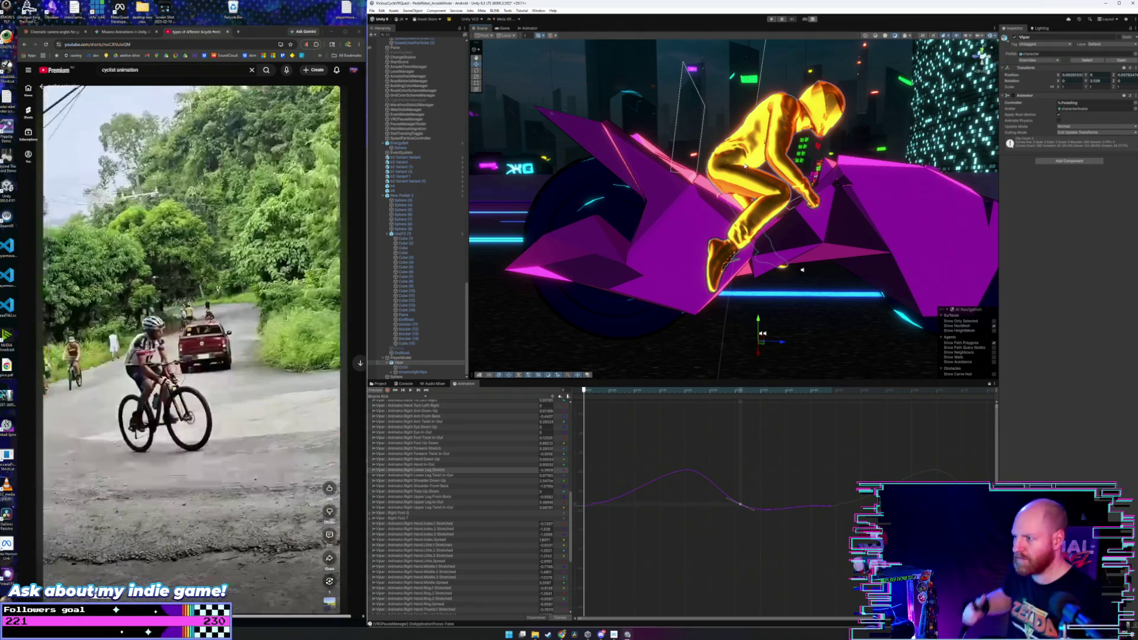
# - Scrub the playhead to the curve's peak and raise the peak key to 0.701
pyautogui.moveTo(587, 391)
pyautogui.mouseDown()
pyautogui.moveTo(710, 390)
pyautogui.moveTo(667, 392)
pyautogui.moveTo(689, 392)
pyautogui.mouseUp()
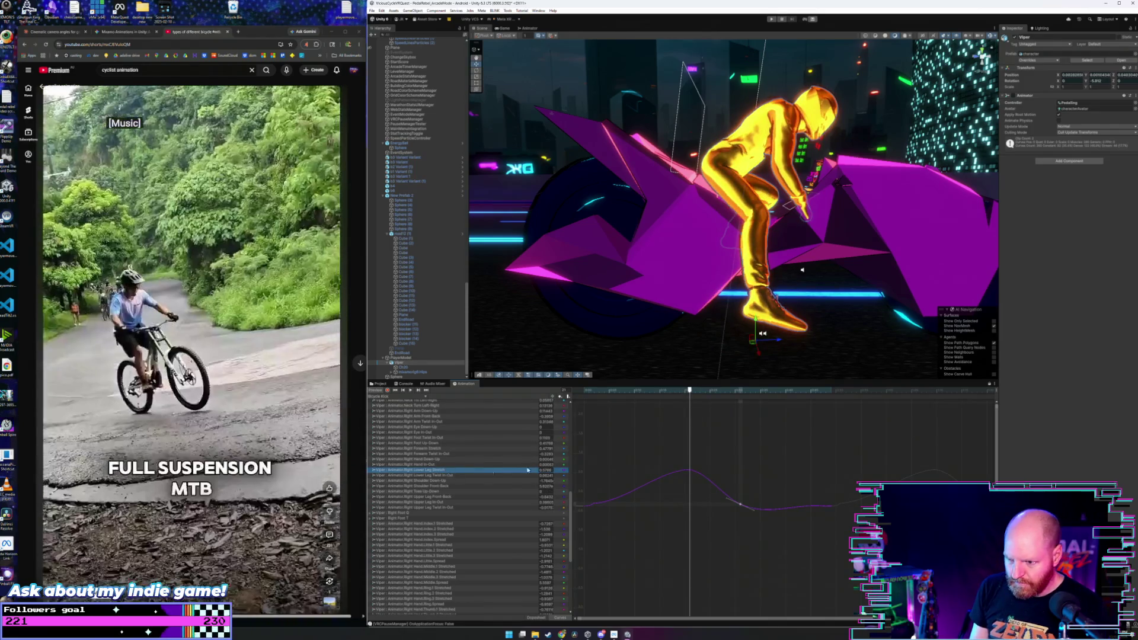
pyautogui.moveTo(599, 392)
pyautogui.mouseDown()
pyautogui.moveTo(584, 391)
pyautogui.moveTo(734, 408)
pyautogui.moveTo(585, 422)
pyautogui.moveTo(692, 426)
pyautogui.mouseUp()
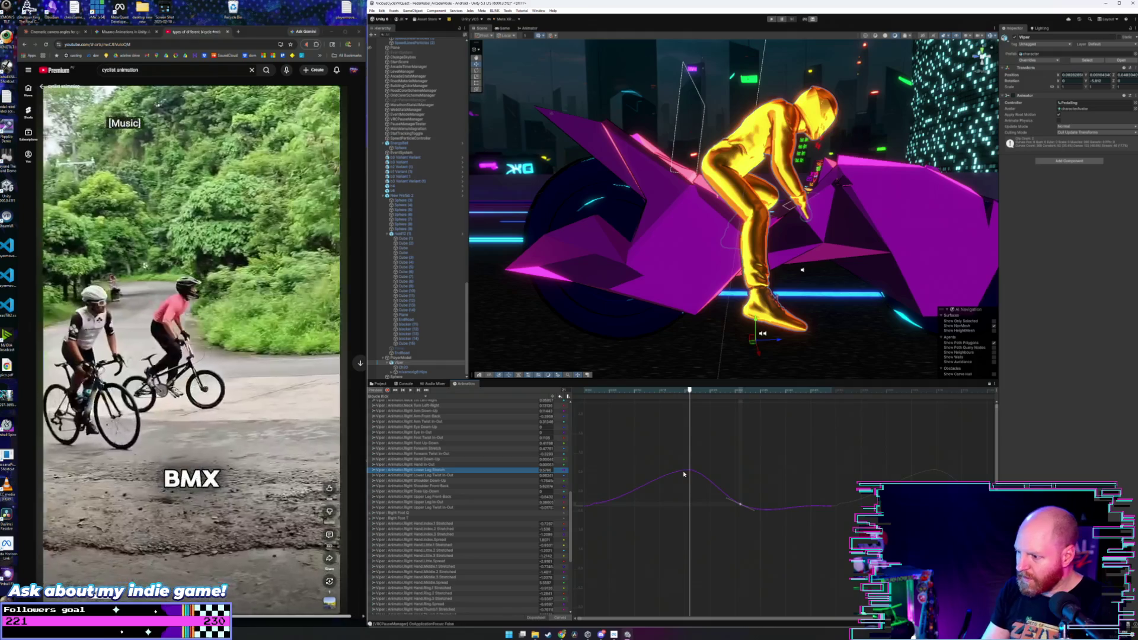
pyautogui.moveTo(685, 469); pyautogui.dragTo(686, 468)
pyautogui.moveTo(600, 399)
pyautogui.mouseDown()
pyautogui.moveTo(587, 399)
pyautogui.moveTo(708, 401)
pyautogui.moveTo(572, 436)
pyautogui.moveTo(674, 431)
pyautogui.moveTo(826, 457)
pyautogui.mouseUp()
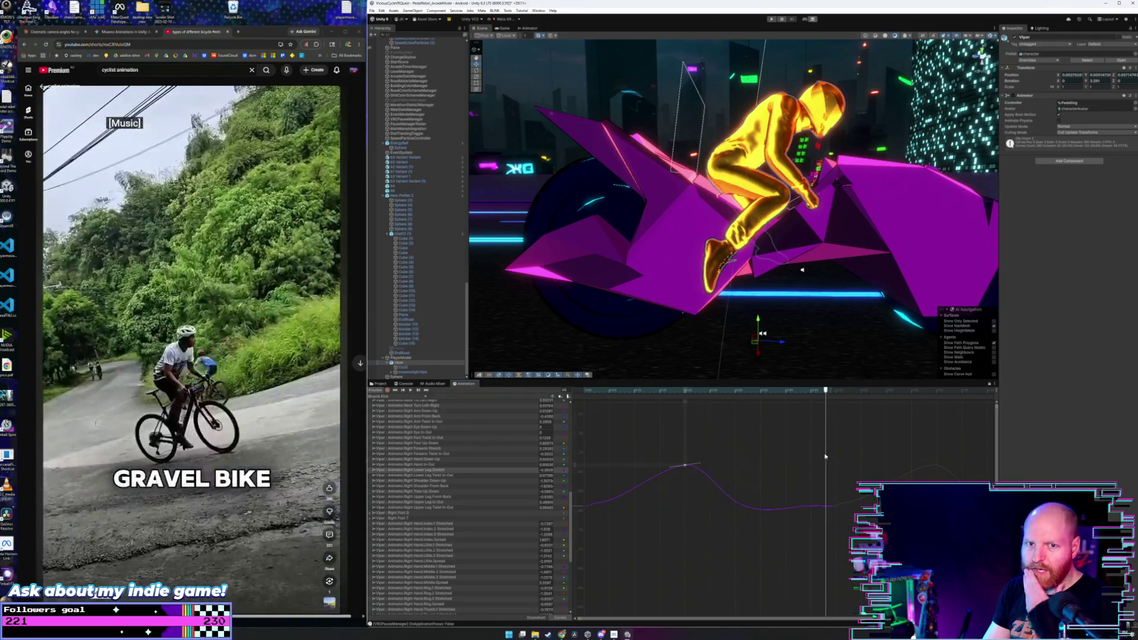
pyautogui.click(591, 504)
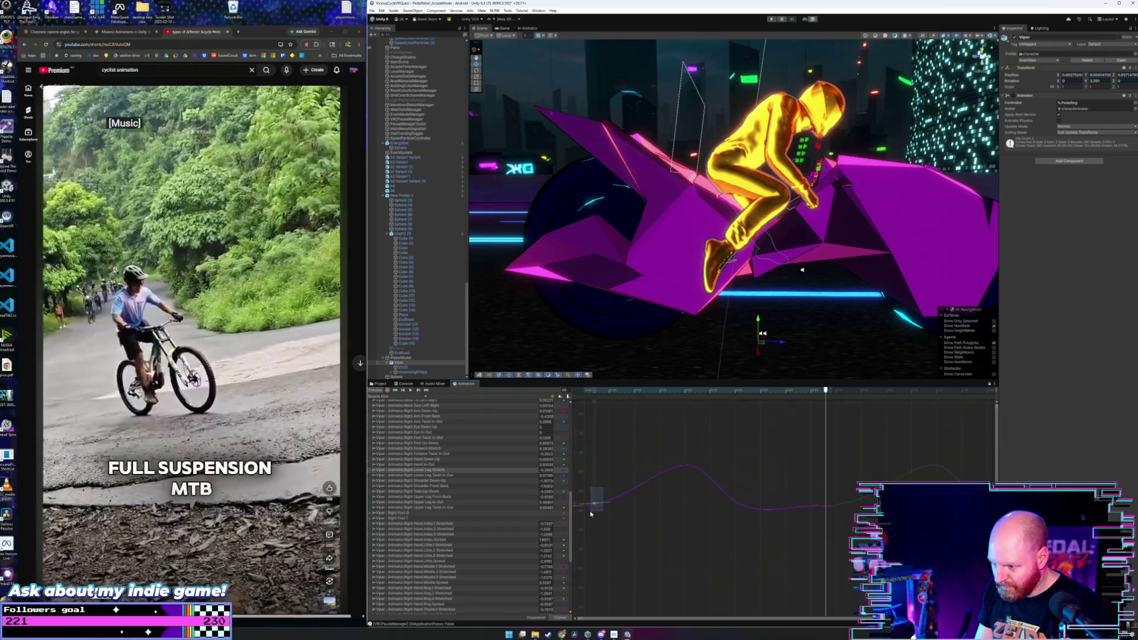
# - Deselect the key, scrub from the loop start, and switch the Animation window to Dopesheet view
pyautogui.click(591, 510)
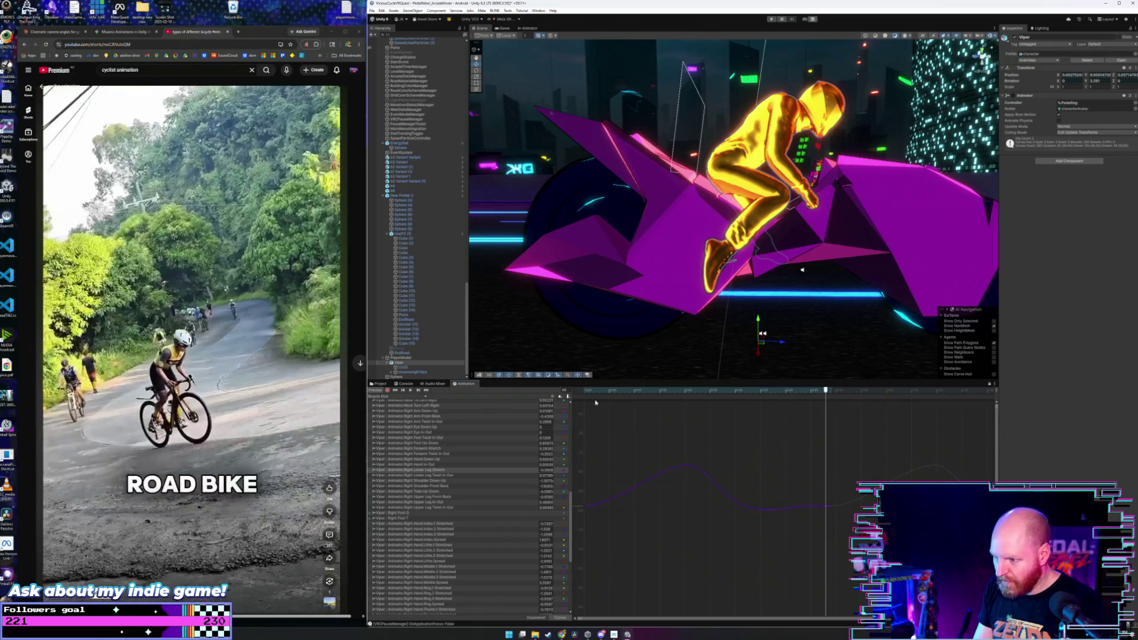
pyautogui.moveTo(584, 391)
pyautogui.mouseDown()
pyautogui.moveTo(801, 414)
pyautogui.moveTo(700, 423)
pyautogui.moveTo(841, 443)
pyautogui.moveTo(583, 453)
pyautogui.mouseUp()
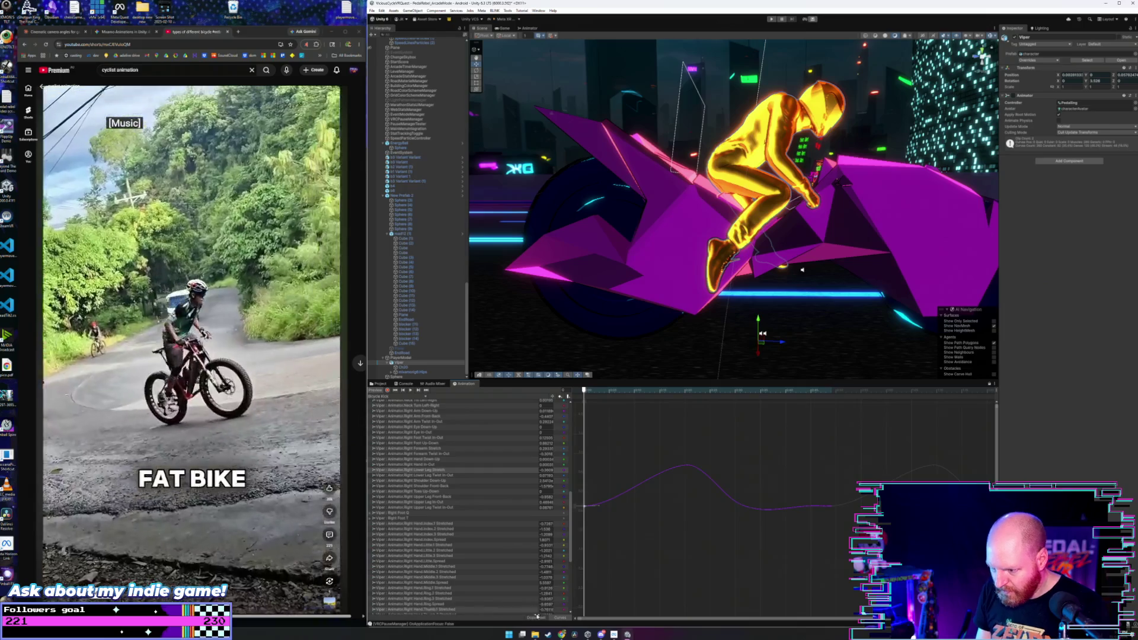
pyautogui.click(537, 617)
pyautogui.scroll(3, 609, 429)
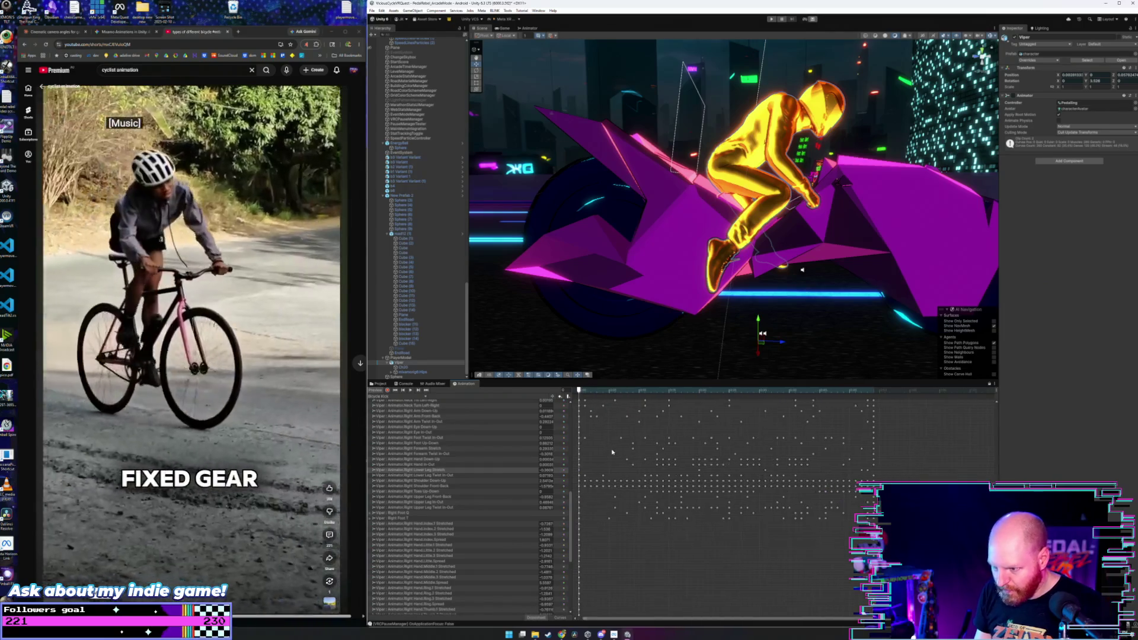
# - Return from the Dopesheet to the Curves view and play the pedaling loop in preview
pyautogui.scroll(-1, 592, 462)
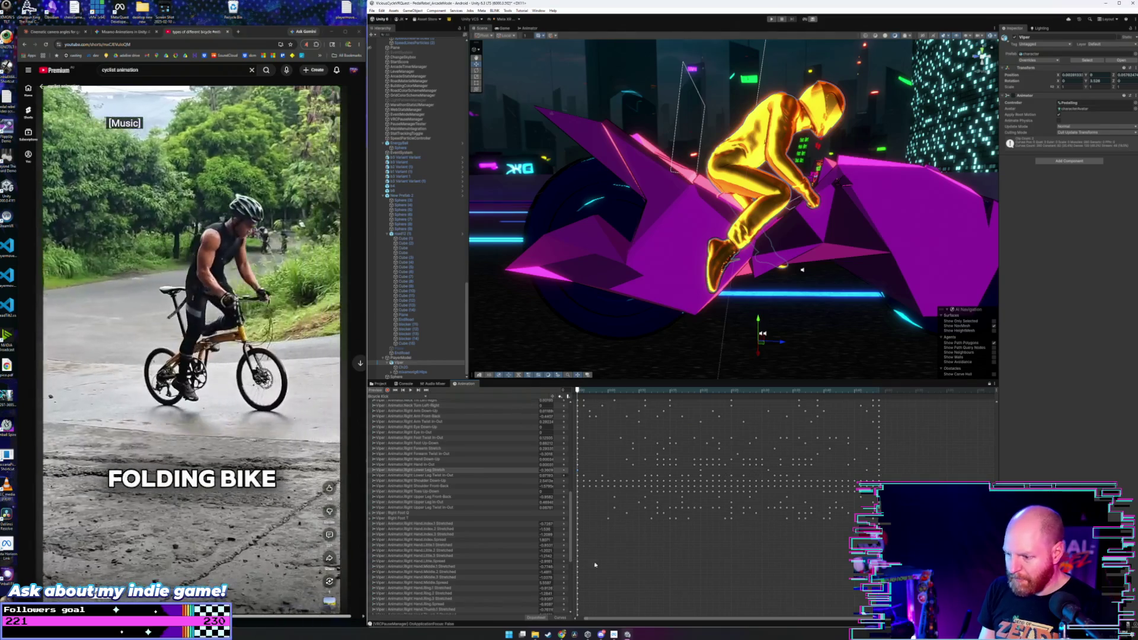
pyautogui.click(560, 619)
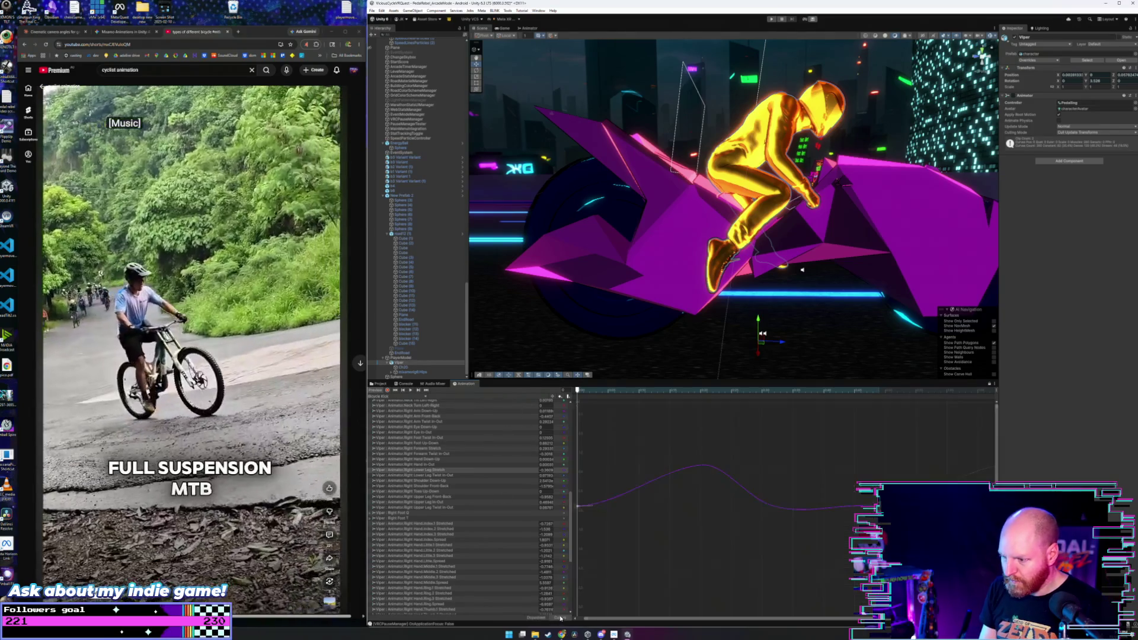
pyautogui.press('space')
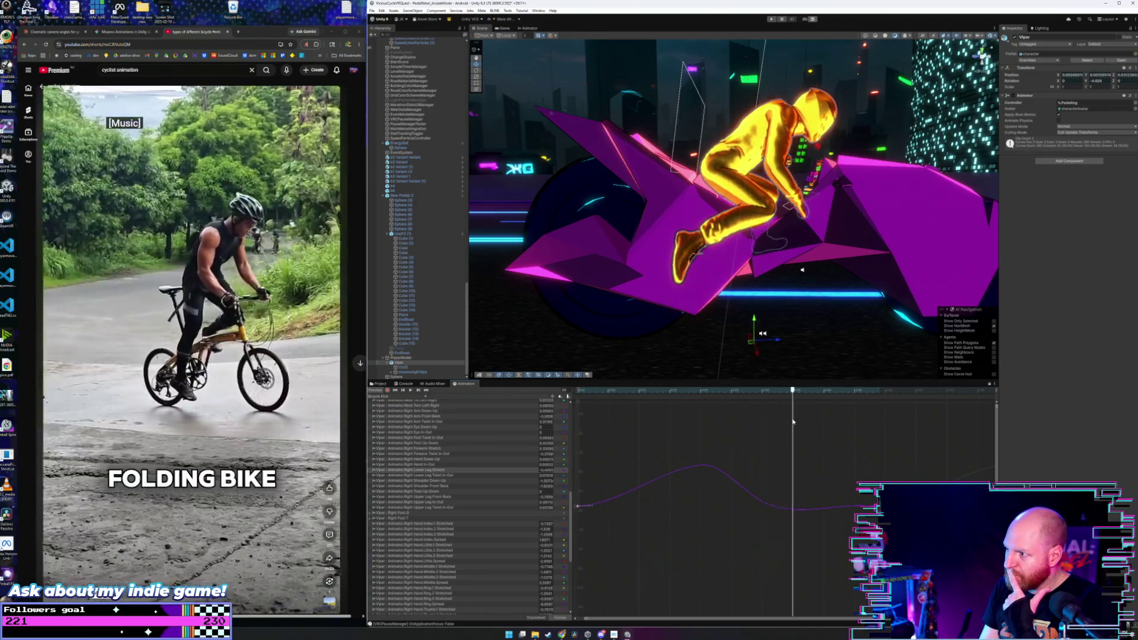
# - Show only the Right Upper Leg Front-Back curve, scrubbing the playhead to check poses
pyautogui.moveTo(796, 431)
pyautogui.mouseDown()
pyautogui.moveTo(811, 451)
pyautogui.moveTo(896, 473)
pyautogui.moveTo(562, 474)
pyautogui.moveTo(730, 476)
pyautogui.moveTo(703, 478)
pyautogui.mouseUp()
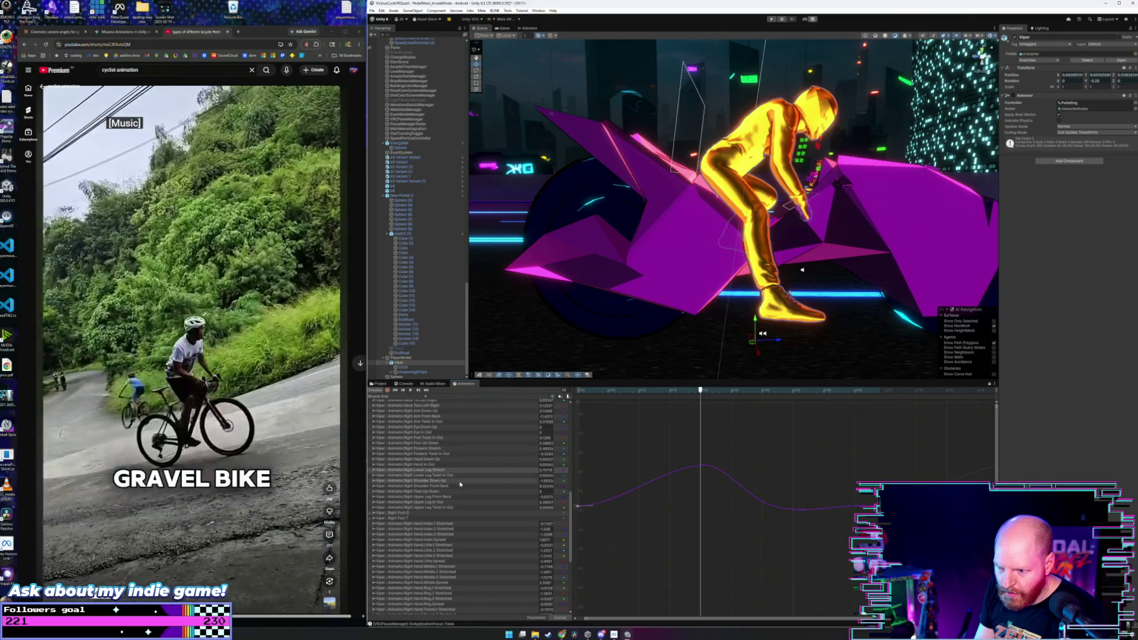
pyautogui.click(447, 497)
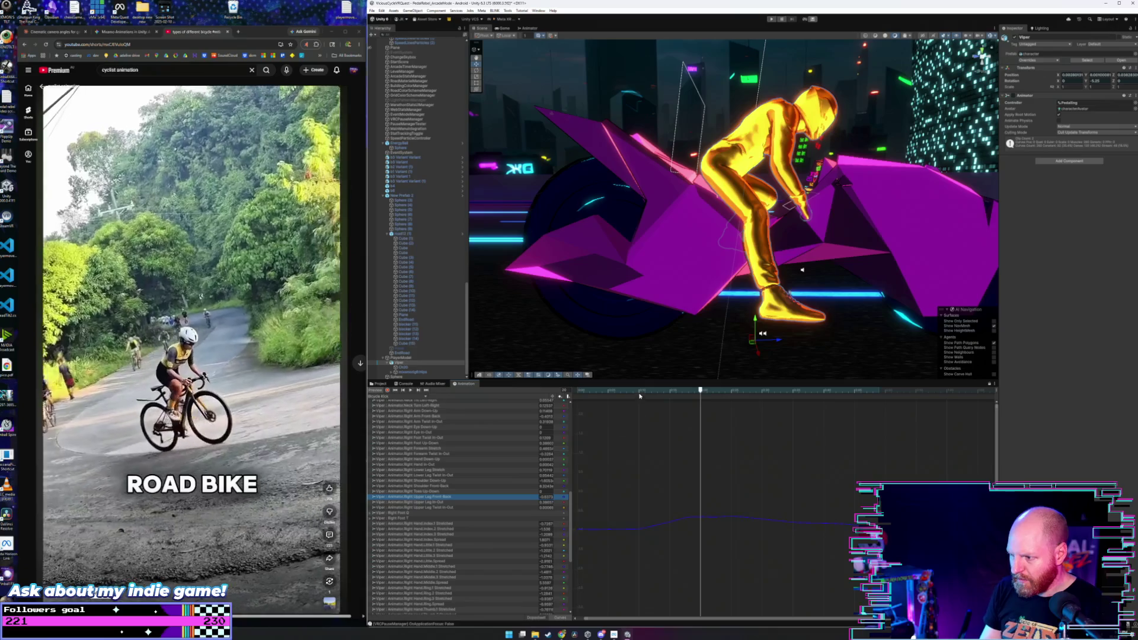
pyautogui.moveTo(641, 396); pyautogui.dragTo(678, 405)
# - Select the leg curve's keys and replay the loop from its start
pyautogui.moveTo(860, 487)
pyautogui.mouseDown()
pyautogui.moveTo(799, 517)
pyautogui.moveTo(607, 564)
pyautogui.mouseUp()
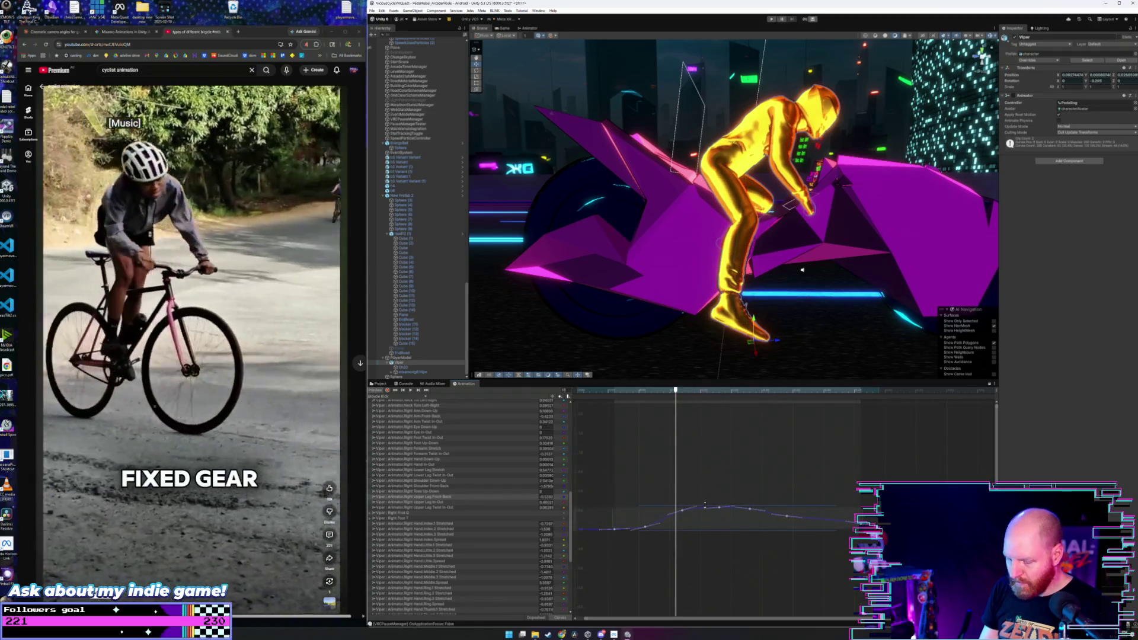
pyautogui.moveTo(616, 386); pyautogui.dragTo(578, 390)
pyautogui.click(645, 434)
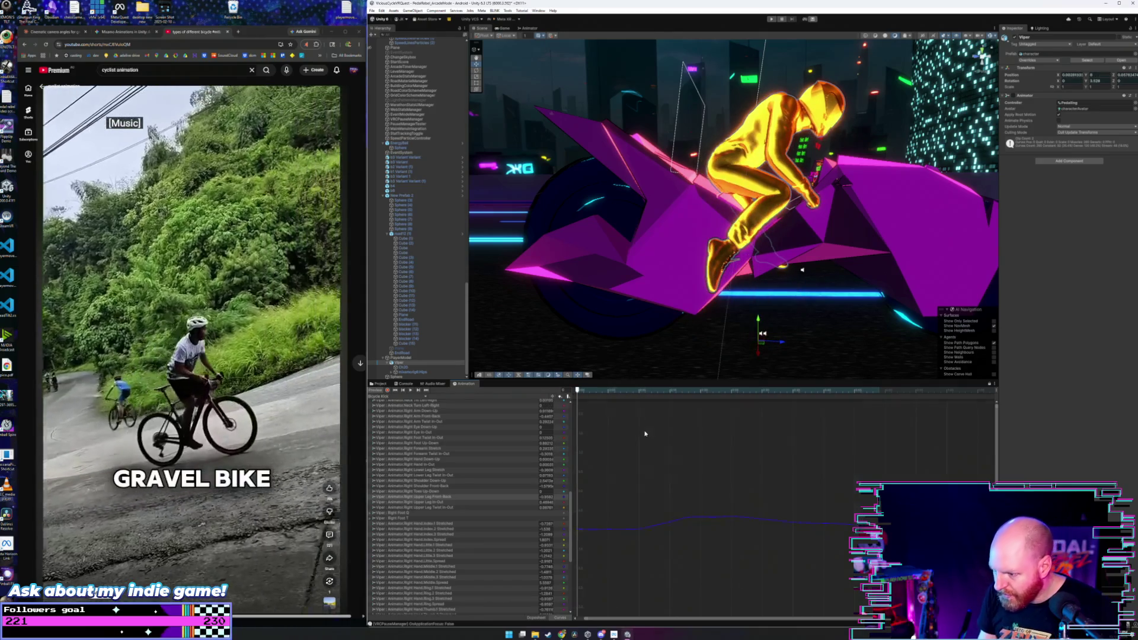
pyautogui.press('space')
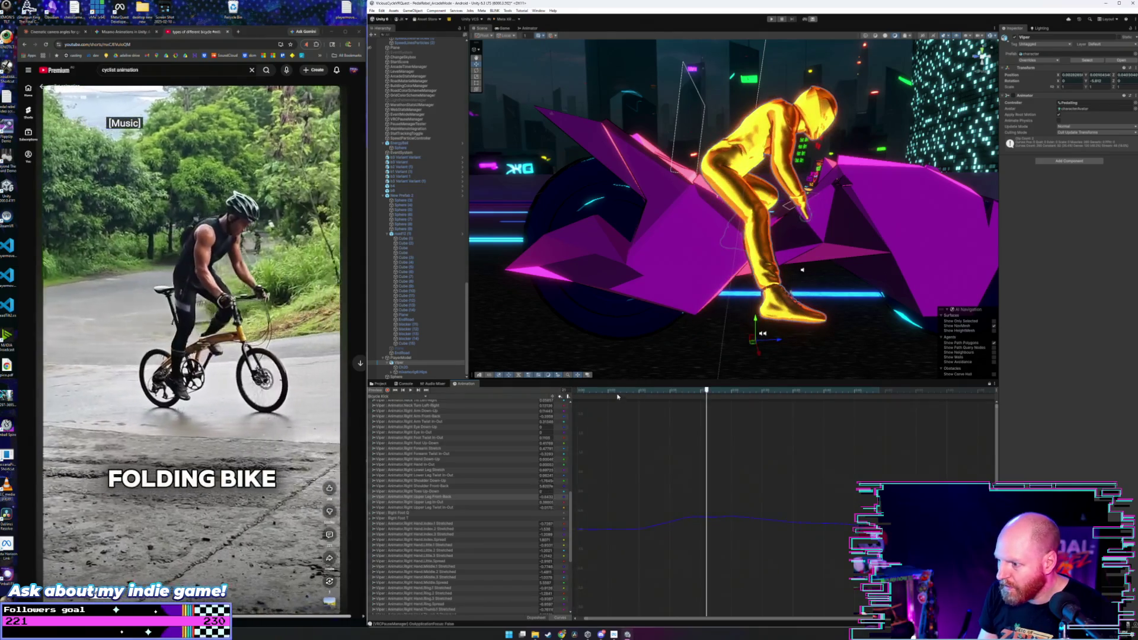
pyautogui.press('space')
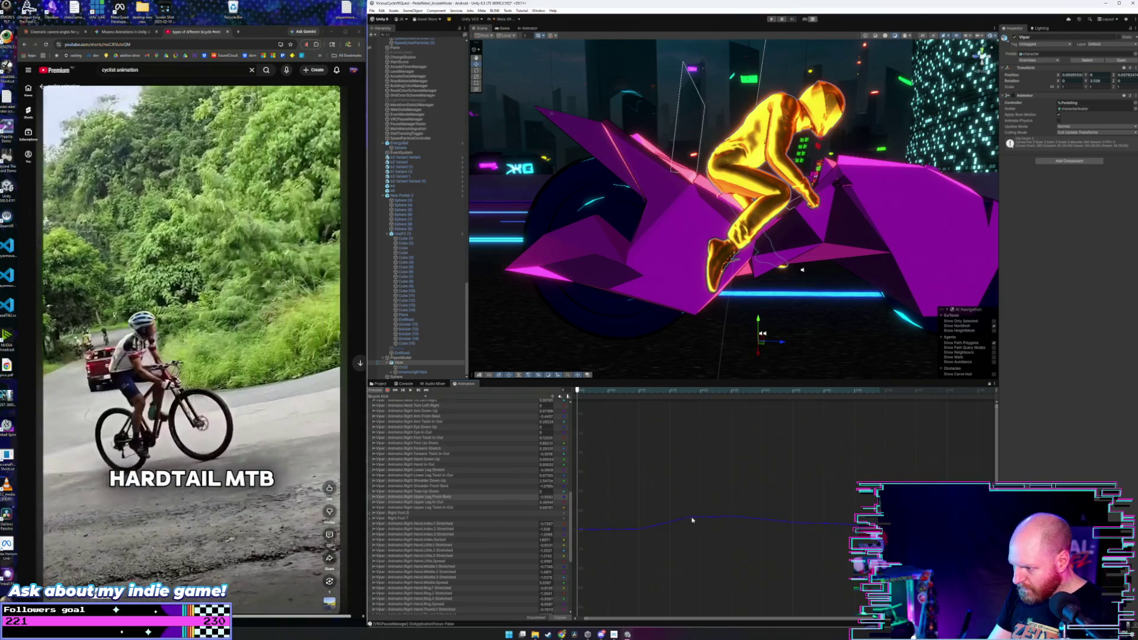
# - Delete two groups of middle keys from the Right Upper Leg Front-Back curve
pyautogui.click(683, 519)
pyautogui.moveTo(712, 511); pyautogui.dragTo(864, 541)
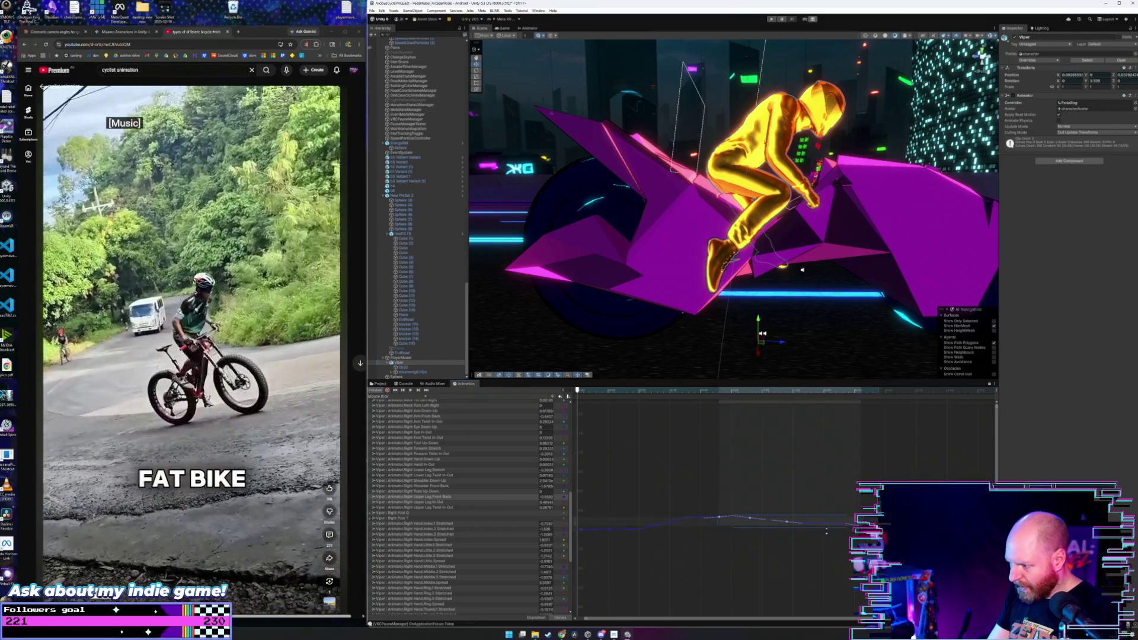
pyautogui.press('Delete')
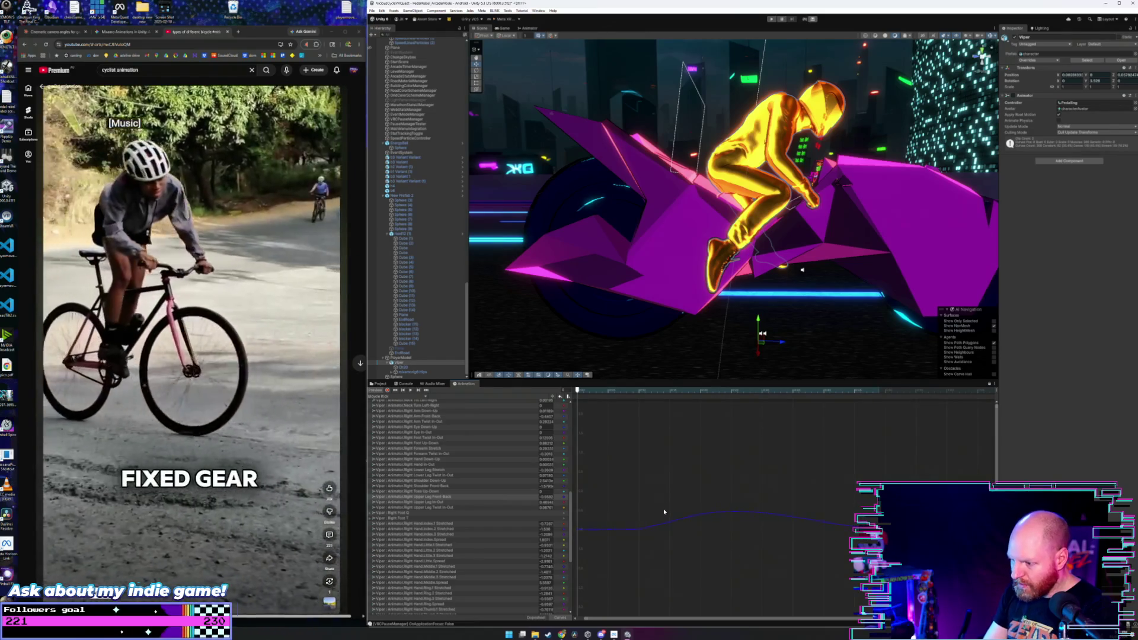
pyautogui.moveTo(660, 517); pyautogui.dragTo(610, 539)
pyautogui.press('Delete')
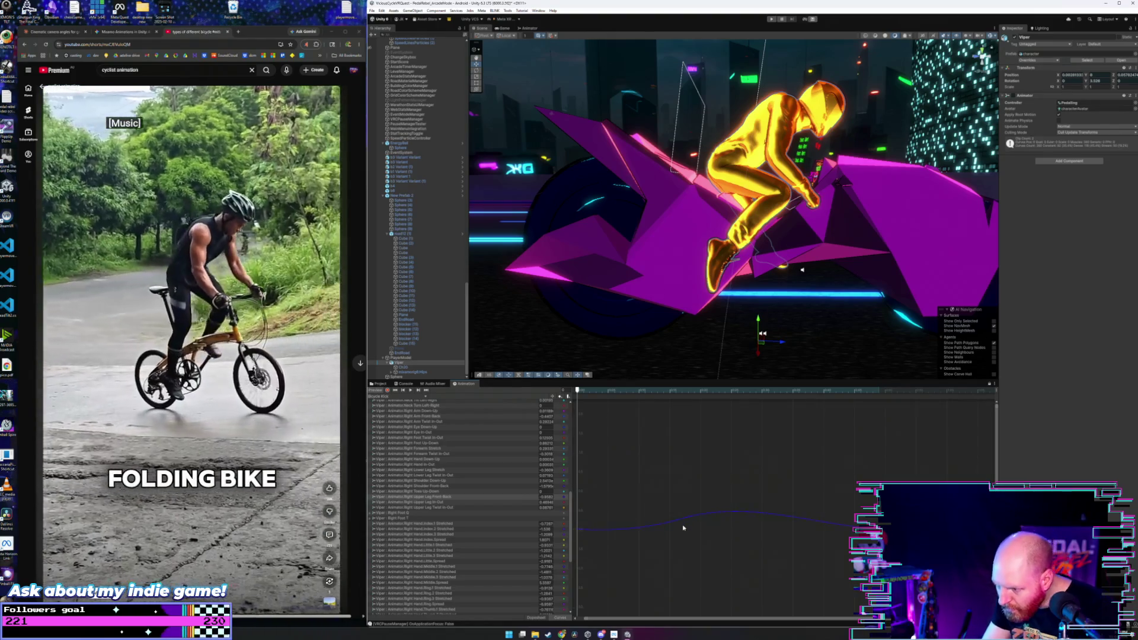
# - Inspect the remaining early keys, then view the clip's keyframes as Dopesheet rows
pyautogui.click(683, 527)
pyautogui.click(598, 506)
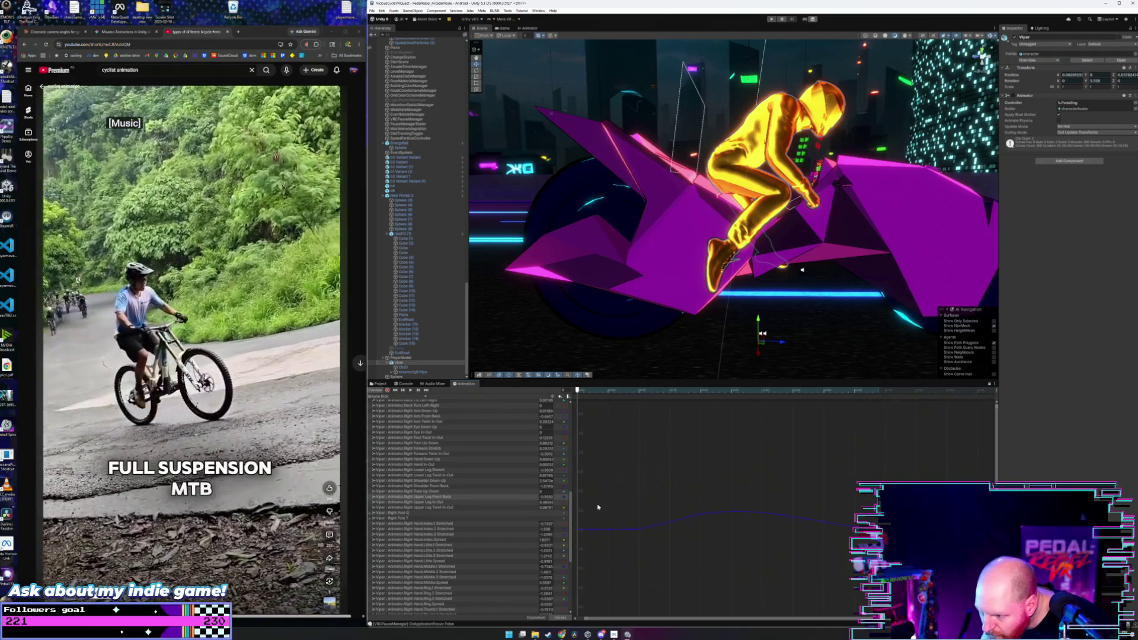
pyautogui.click(614, 532)
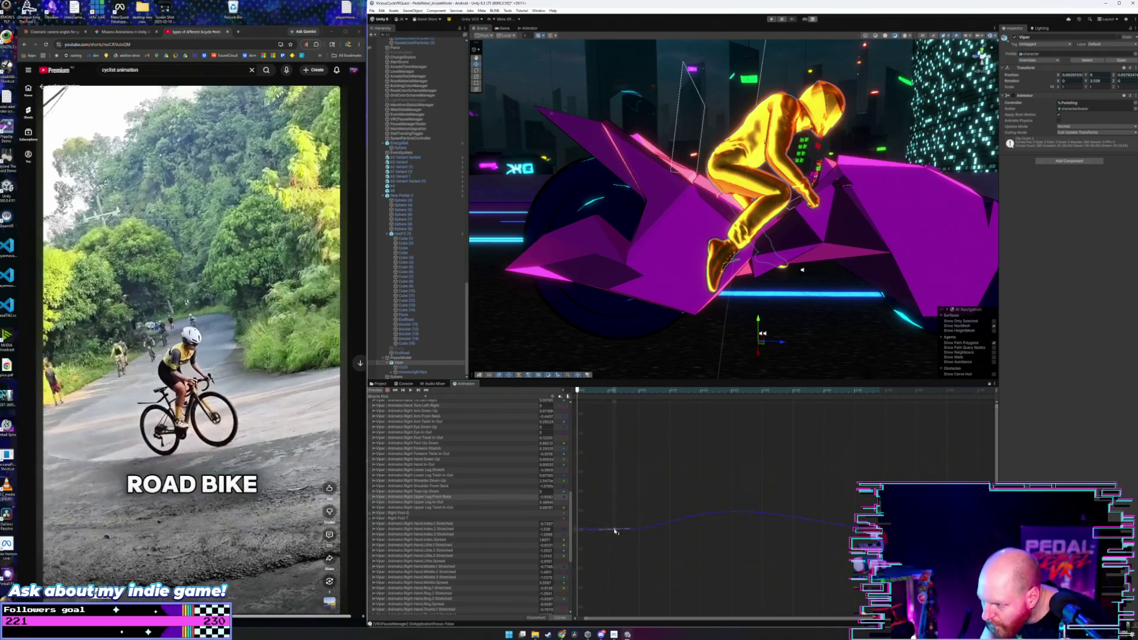
pyautogui.click(509, 498)
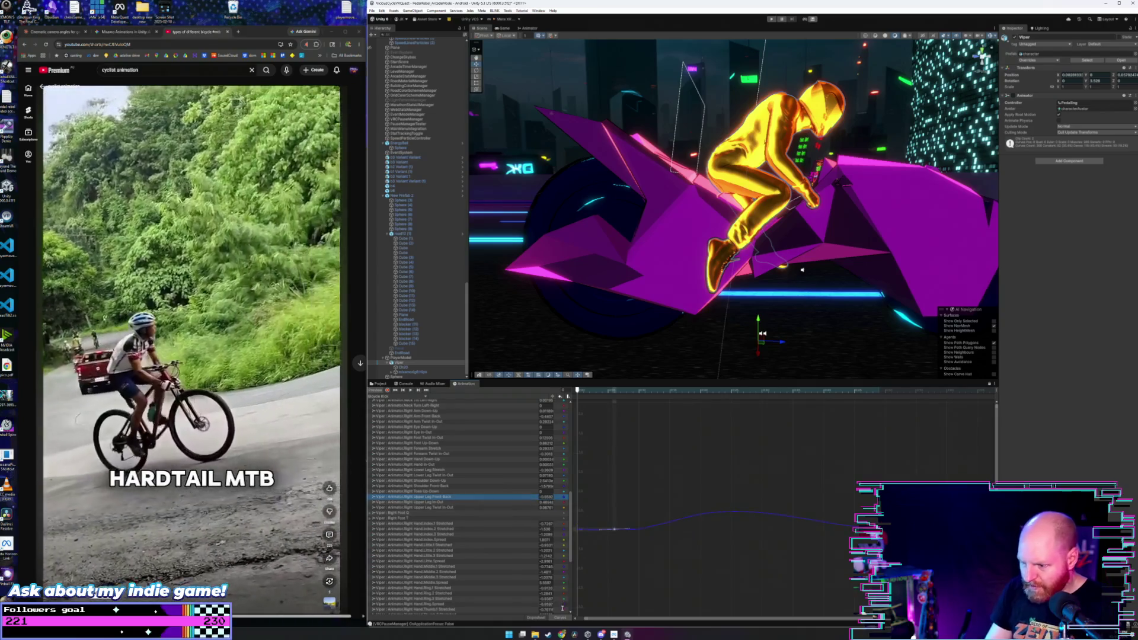
pyautogui.click(536, 617)
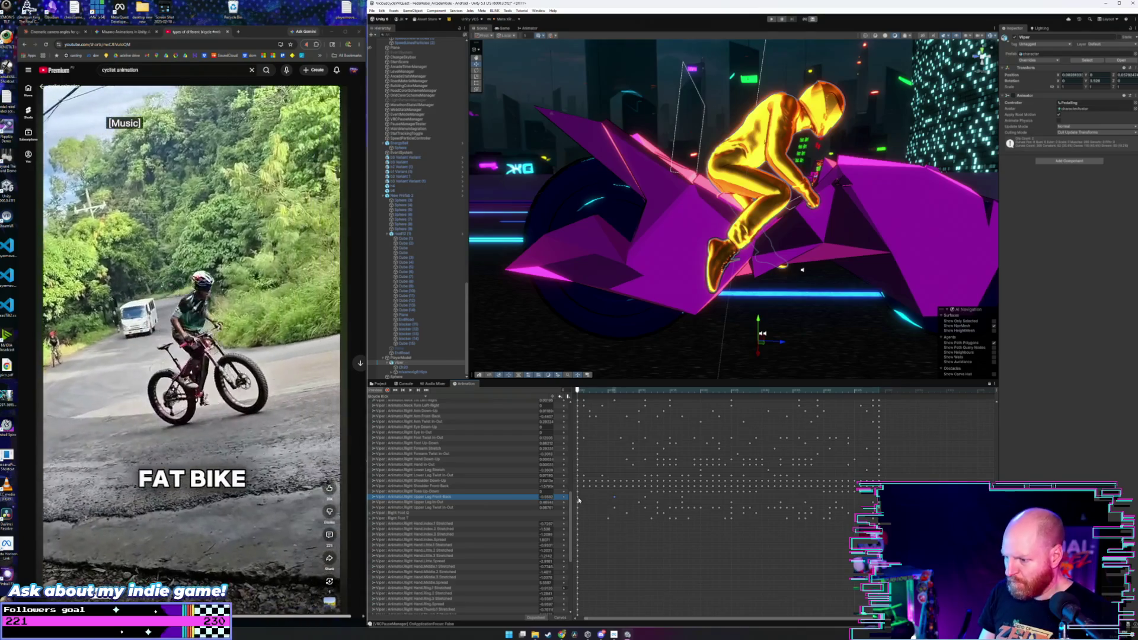
# - Scrub and play the pedaling clip, then graph Right Upper Leg Front-Back as a curve
pyautogui.click(580, 501)
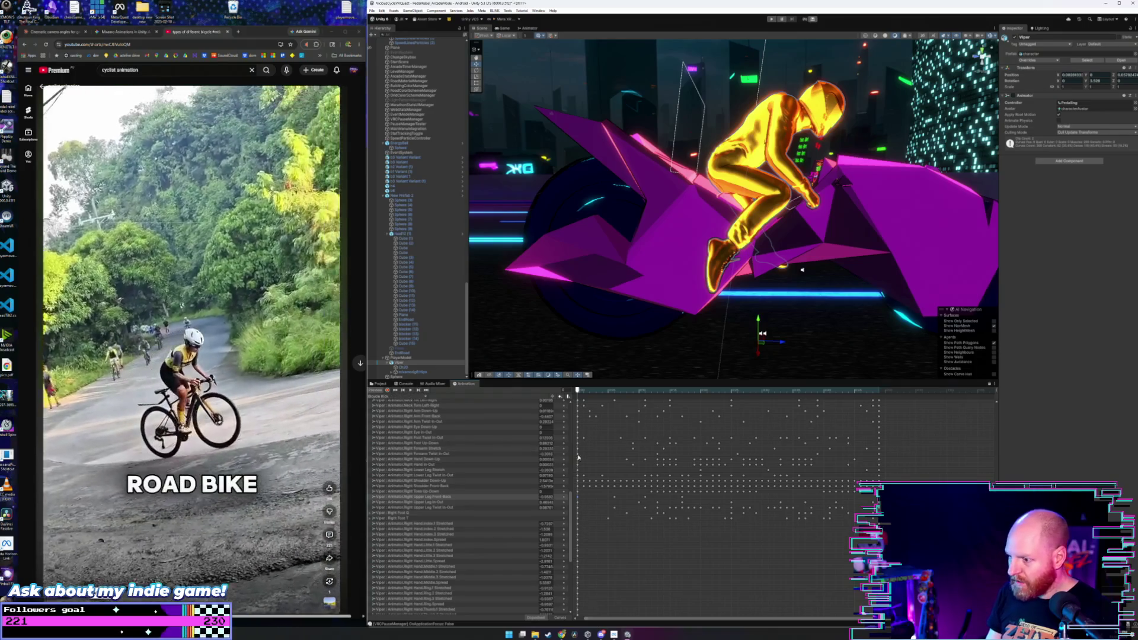
pyautogui.moveTo(587, 391)
pyautogui.mouseDown()
pyautogui.moveTo(882, 400)
pyautogui.moveTo(561, 398)
pyautogui.mouseUp()
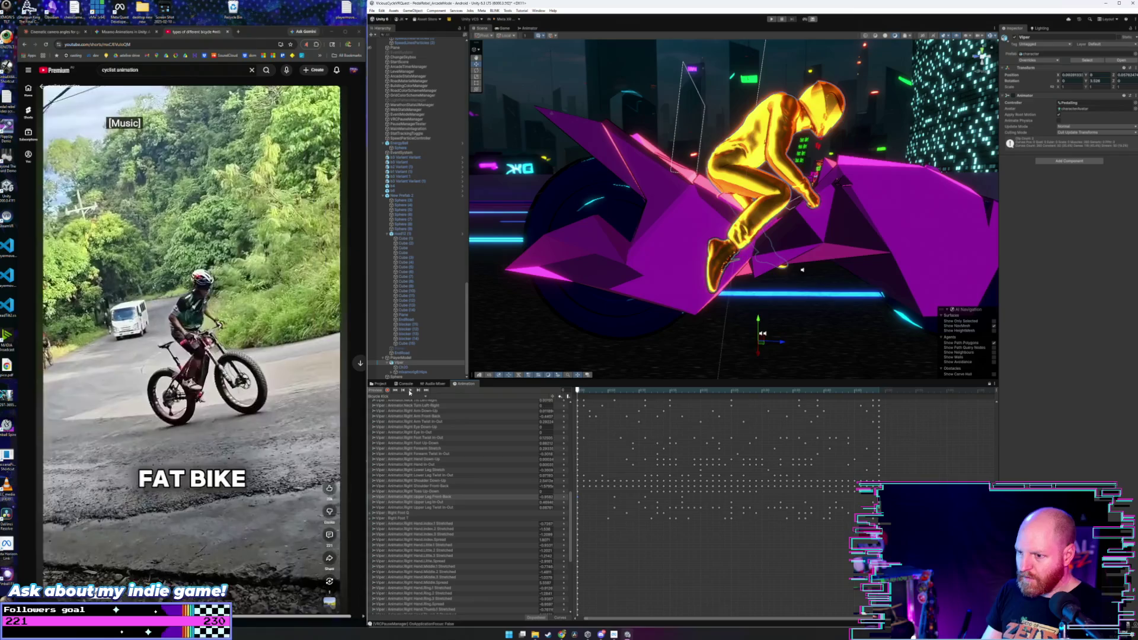
pyautogui.click(410, 392)
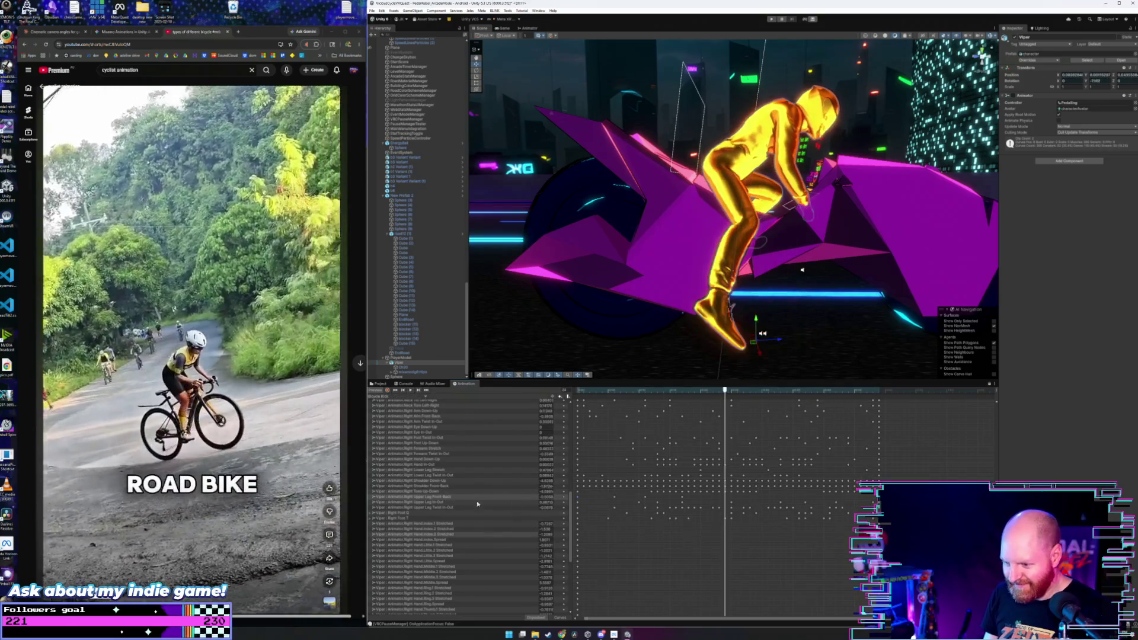
pyautogui.click(456, 498)
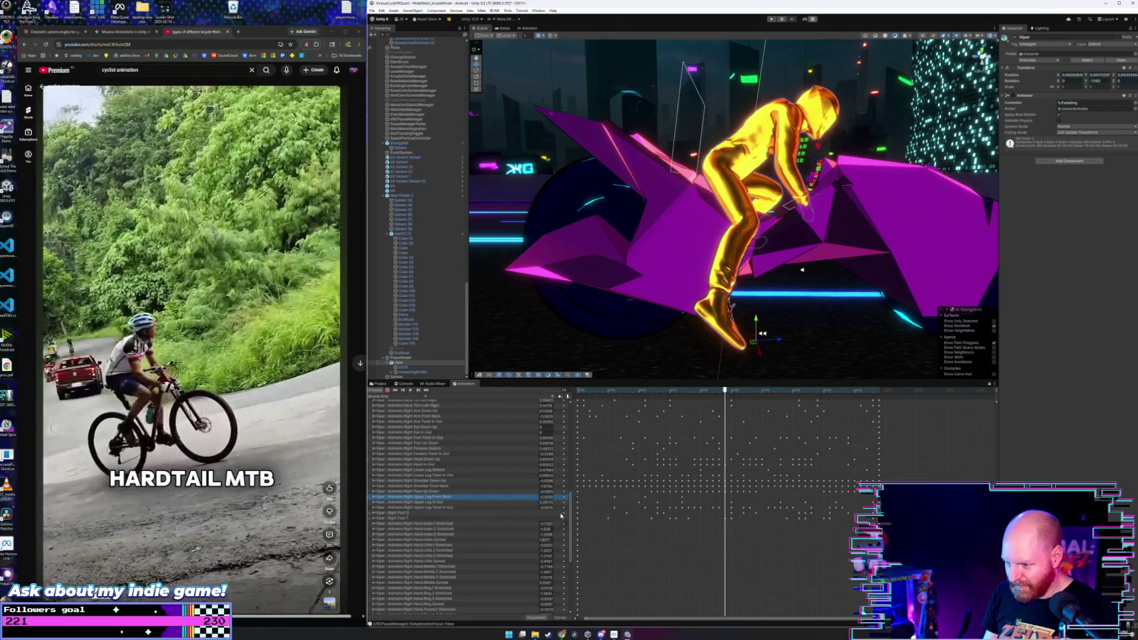
pyautogui.click(560, 619)
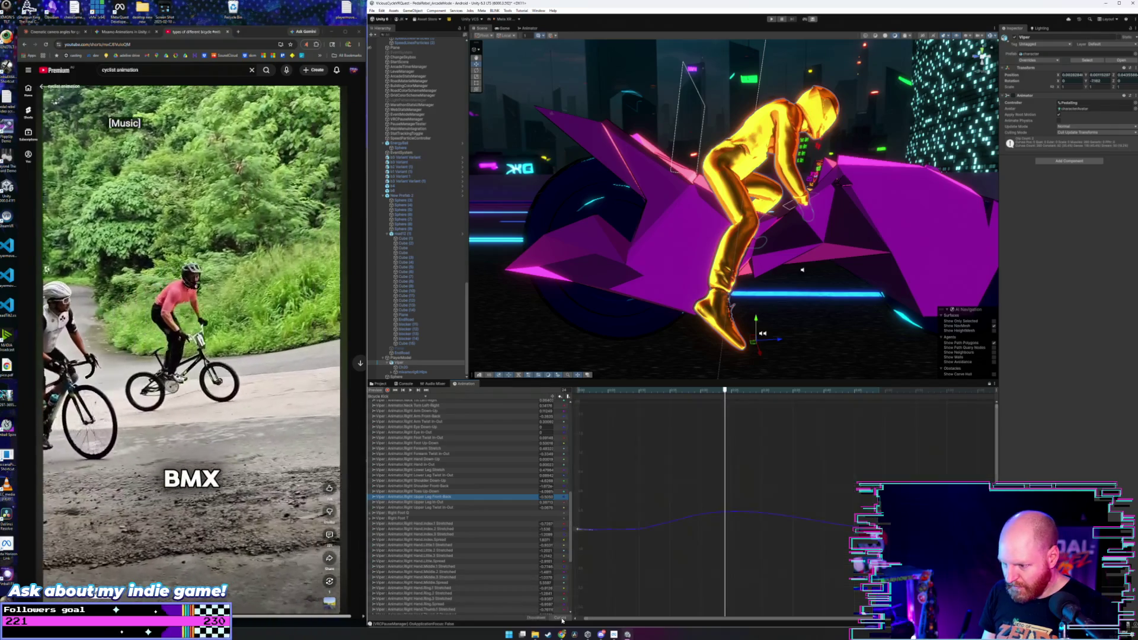
pyautogui.moveTo(679, 474); pyautogui.dragTo(575, 500)
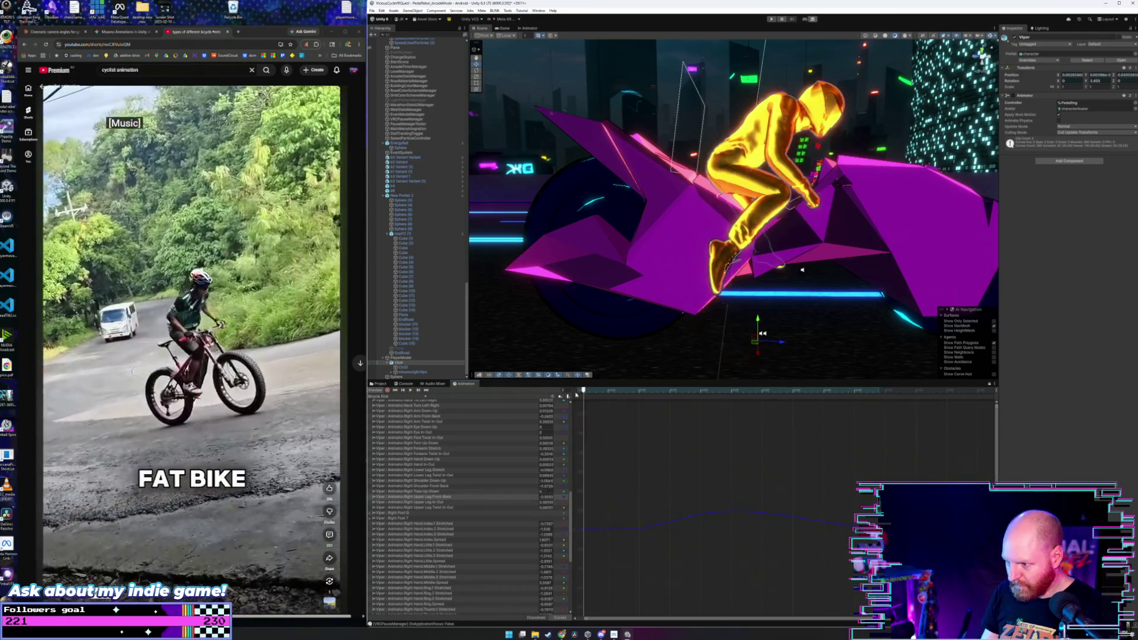
pyautogui.press('space')
pyautogui.moveTo(580, 396)
pyautogui.mouseDown()
pyautogui.moveTo(794, 396)
pyautogui.moveTo(861, 431)
pyautogui.moveTo(785, 462)
pyautogui.moveTo(674, 461)
pyautogui.moveTo(729, 462)
pyautogui.mouseUp()
pyautogui.moveTo(789, 246)
pyautogui.mouseDown()
pyautogui.moveTo(621, 246)
pyautogui.moveTo(598, 208)
pyautogui.moveTo(724, 223)
pyautogui.mouseUp()
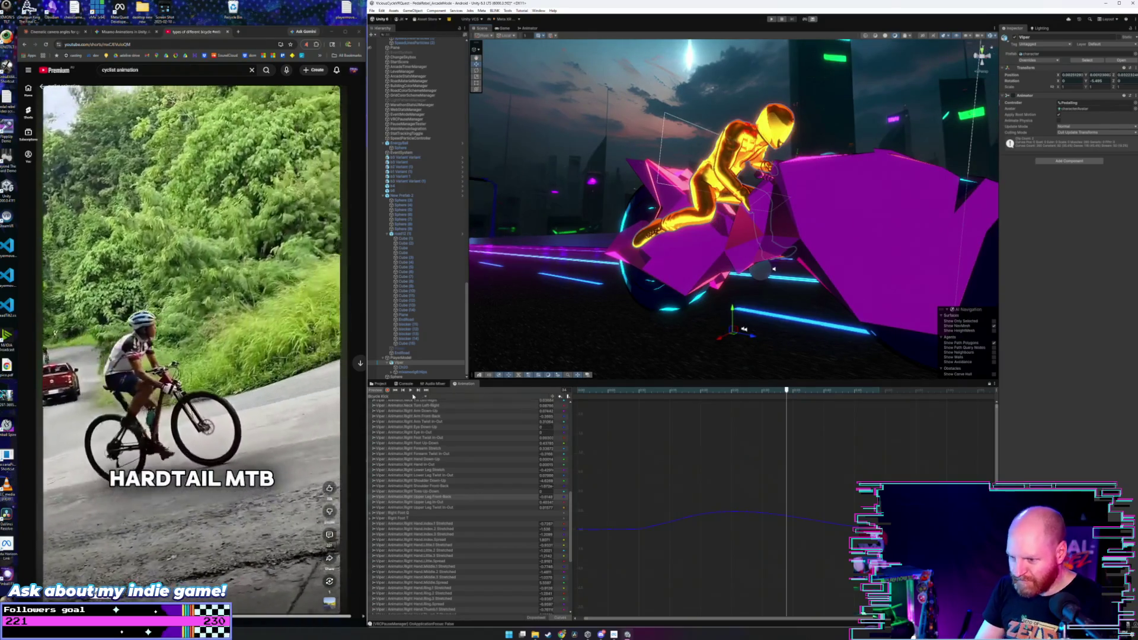
# - Lower all Right Upper Leg In-Out keys from 0.39441 to 0.07074 while the clip plays
pyautogui.click(414, 391)
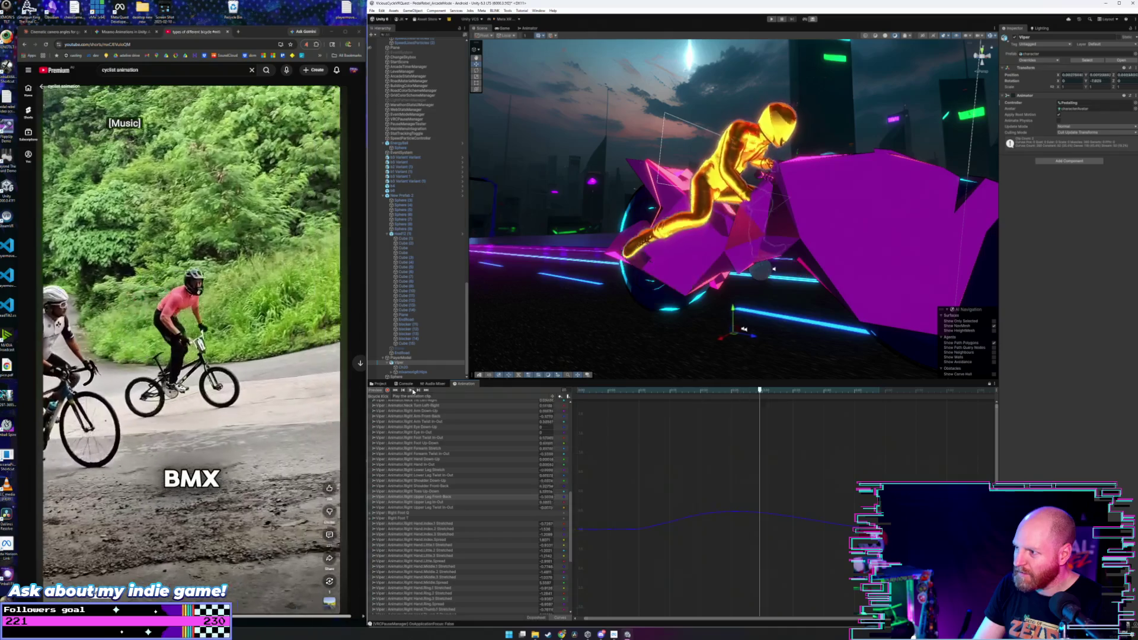
pyautogui.moveTo(658, 279)
pyautogui.mouseDown()
pyautogui.moveTo(705, 280)
pyautogui.moveTo(678, 290)
pyautogui.mouseUp()
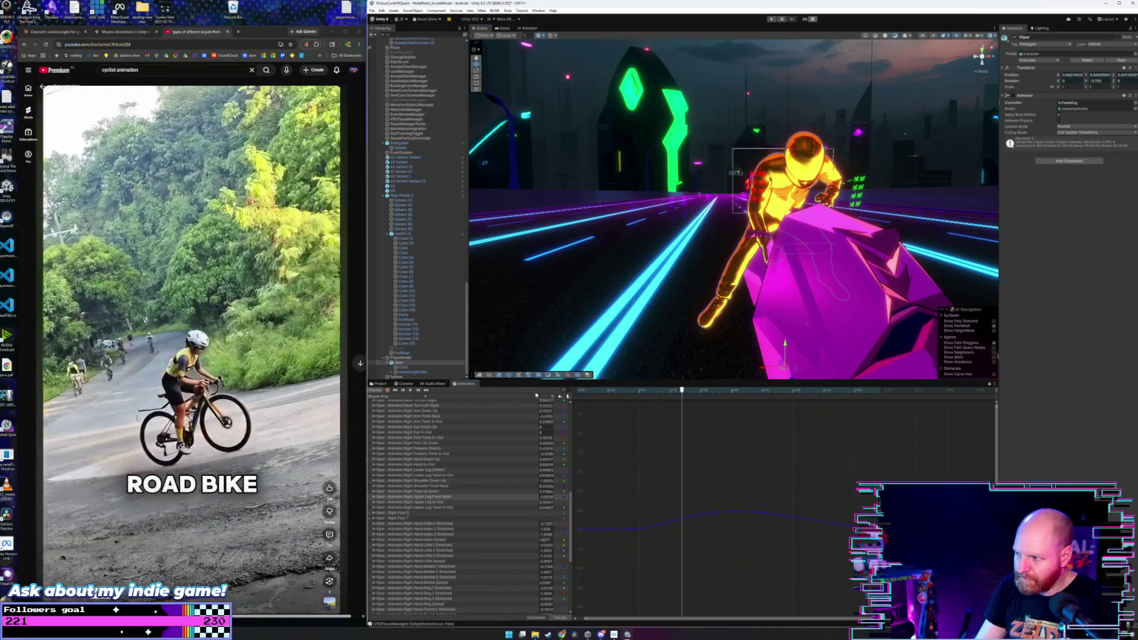
pyautogui.click(448, 503)
pyautogui.moveTo(907, 439); pyautogui.dragTo(574, 533)
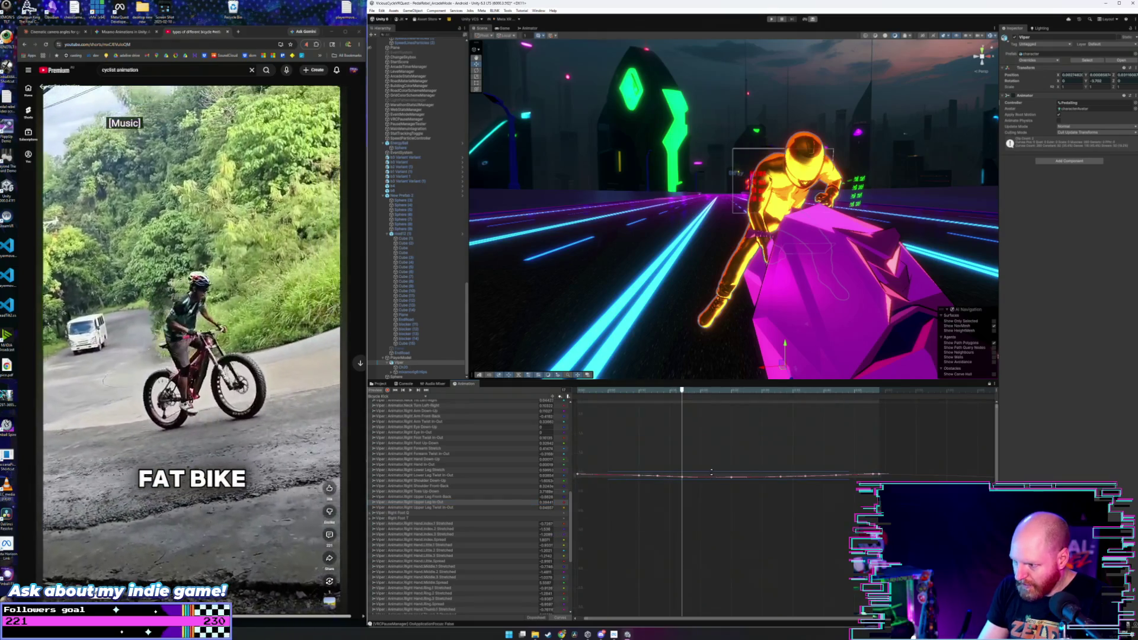
pyautogui.moveTo(713, 477)
pyautogui.mouseDown()
pyautogui.moveTo(715, 451)
pyautogui.moveTo(716, 490)
pyautogui.mouseUp()
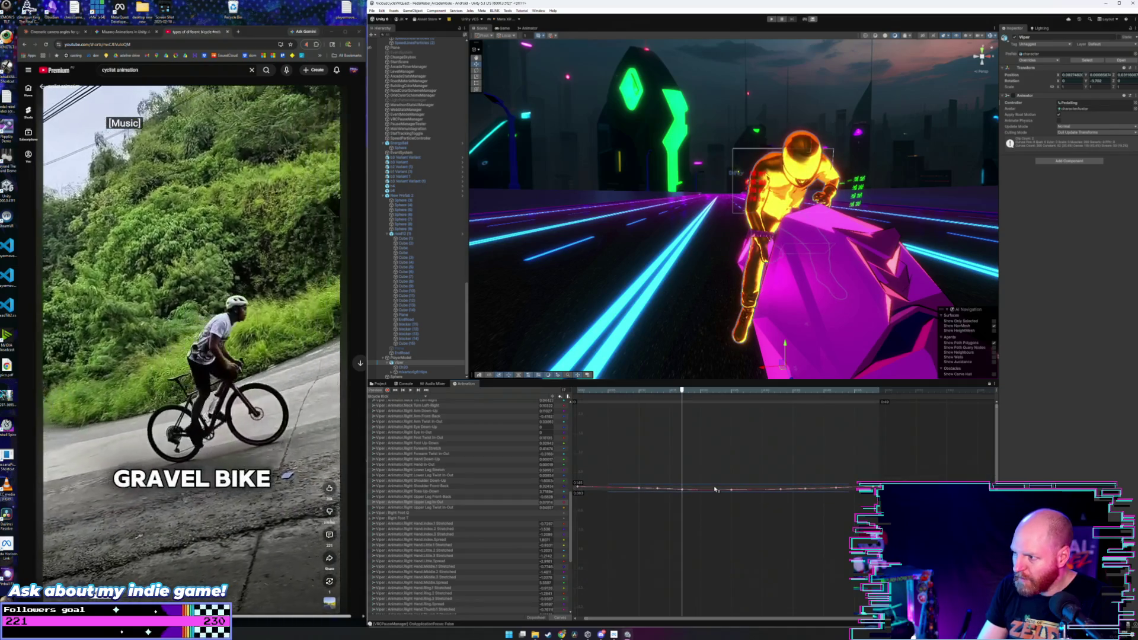
# - Orbit and zoom the Scene view back to a side view of the whole bike
pyautogui.moveTo(644, 298); pyautogui.dragTo(776, 282)
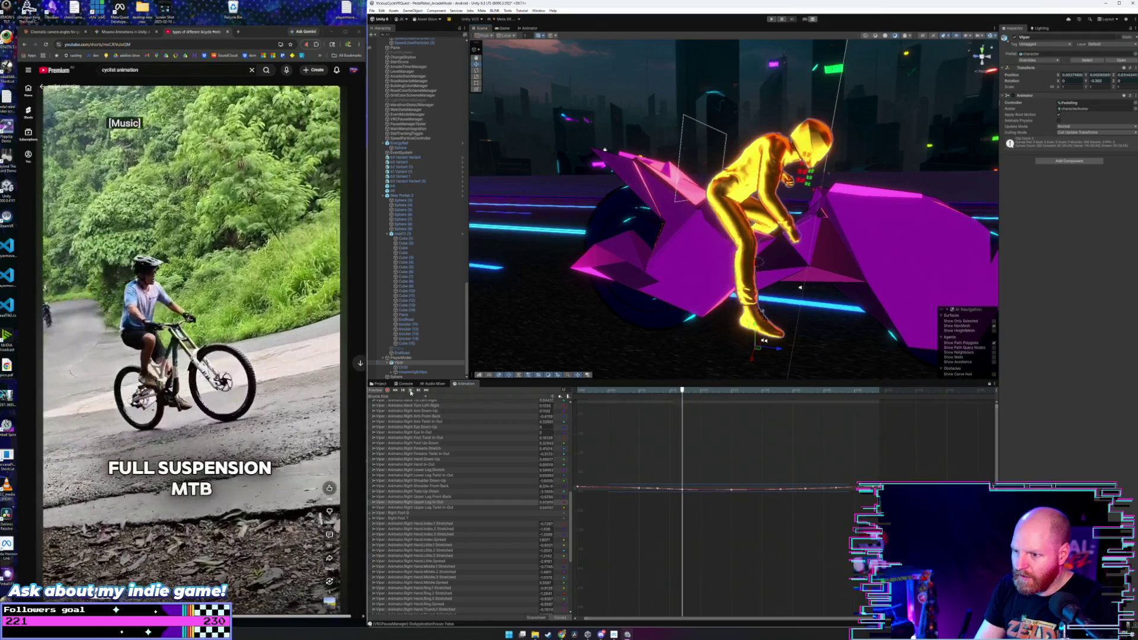
pyautogui.scroll(10, 751, 285)
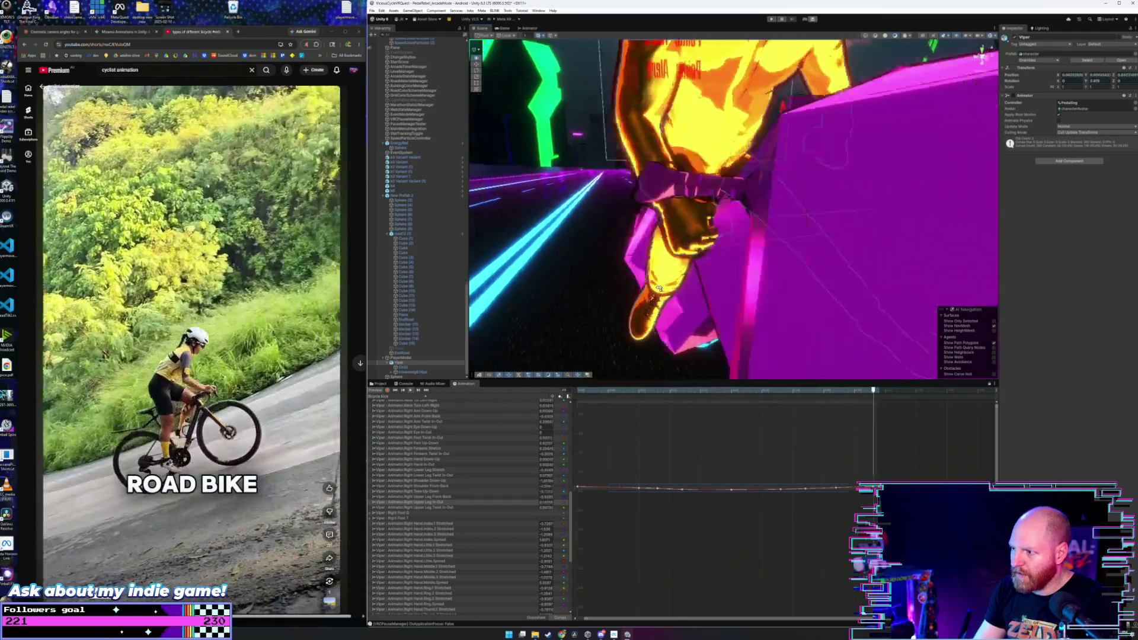
pyautogui.scroll(-10, 660, 288)
pyautogui.moveTo(660, 288)
pyautogui.mouseDown()
pyautogui.moveTo(795, 276)
pyautogui.moveTo(767, 264)
pyautogui.moveTo(789, 278)
pyautogui.mouseUp()
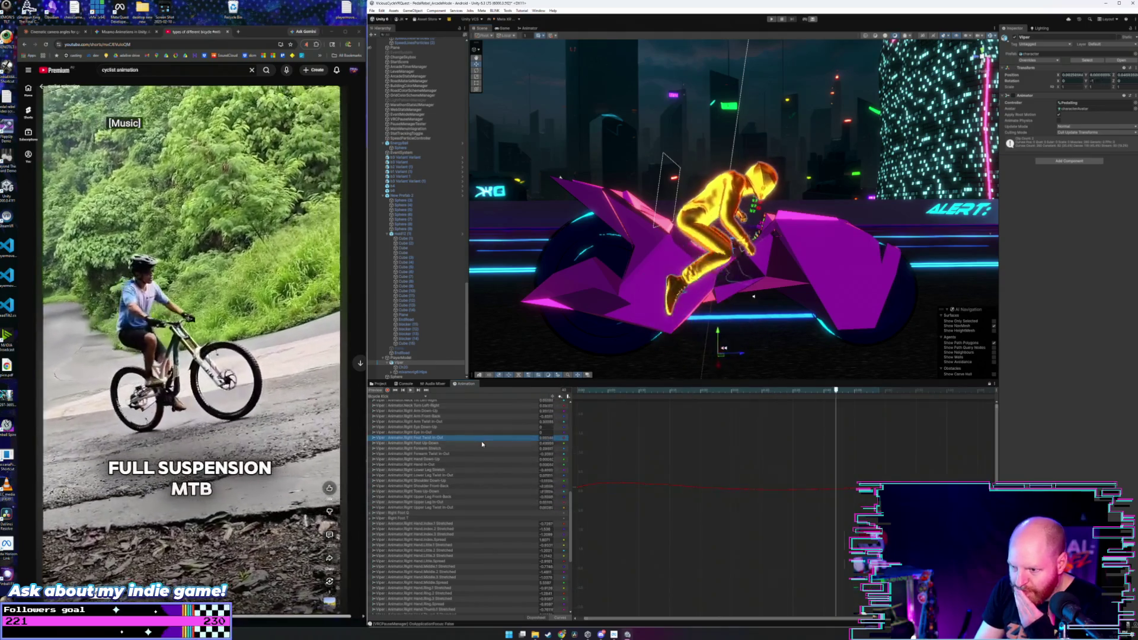
# - Select the Right Foot Up-Down keys around the curve's dip and raise them slightly
pyautogui.click(482, 443)
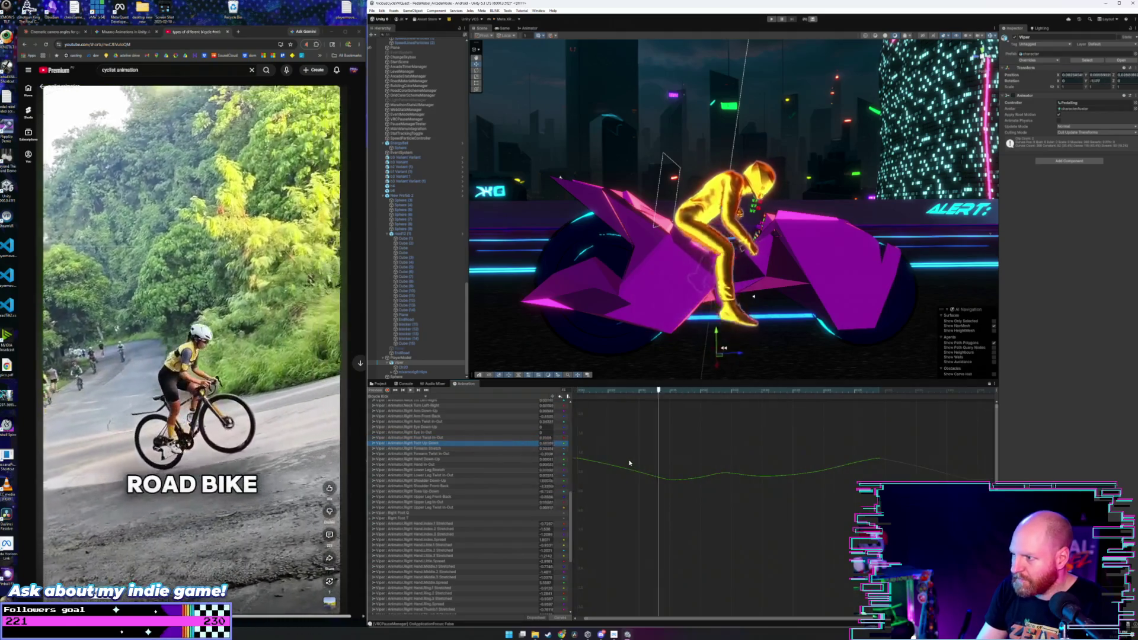
pyautogui.moveTo(630, 455)
pyautogui.mouseDown()
pyautogui.moveTo(836, 497)
pyautogui.moveTo(824, 497)
pyautogui.mouseUp()
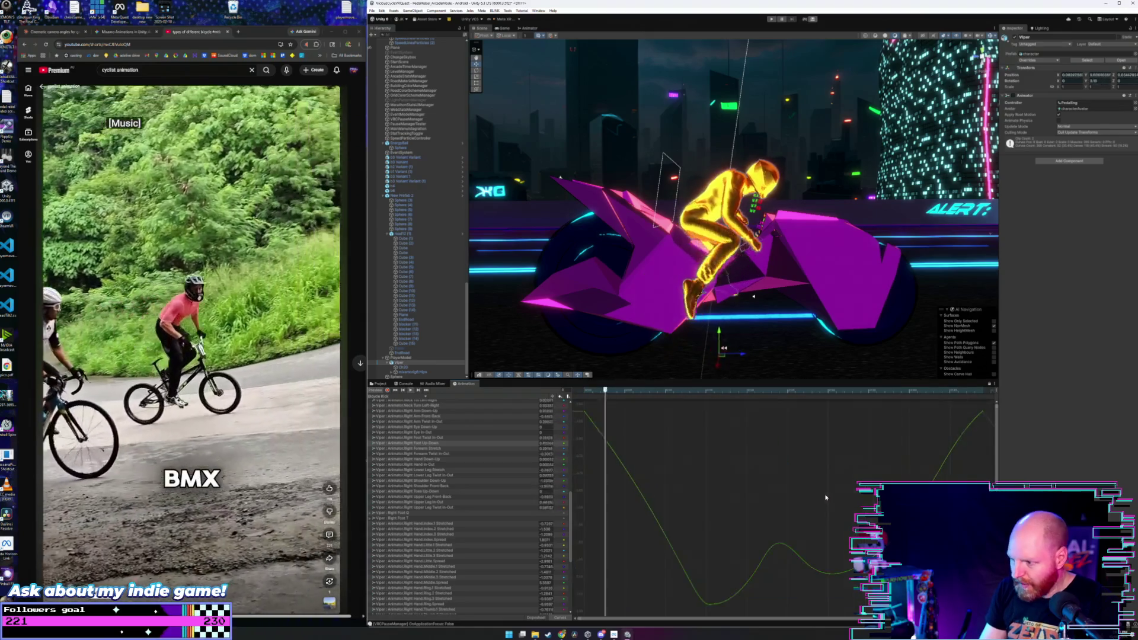
pyautogui.scroll(-2, 756, 482)
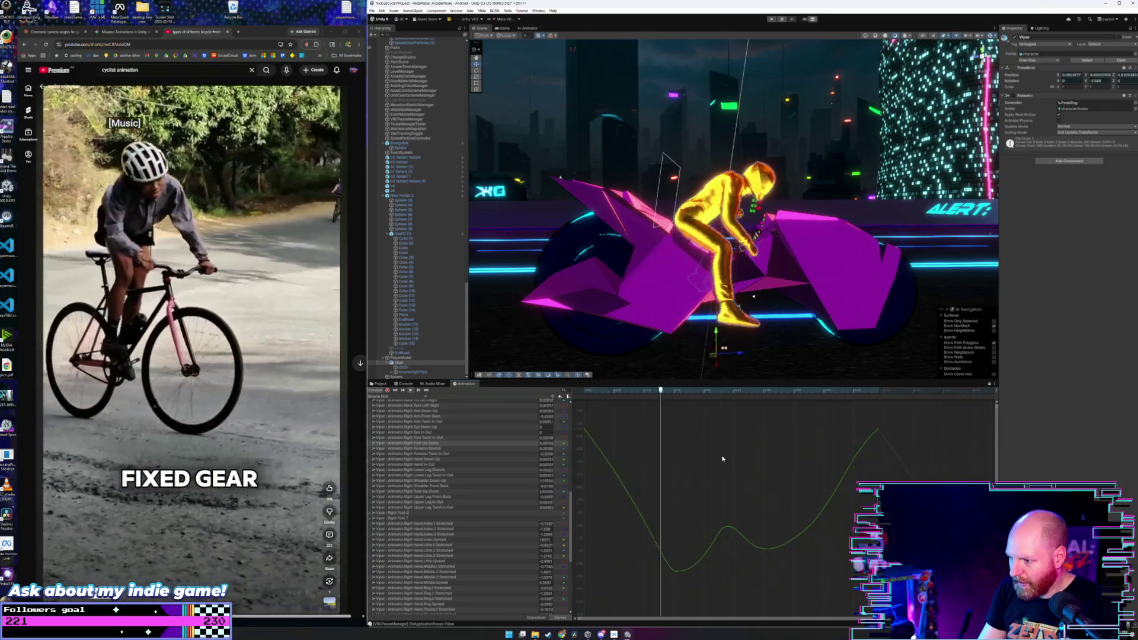
pyautogui.scroll(-2, 700, 463)
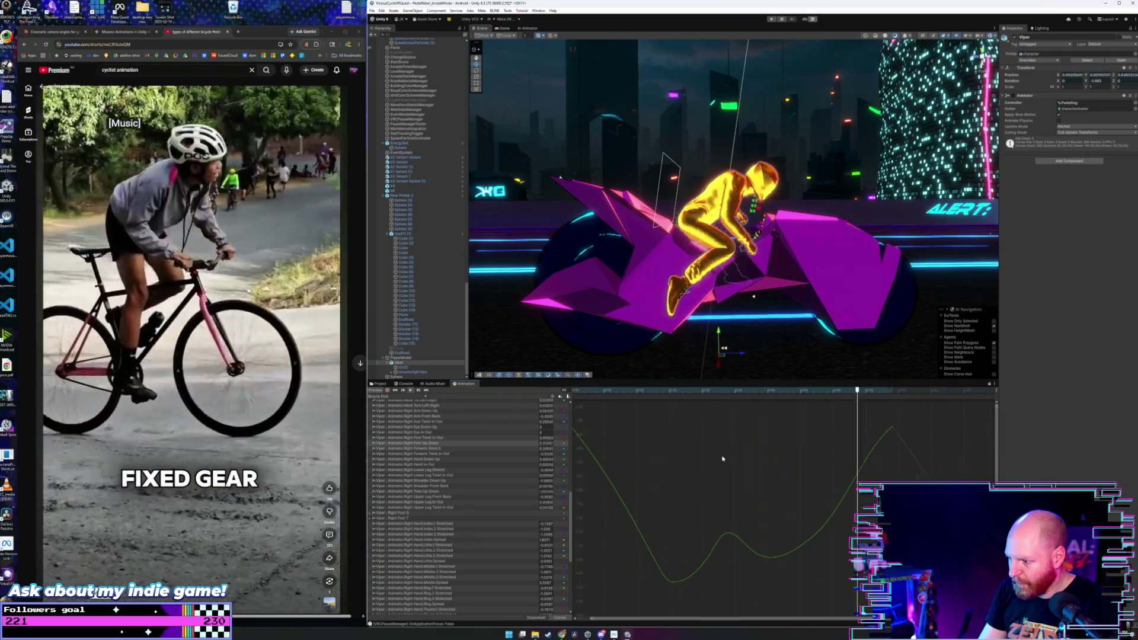
pyautogui.moveTo(622, 510)
pyautogui.mouseDown()
pyautogui.moveTo(686, 545)
pyautogui.moveTo(811, 578)
pyautogui.mouseUp()
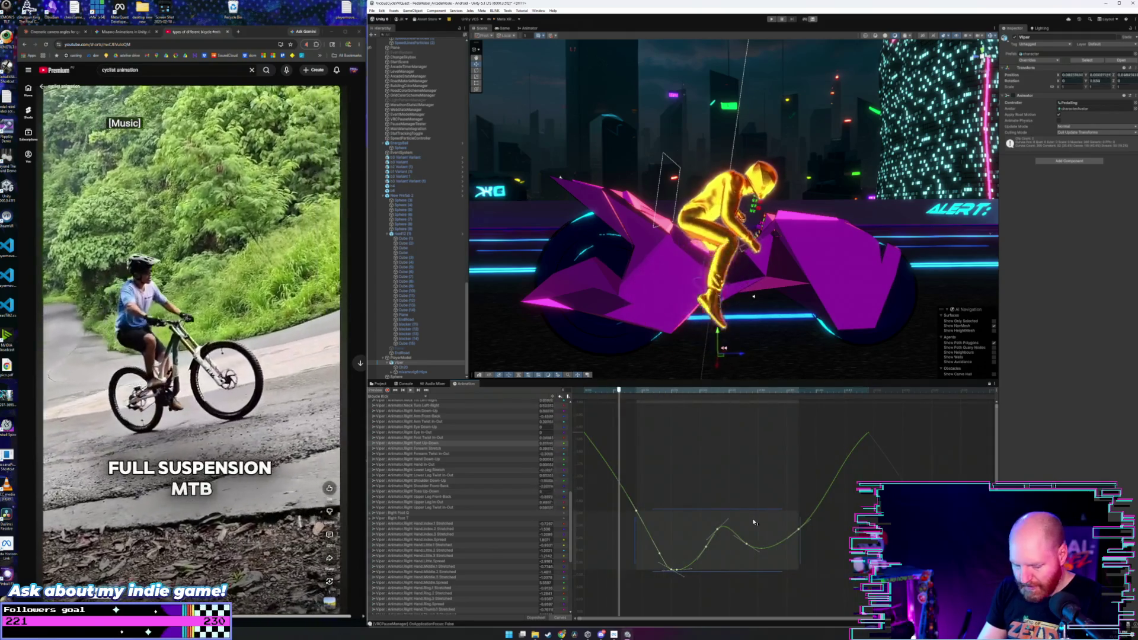
pyautogui.moveTo(757, 518)
pyautogui.mouseDown()
pyautogui.moveTo(755, 509)
pyautogui.moveTo(764, 556)
pyautogui.mouseUp()
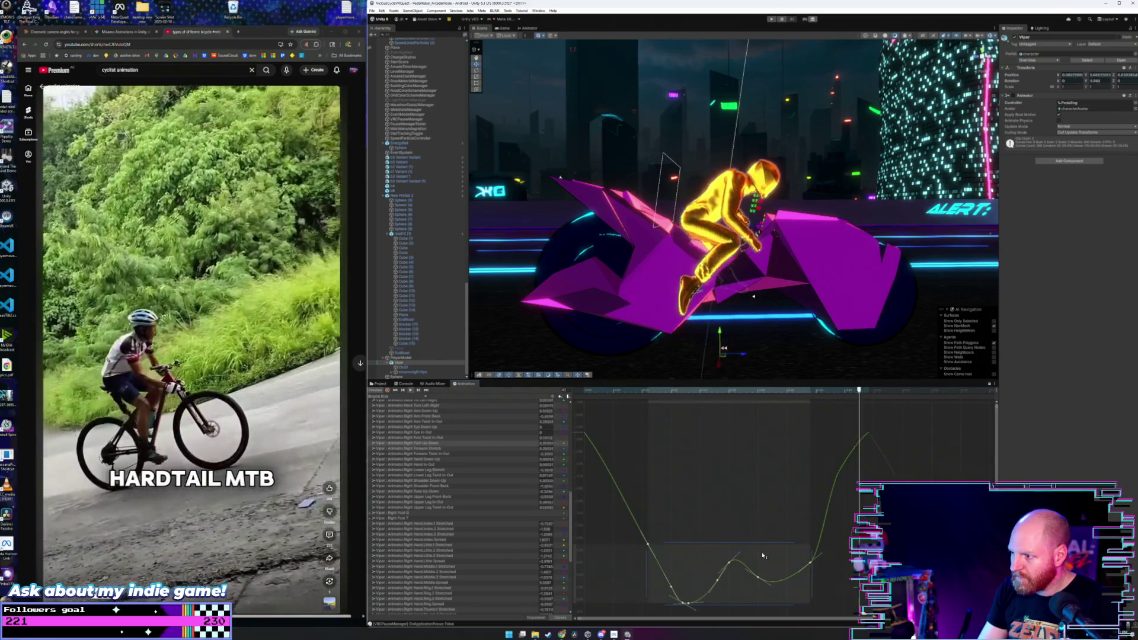
pyautogui.scroll(-3, 756, 522)
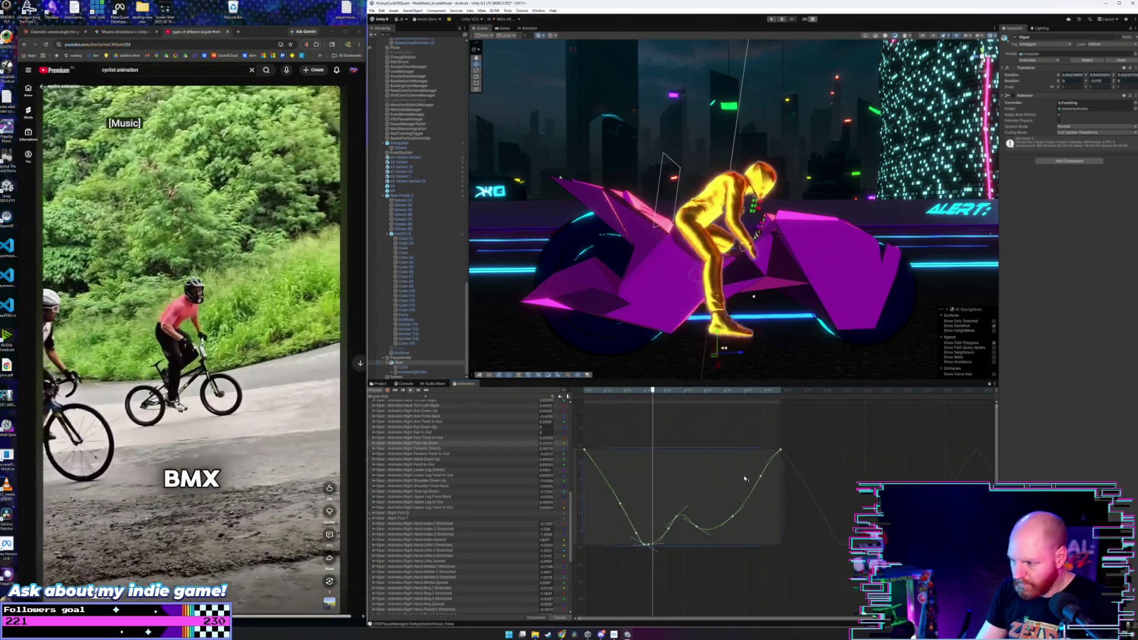
# - Drag the selected foot keys far up, then back down to end slightly higher
pyautogui.moveTo(739, 466); pyautogui.dragTo(737, 307)
pyautogui.moveTo(737, 244)
pyautogui.mouseDown()
pyautogui.moveTo(737, 478)
pyautogui.moveTo(683, 481)
pyautogui.moveTo(629, 431)
pyautogui.moveTo(641, 438)
pyautogui.moveTo(643, 514)
pyautogui.moveTo(647, 455)
pyautogui.moveTo(646, 473)
pyautogui.mouseUp()
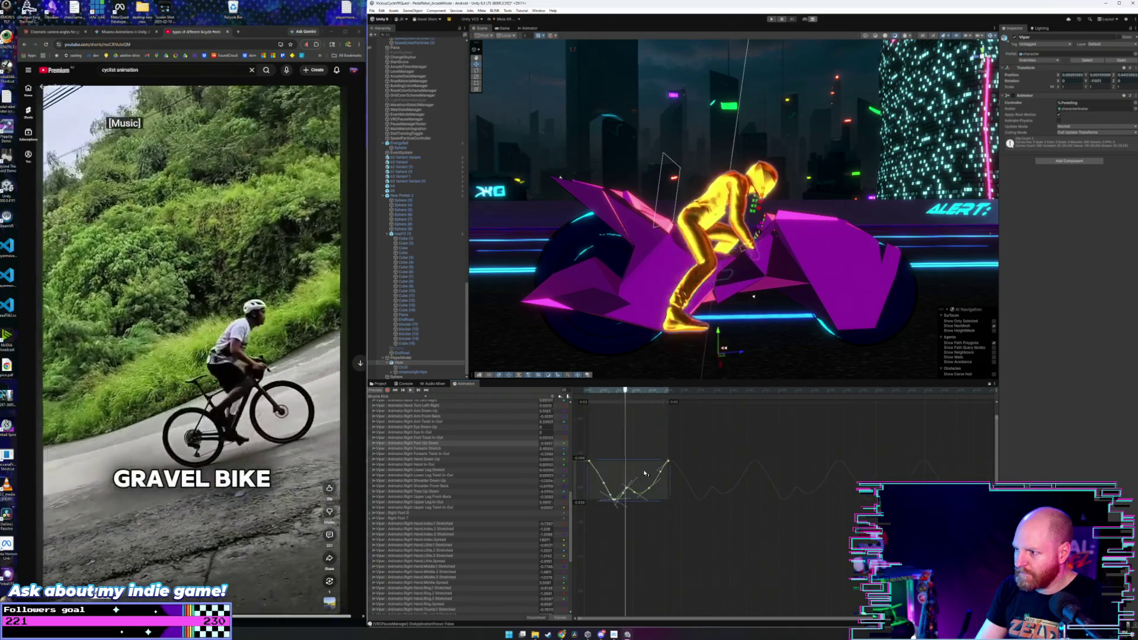
pyautogui.moveTo(645, 473); pyautogui.dragTo(645, 468)
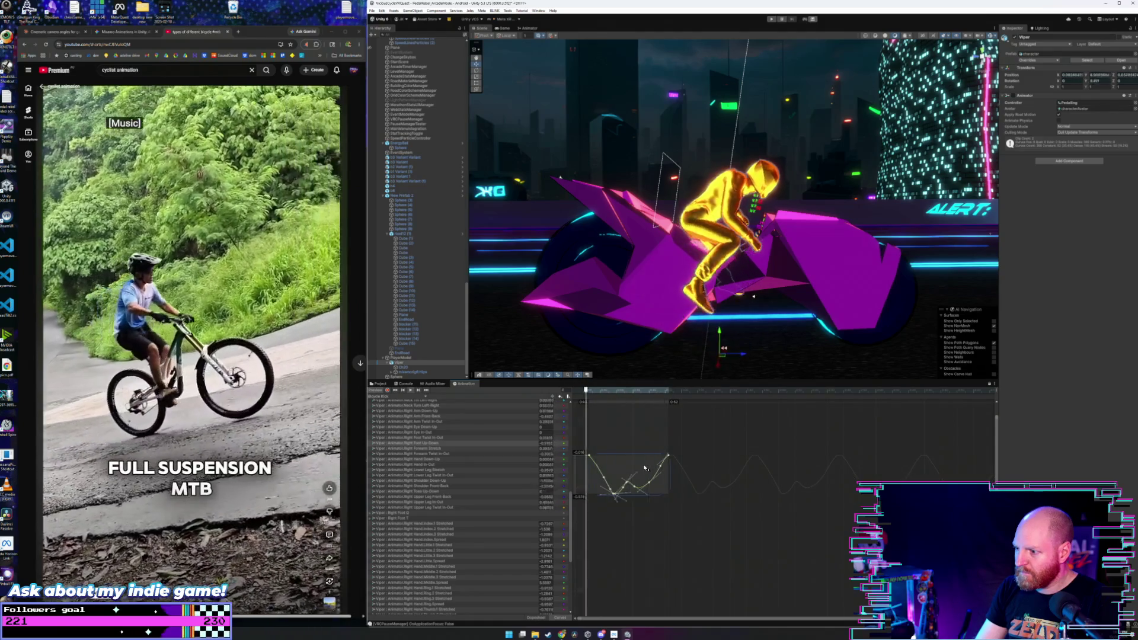
# - Select the keys around the curve's low point and lower them slightly
pyautogui.click(641, 445)
pyautogui.moveTo(664, 519)
pyautogui.mouseDown()
pyautogui.moveTo(611, 468)
pyautogui.moveTo(602, 475)
pyautogui.mouseUp()
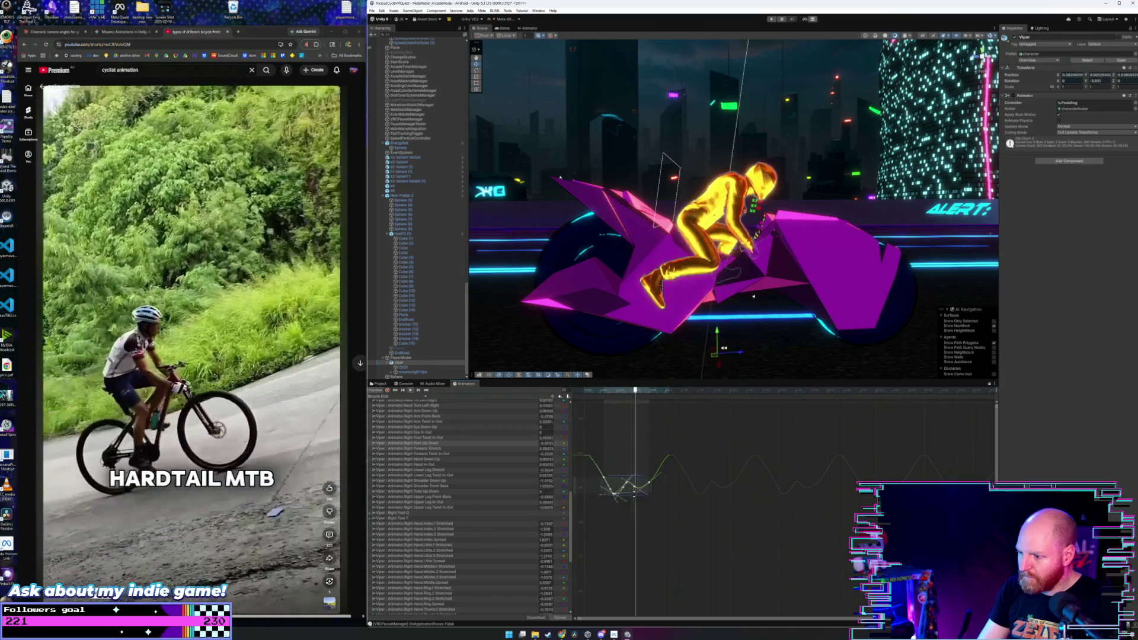
pyautogui.moveTo(636, 495); pyautogui.dragTo(637, 500)
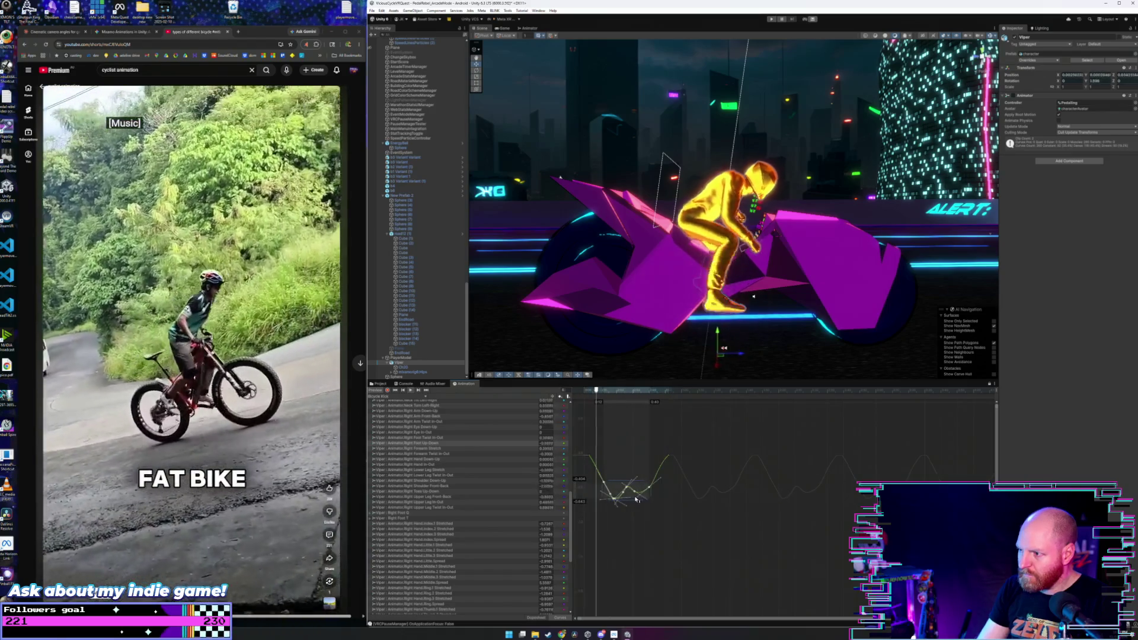
pyautogui.scroll(3, 628, 466)
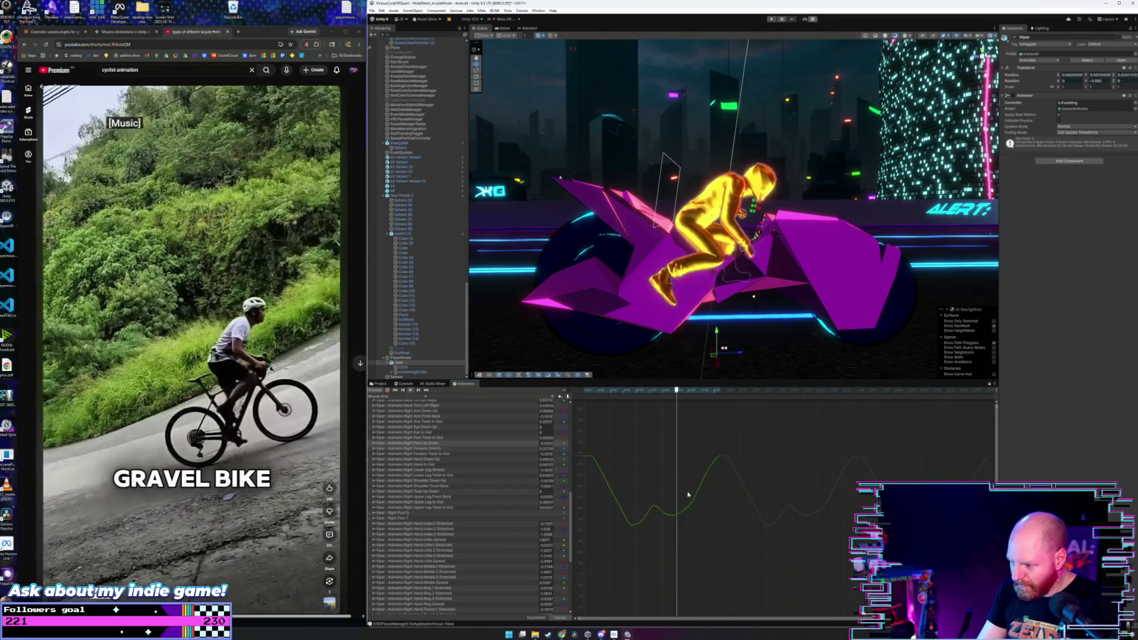
# - Delete the small bump's keys and slide the bottom key later to widen the dip
pyautogui.moveTo(688, 493); pyautogui.dragTo(644, 533)
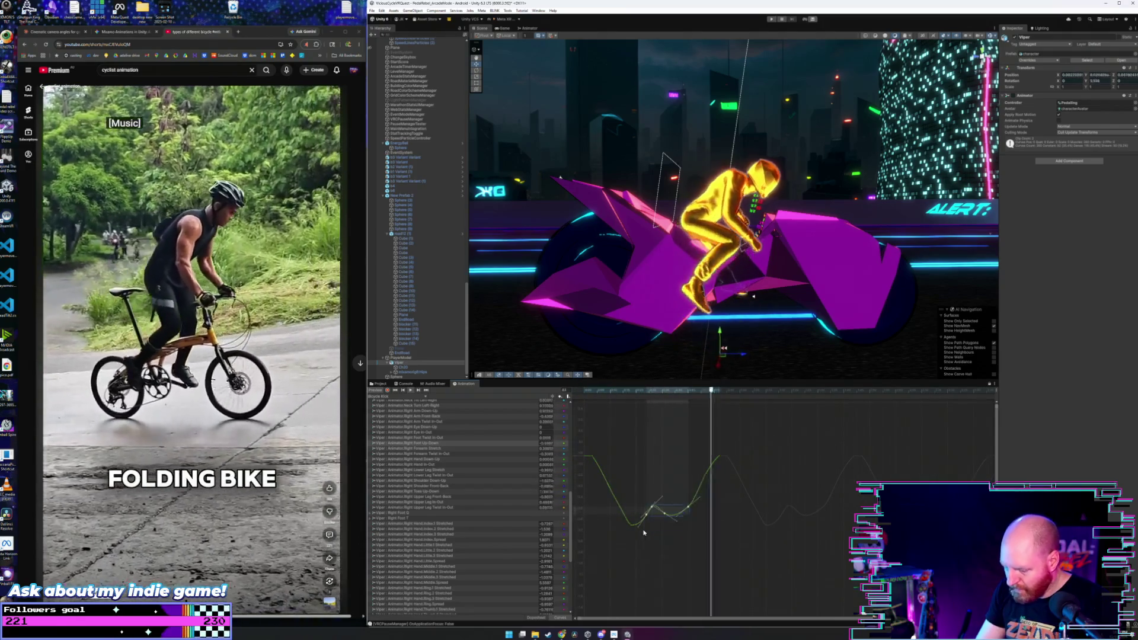
pyautogui.press('Delete')
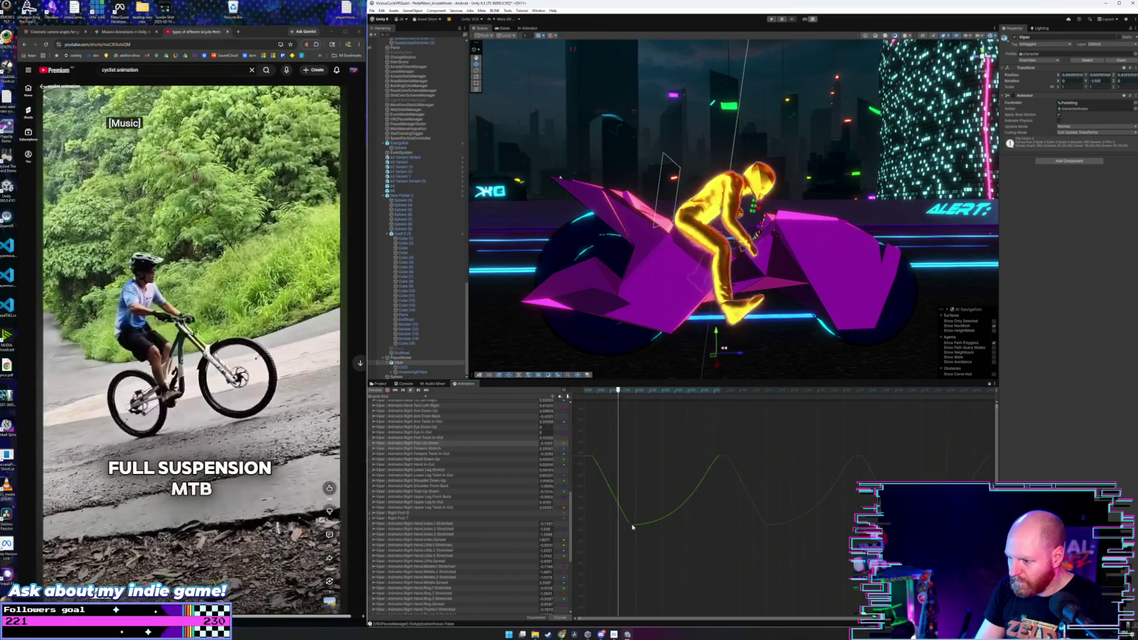
pyautogui.moveTo(634, 527)
pyautogui.mouseDown()
pyautogui.moveTo(670, 527)
pyautogui.moveTo(641, 527)
pyautogui.mouseUp()
pyautogui.click(649, 490)
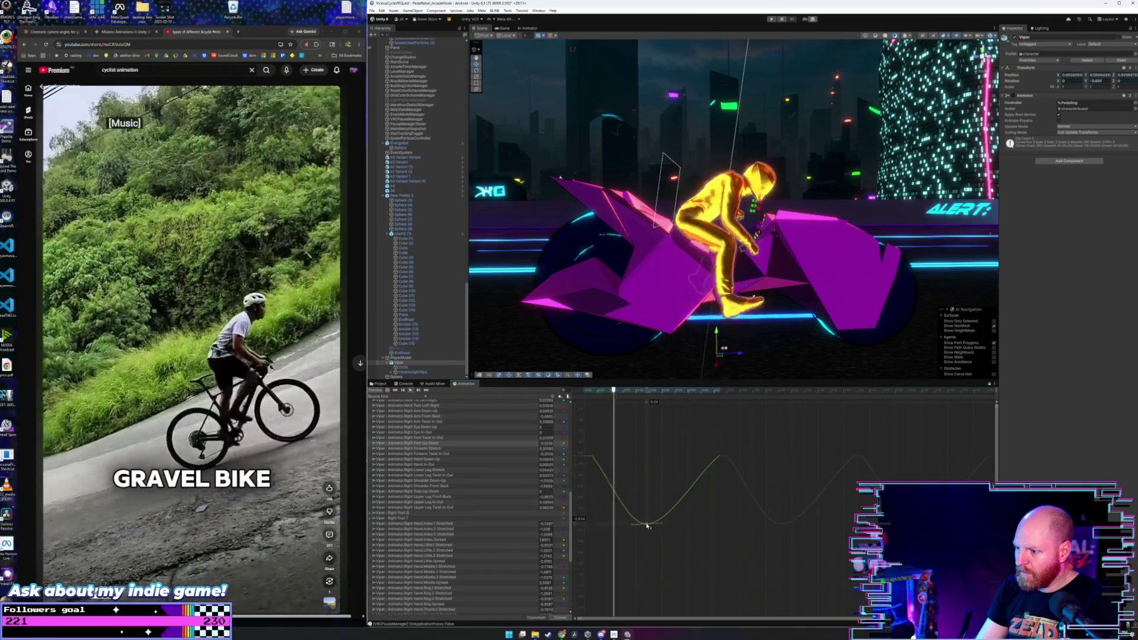
# - Nudge one pedaling cycle's keys higher, then pull the bottom key lower to deepen the dip
pyautogui.moveTo(741, 439); pyautogui.dragTo(567, 537)
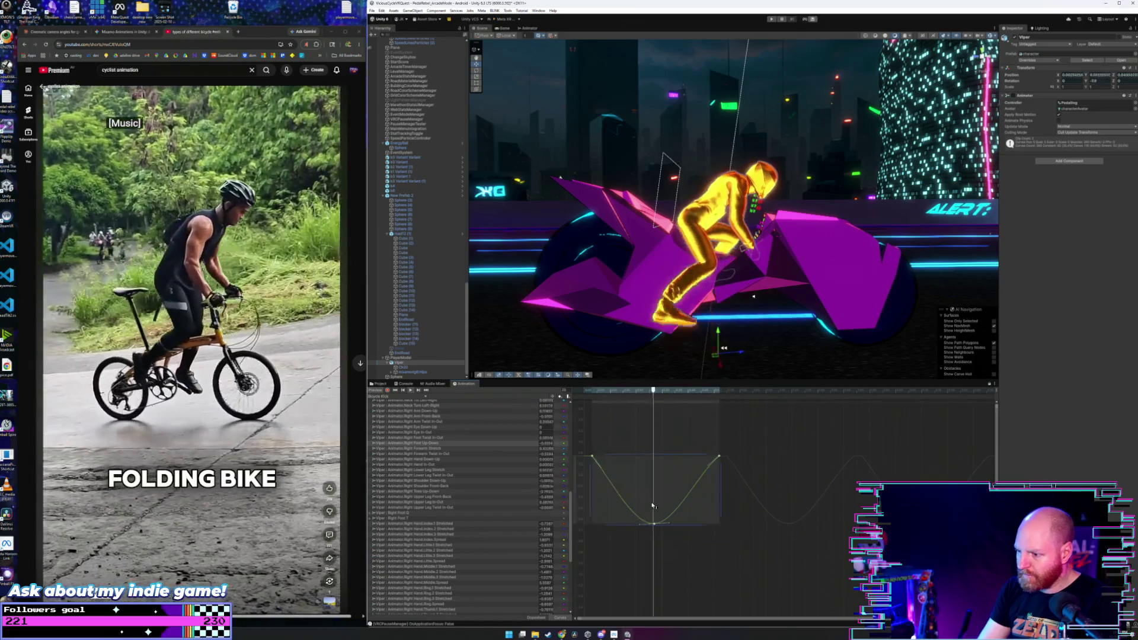
pyautogui.moveTo(661, 494)
pyautogui.mouseDown()
pyautogui.moveTo(654, 531)
pyautogui.moveTo(652, 458)
pyautogui.mouseUp()
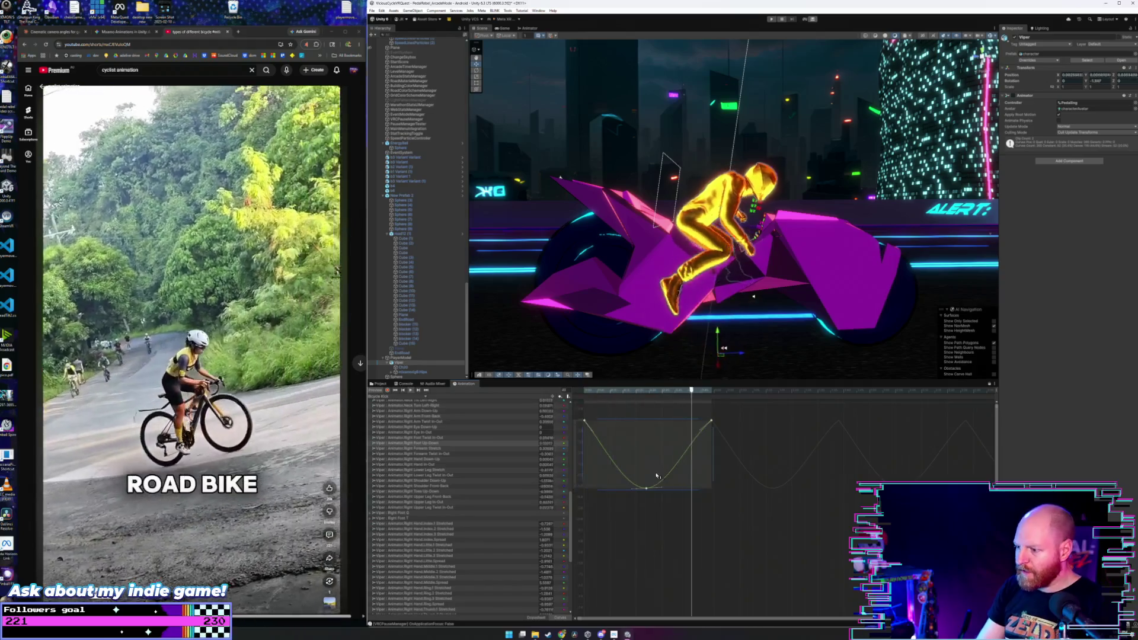
pyautogui.click(713, 505)
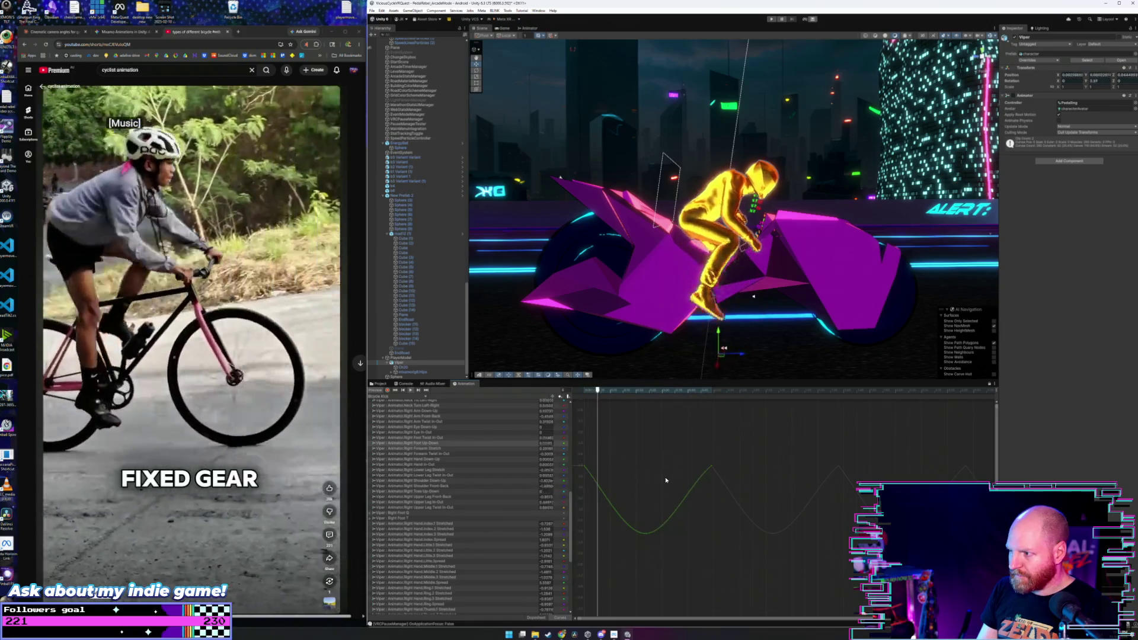
pyautogui.moveTo(737, 446); pyautogui.dragTo(579, 567)
pyautogui.moveTo(652, 492); pyautogui.dragTo(654, 485)
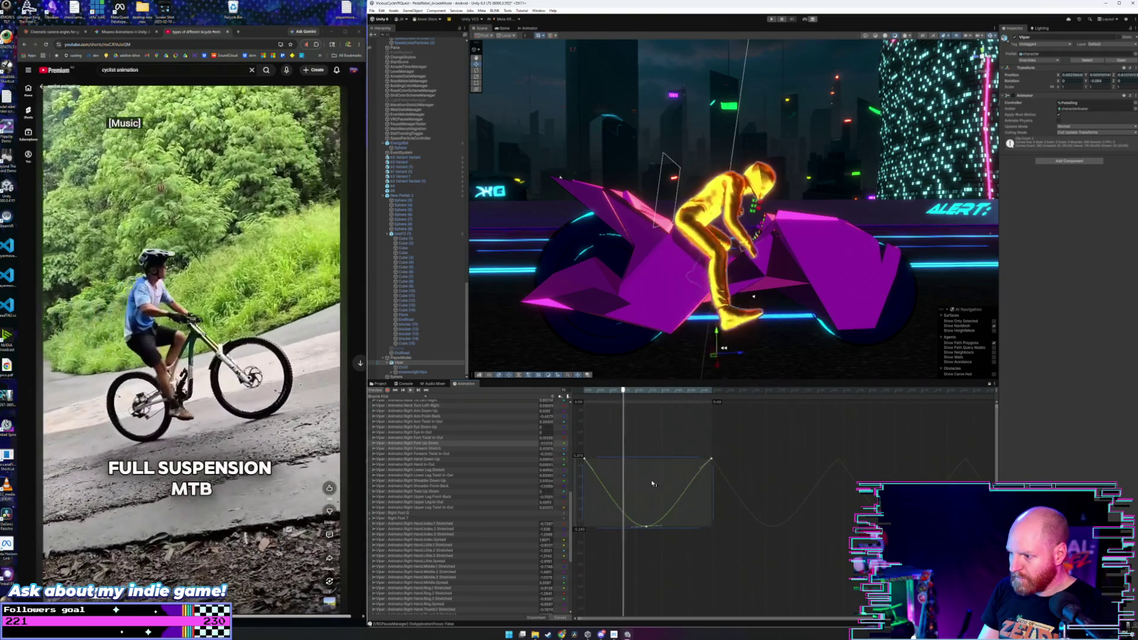
pyautogui.moveTo(647, 527)
pyautogui.mouseDown()
pyautogui.moveTo(650, 562)
pyautogui.moveTo(644, 418)
pyautogui.moveTo(651, 505)
pyautogui.mouseUp()
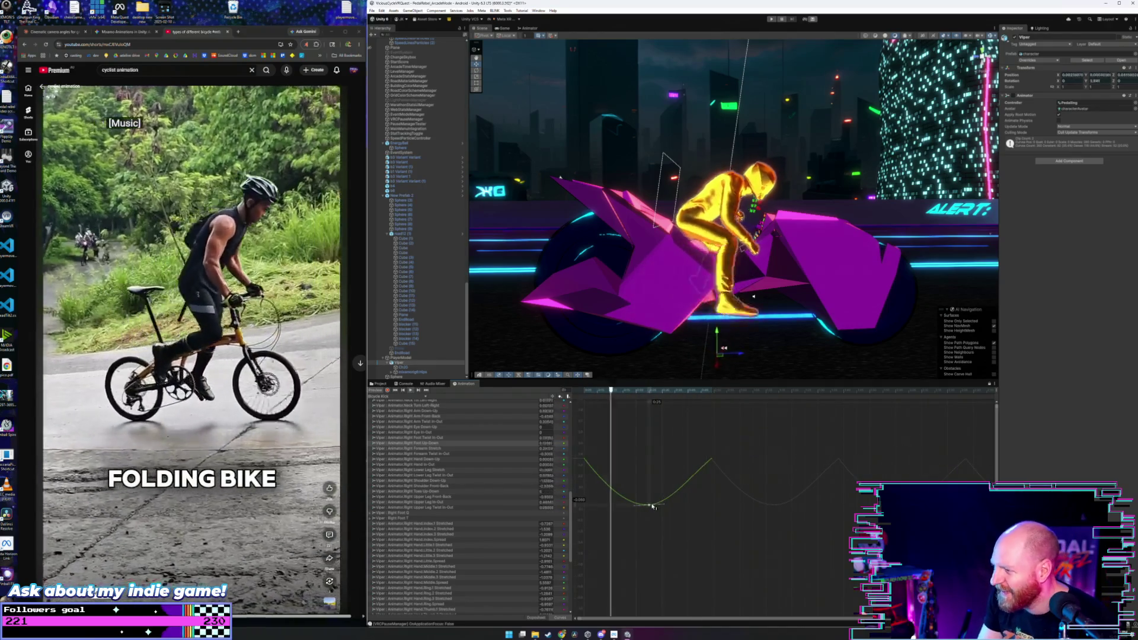
# - Raise a key to about 0.590, lower the first key, and drop another from 0.313 to 0.049
pyautogui.moveTo(598, 391)
pyautogui.mouseDown()
pyautogui.moveTo(679, 392)
pyautogui.moveTo(644, 405)
pyautogui.moveTo(652, 436)
pyautogui.mouseUp()
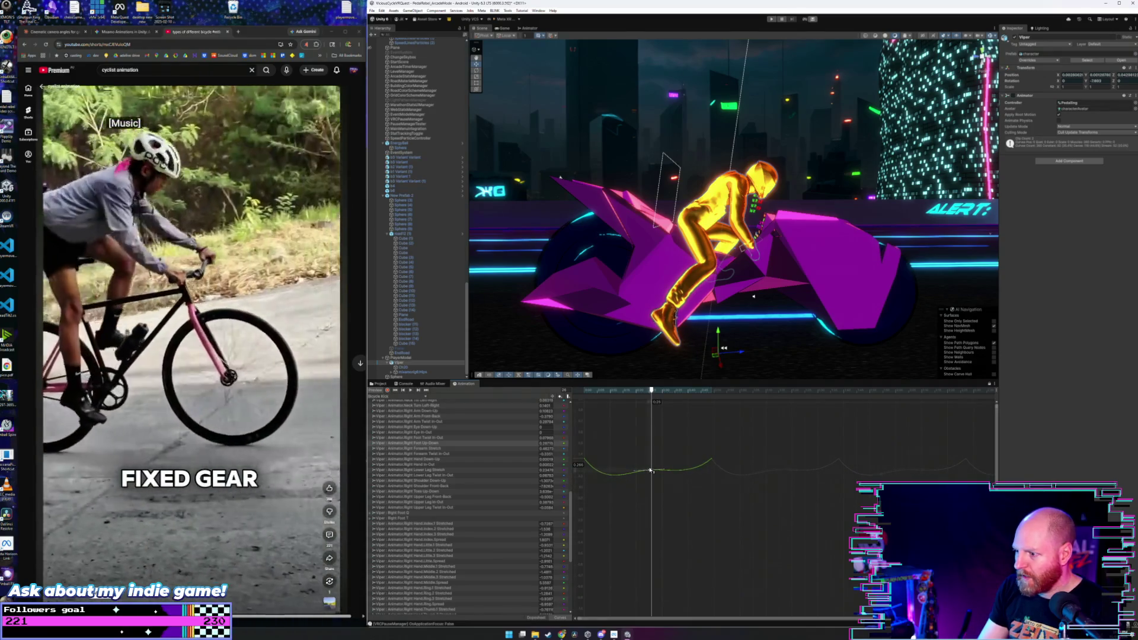
pyautogui.moveTo(651, 472); pyautogui.dragTo(649, 441)
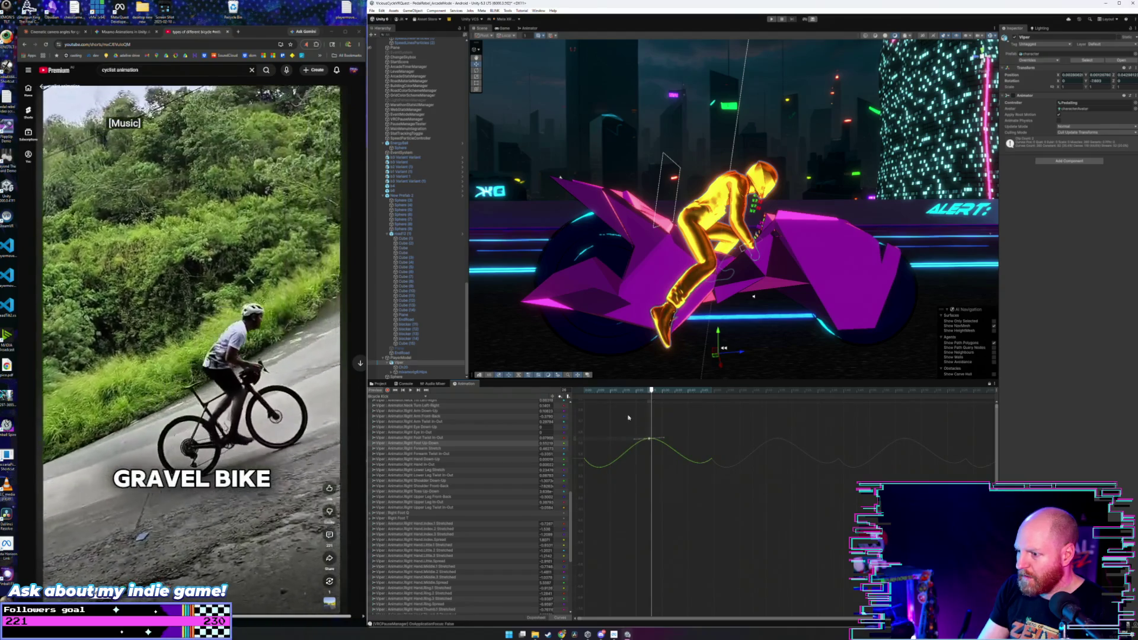
pyautogui.moveTo(616, 396)
pyautogui.mouseDown()
pyautogui.moveTo(585, 396)
pyautogui.moveTo(628, 405)
pyautogui.moveTo(580, 414)
pyautogui.mouseUp()
pyautogui.moveTo(586, 469); pyautogui.dragTo(587, 514)
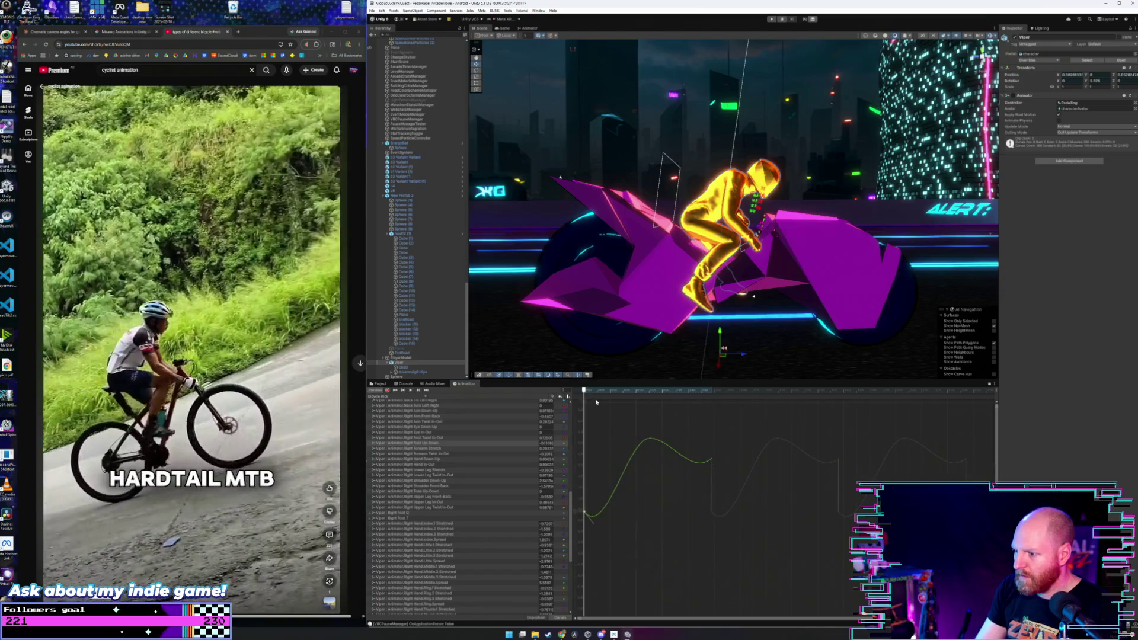
pyautogui.moveTo(574, 397)
pyautogui.mouseDown()
pyautogui.moveTo(655, 406)
pyautogui.moveTo(710, 432)
pyautogui.mouseUp()
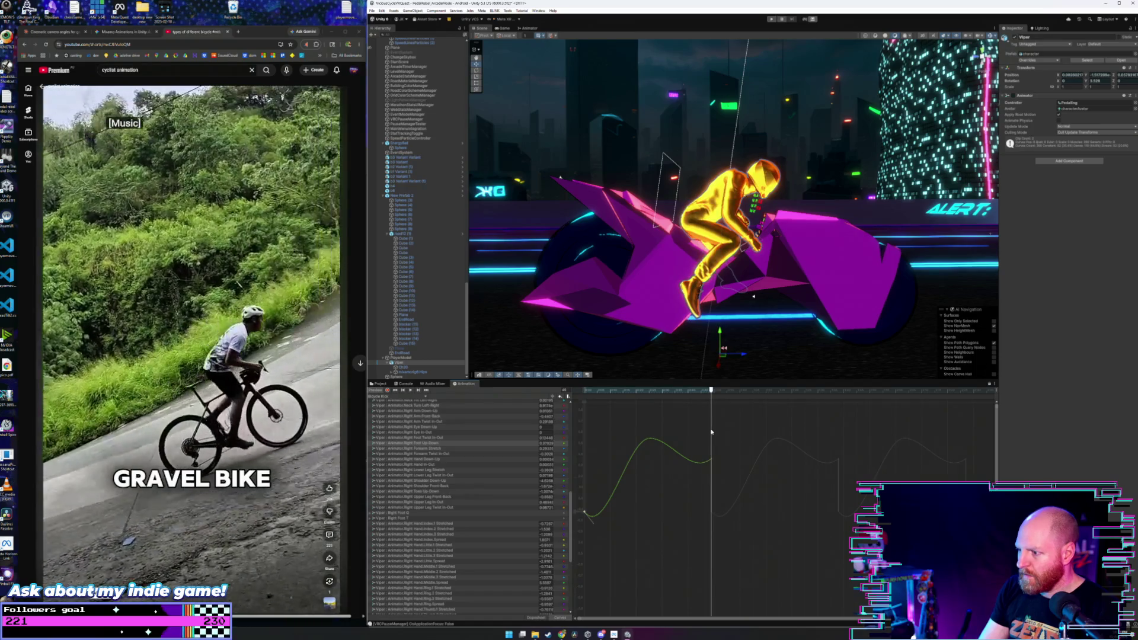
pyautogui.moveTo(713, 470); pyautogui.dragTo(711, 511)
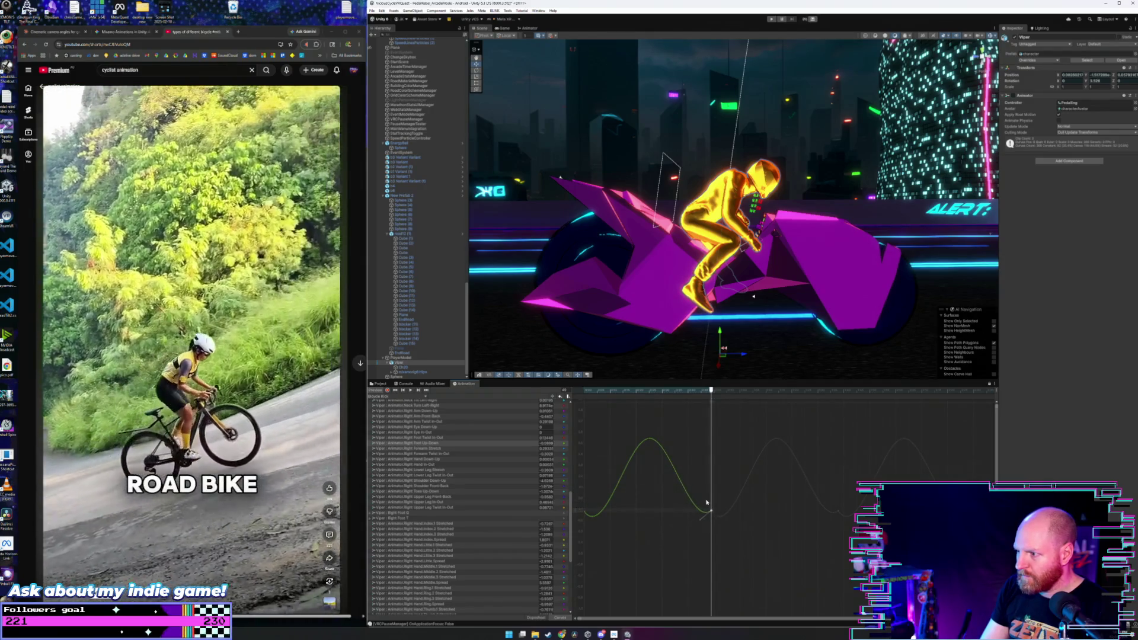
pyautogui.moveTo(596, 395)
pyautogui.mouseDown()
pyautogui.moveTo(586, 394)
pyautogui.moveTo(644, 411)
pyautogui.moveTo(652, 477)
pyautogui.mouseUp()
# - Pull the first key lower, deepen the dip, and shift the curve's peak earlier
pyautogui.moveTo(605, 395)
pyautogui.mouseDown()
pyautogui.moveTo(654, 391)
pyautogui.moveTo(585, 405)
pyautogui.mouseUp()
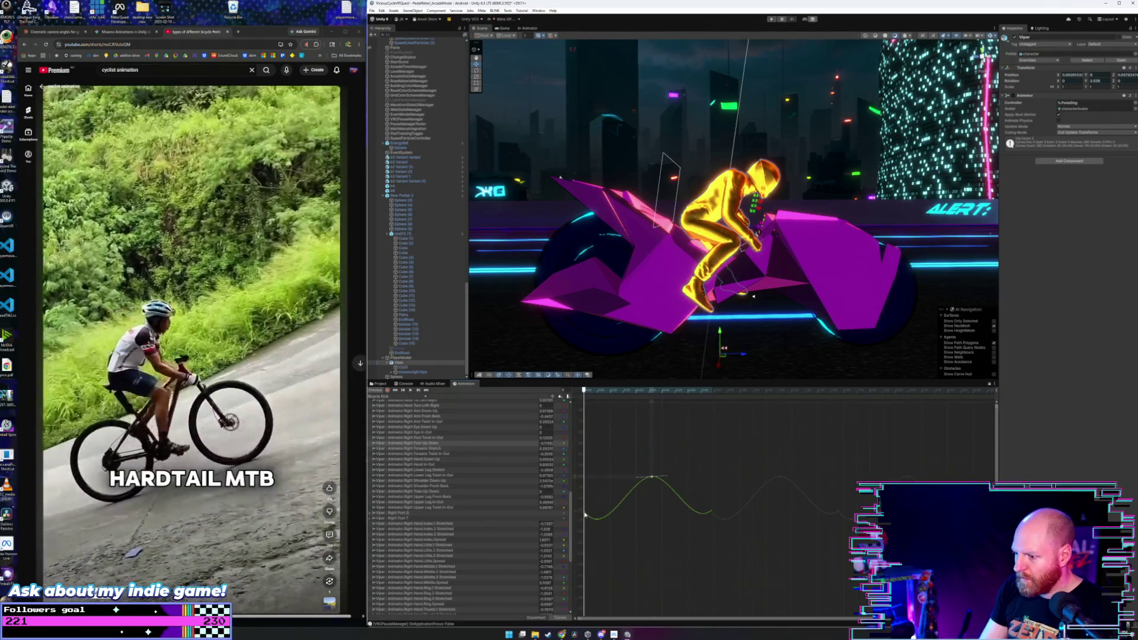
pyautogui.moveTo(585, 516)
pyautogui.mouseDown()
pyautogui.moveTo(590, 556)
pyautogui.moveTo(586, 523)
pyautogui.mouseUp()
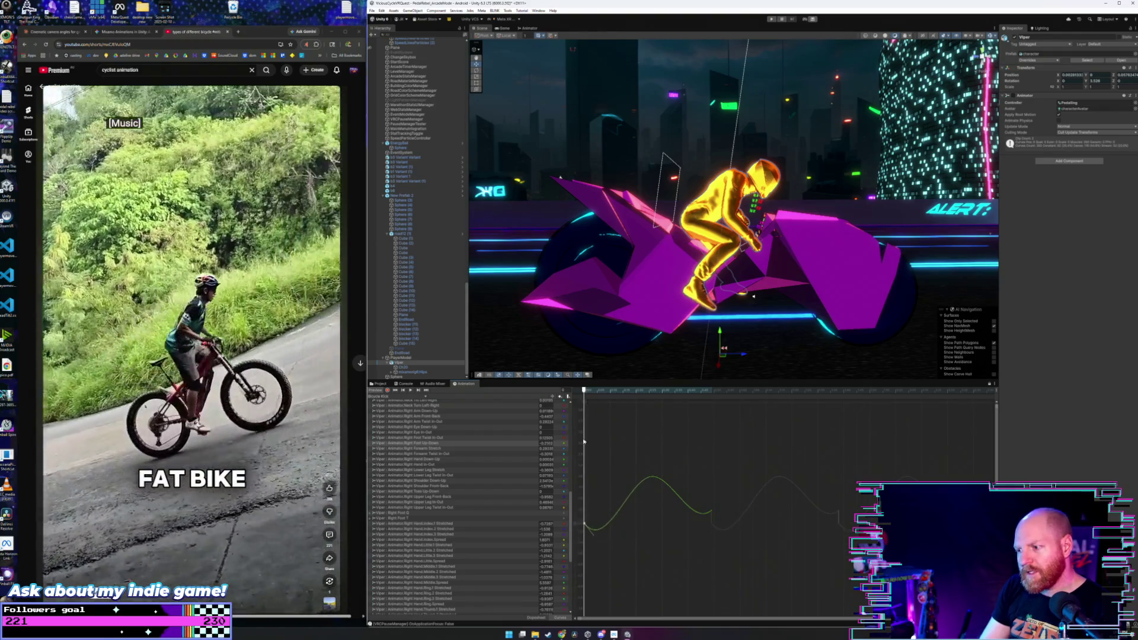
pyautogui.moveTo(584, 392); pyautogui.dragTo(598, 391)
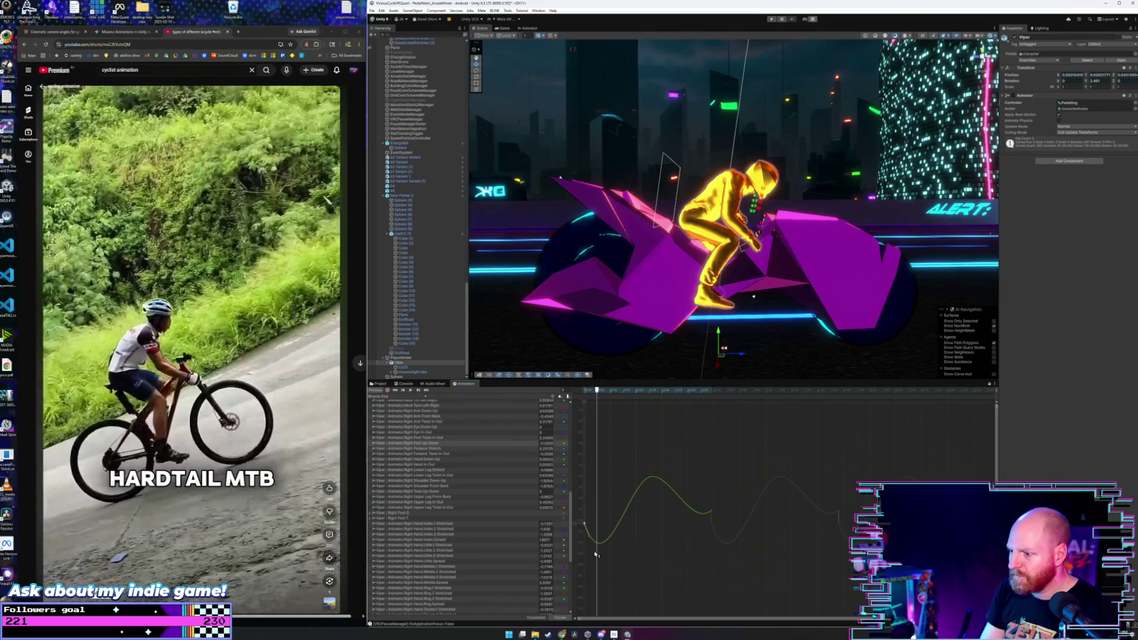
pyautogui.moveTo(599, 560); pyautogui.dragTo(596, 566)
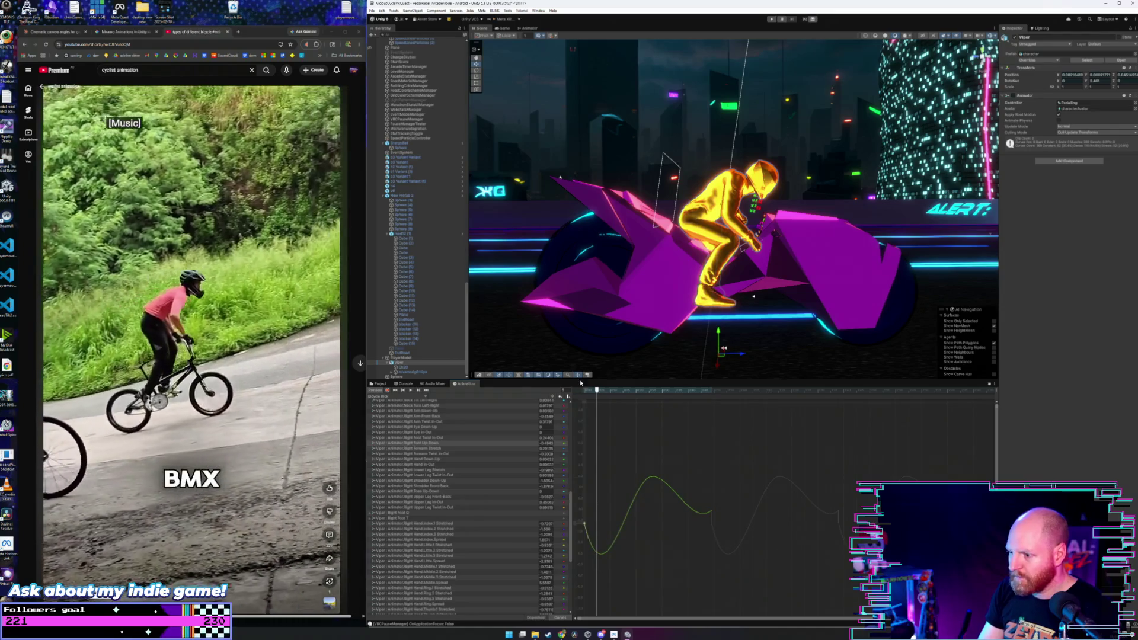
pyautogui.moveTo(596, 392)
pyautogui.mouseDown()
pyautogui.moveTo(585, 391)
pyautogui.moveTo(610, 400)
pyautogui.mouseUp()
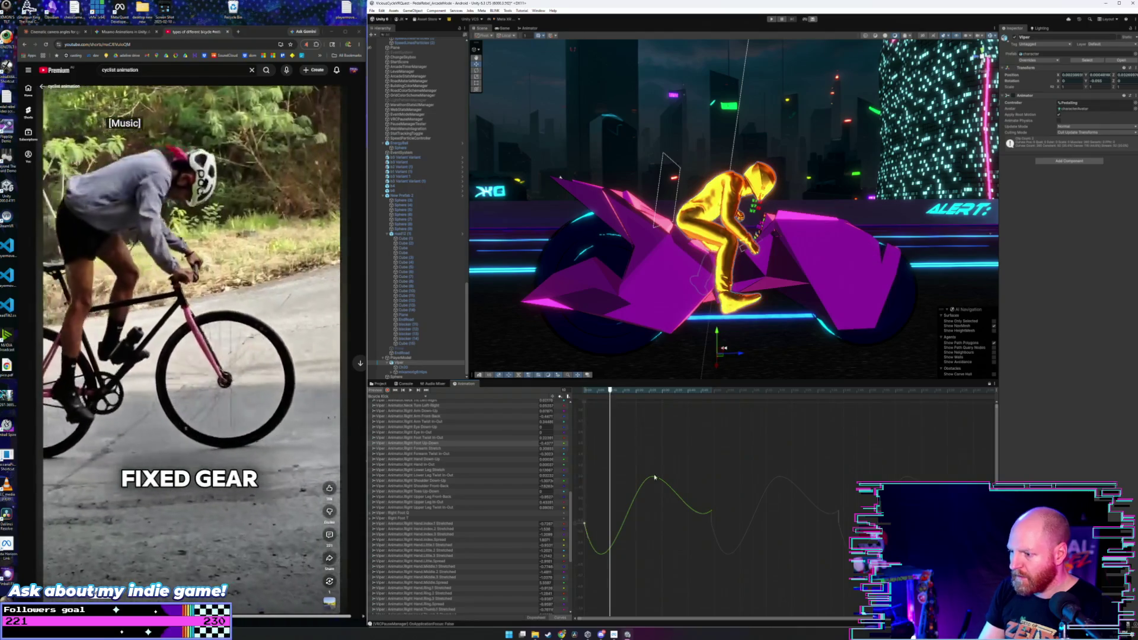
pyautogui.moveTo(654, 479); pyautogui.dragTo(616, 480)
pyautogui.moveTo(600, 395)
pyautogui.mouseDown()
pyautogui.moveTo(584, 393)
pyautogui.moveTo(677, 419)
pyautogui.mouseUp()
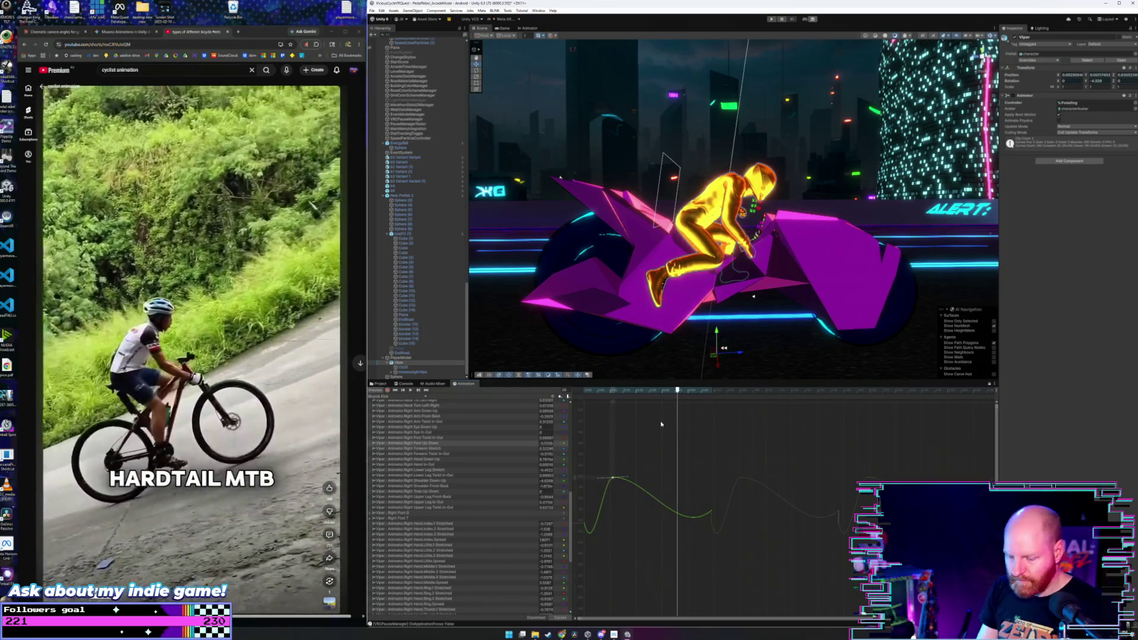
# - Undo the peak shift and recent curve edits, then box-select the curve's trough key
pyautogui.hotkey('ctrl', 'z')
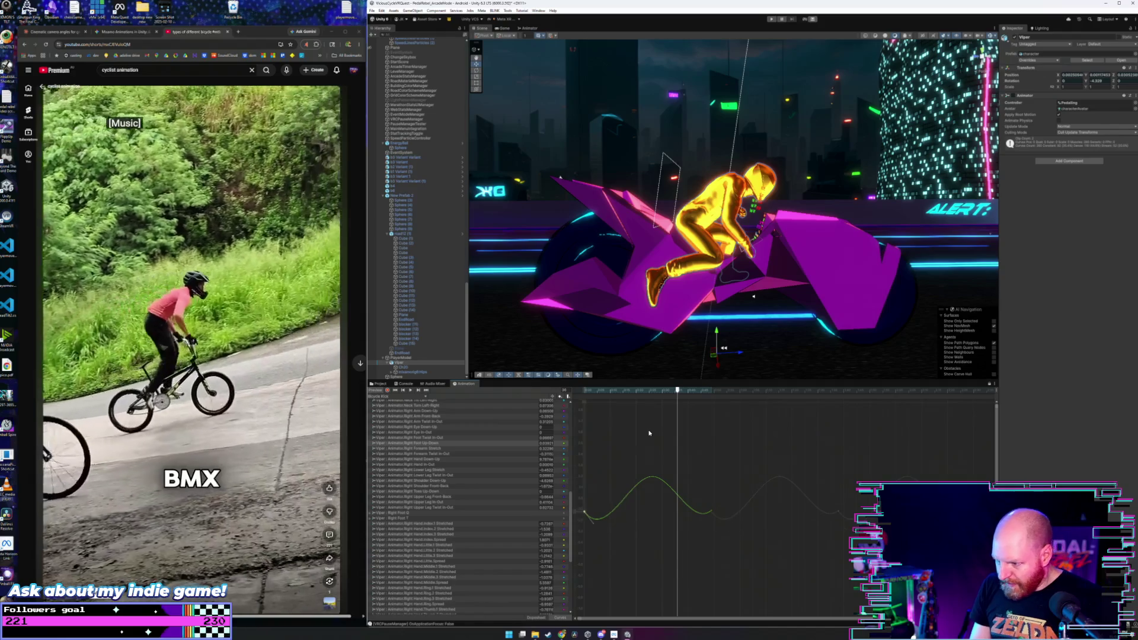
pyautogui.hotkey('ctrl', 'z')
pyautogui.hotkey('ctrl', 'z')
pyautogui.hotkey('ctrl', 'z')
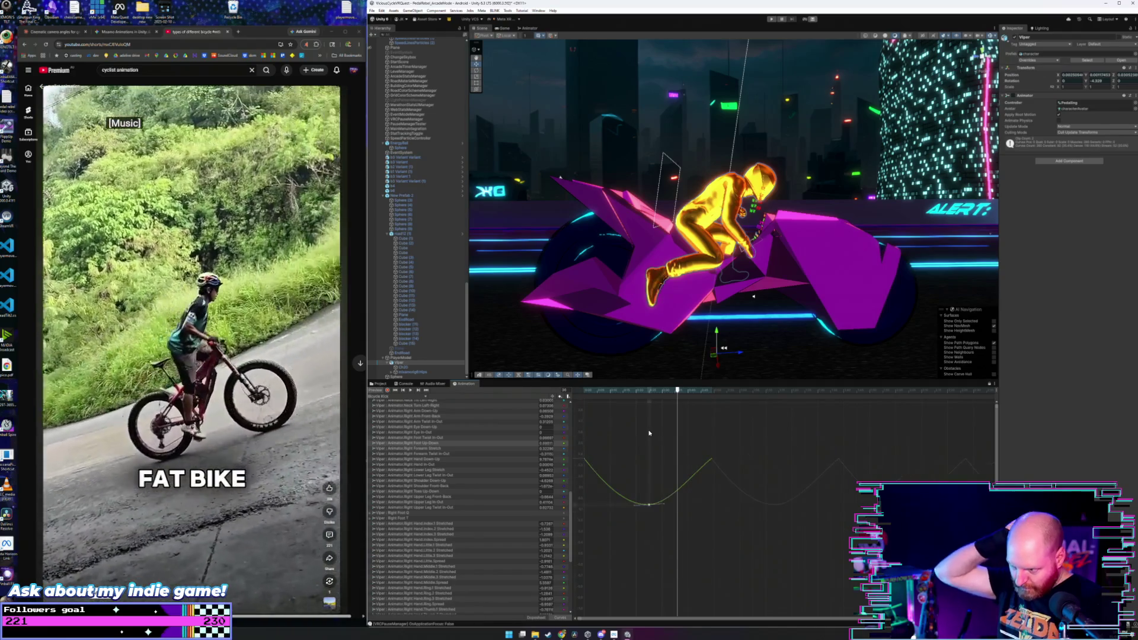
pyautogui.hotkey('ctrl', 'z')
pyautogui.hotkey('ctrl', 'z')
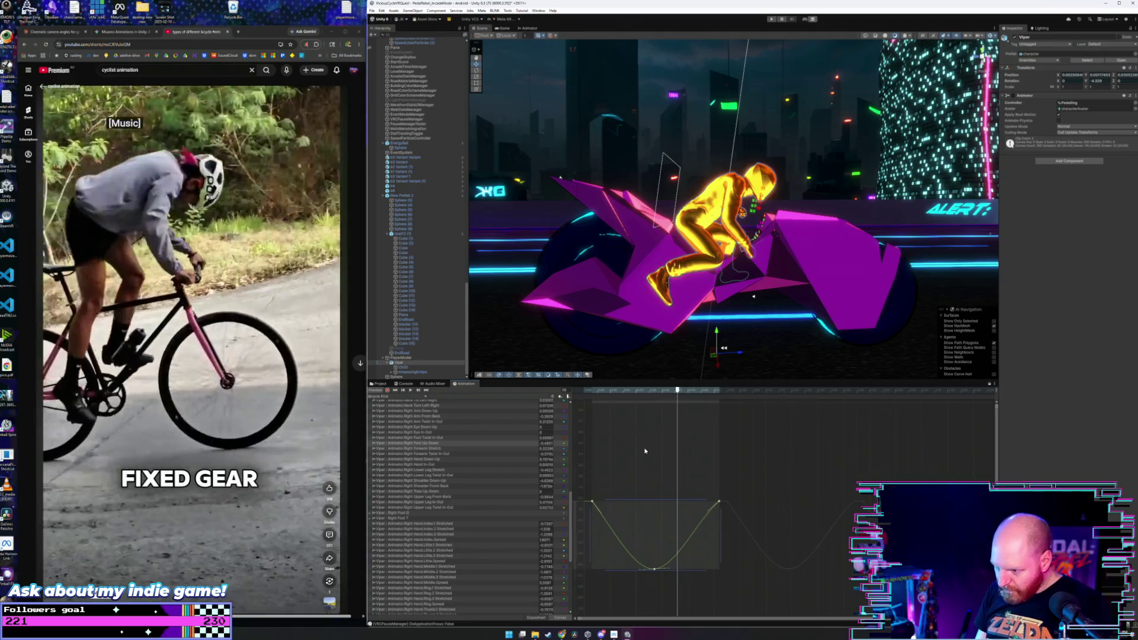
pyautogui.click(648, 479)
pyautogui.moveTo(645, 541)
pyautogui.mouseDown()
pyautogui.moveTo(630, 596)
pyautogui.moveTo(624, 570)
pyautogui.mouseUp()
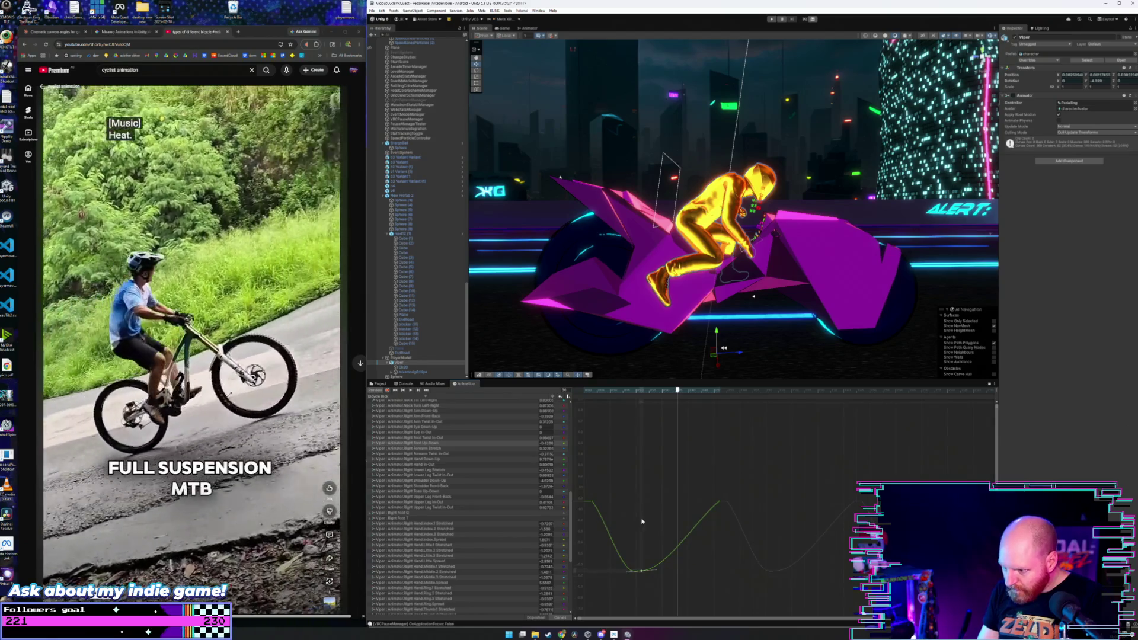
pyautogui.moveTo(707, 568); pyautogui.dragTo(663, 551)
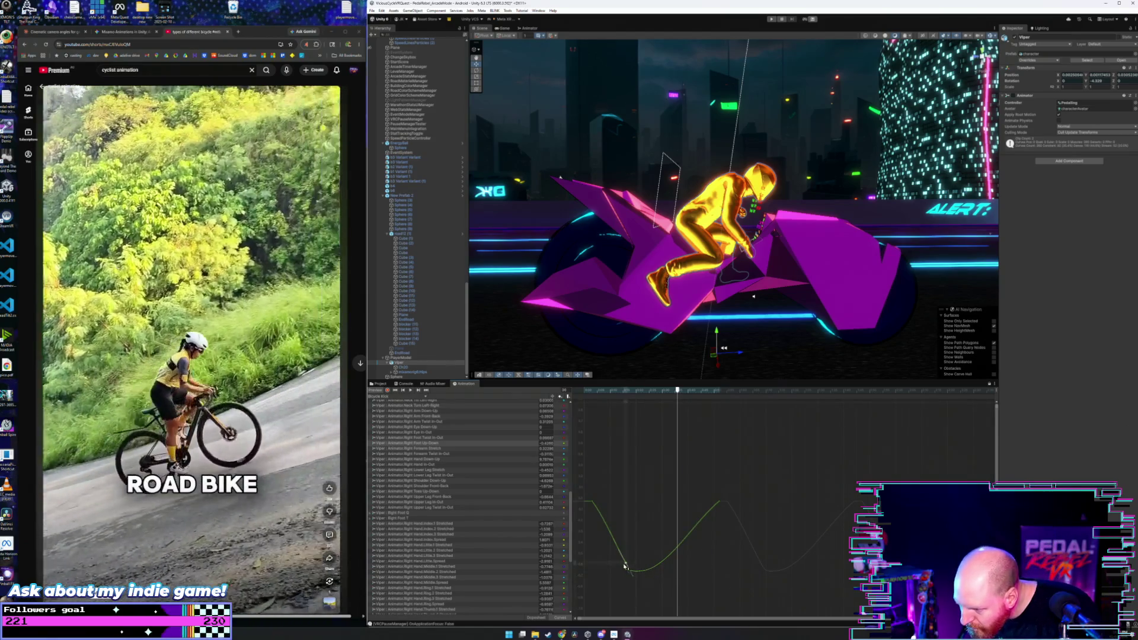
# - Set the Right Foot Up-Down curve's first keyframe to about -0.02, scrubbing to preview
pyautogui.moveTo(595, 392); pyautogui.dragTo(574, 398)
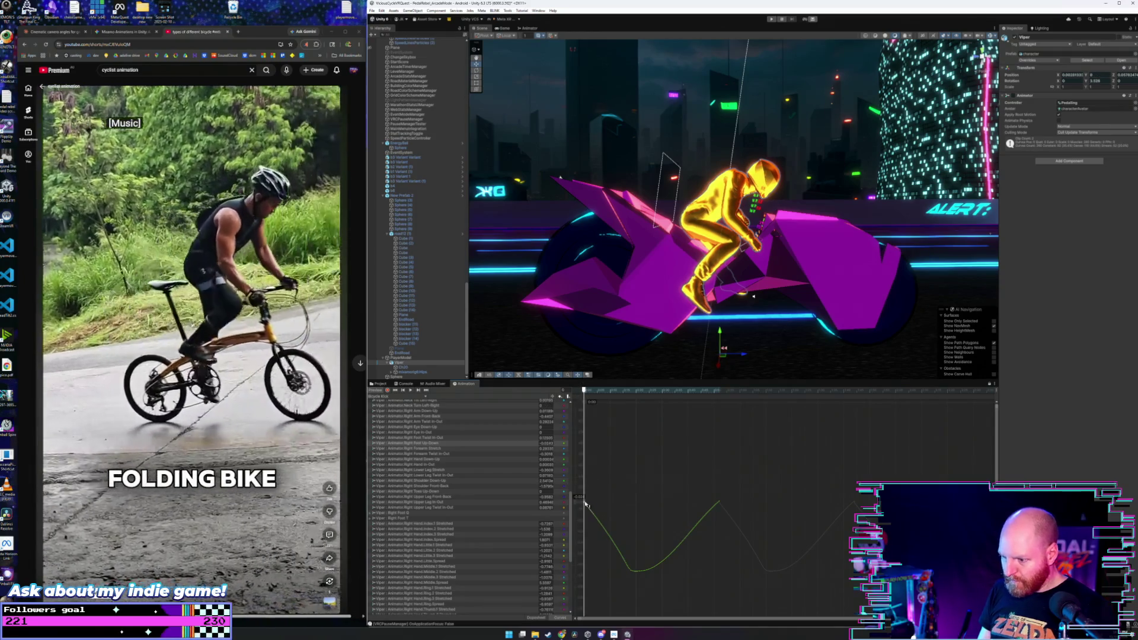
pyautogui.moveTo(585, 481); pyautogui.dragTo(587, 468)
pyautogui.moveTo(586, 390)
pyautogui.mouseDown()
pyautogui.moveTo(611, 390)
pyautogui.moveTo(588, 396)
pyautogui.mouseUp()
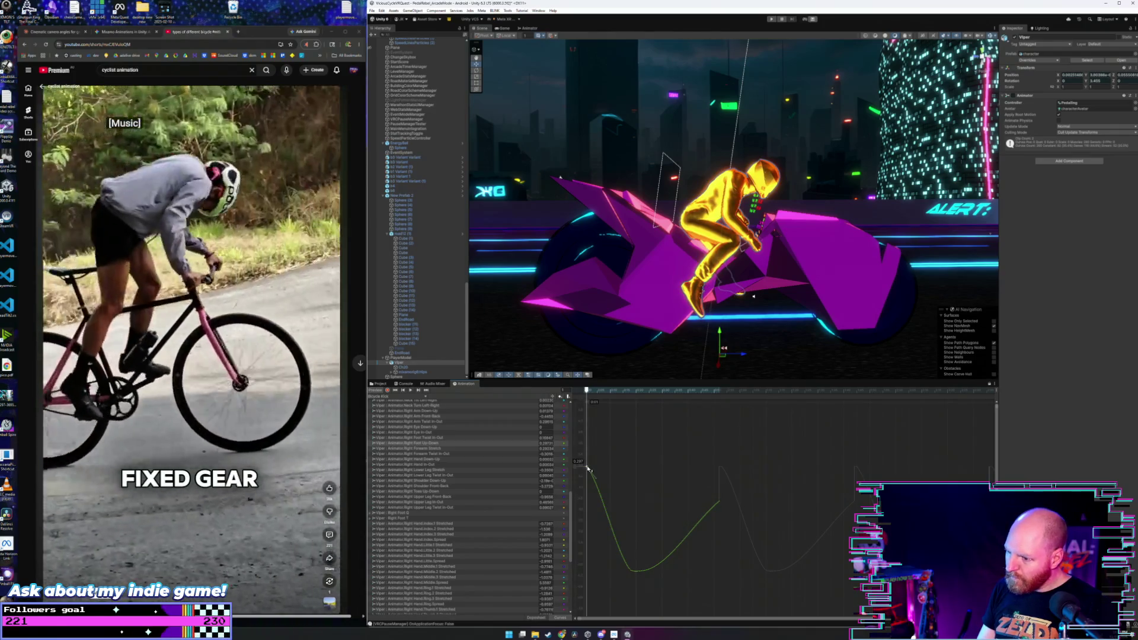
pyautogui.moveTo(588, 474); pyautogui.dragTo(589, 505)
pyautogui.moveTo(587, 391); pyautogui.dragTo(613, 405)
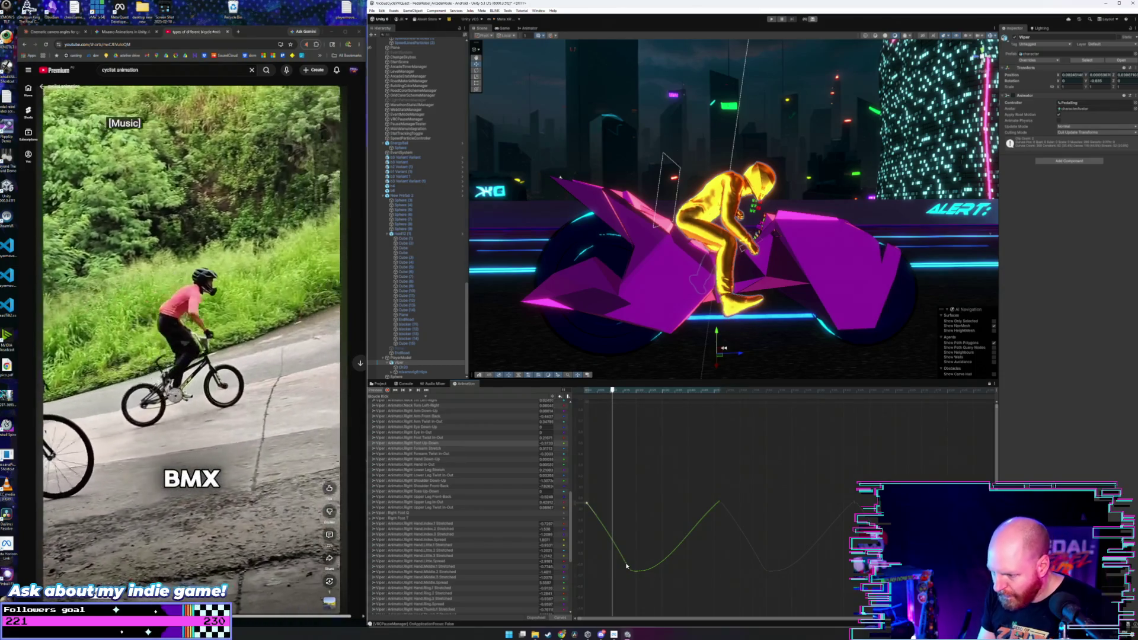
# - Reposition the trough key earlier and lower, and nudge the first key up to 0.046
pyautogui.moveTo(626, 564); pyautogui.dragTo(614, 566)
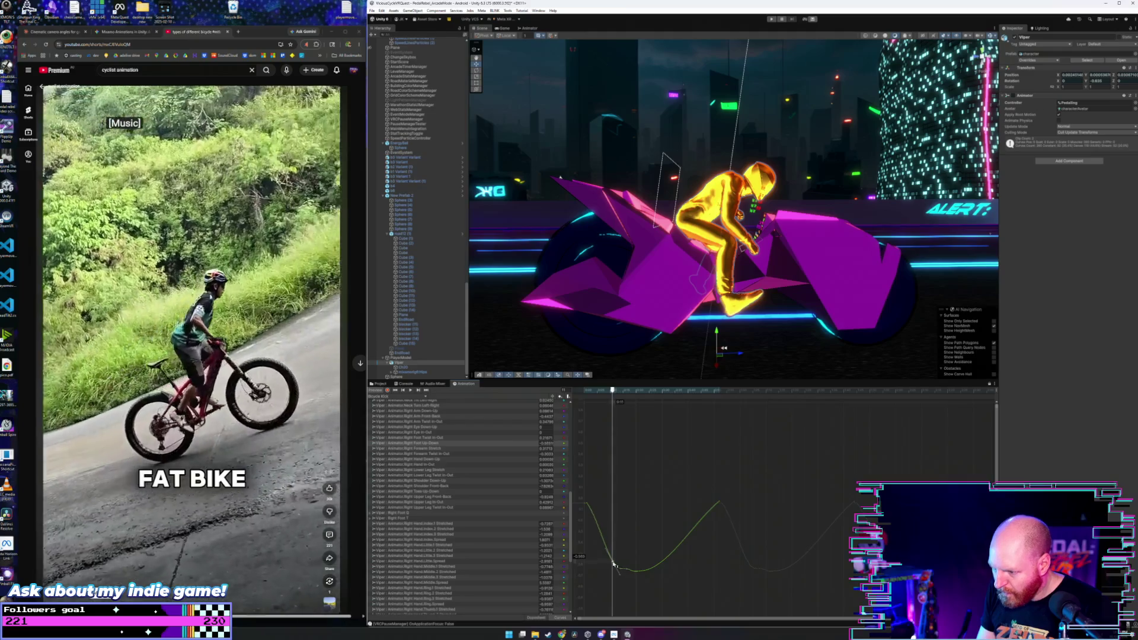
pyautogui.moveTo(601, 402)
pyautogui.mouseDown()
pyautogui.moveTo(585, 402)
pyautogui.moveTo(632, 407)
pyautogui.moveTo(590, 409)
pyautogui.moveTo(605, 409)
pyautogui.mouseUp()
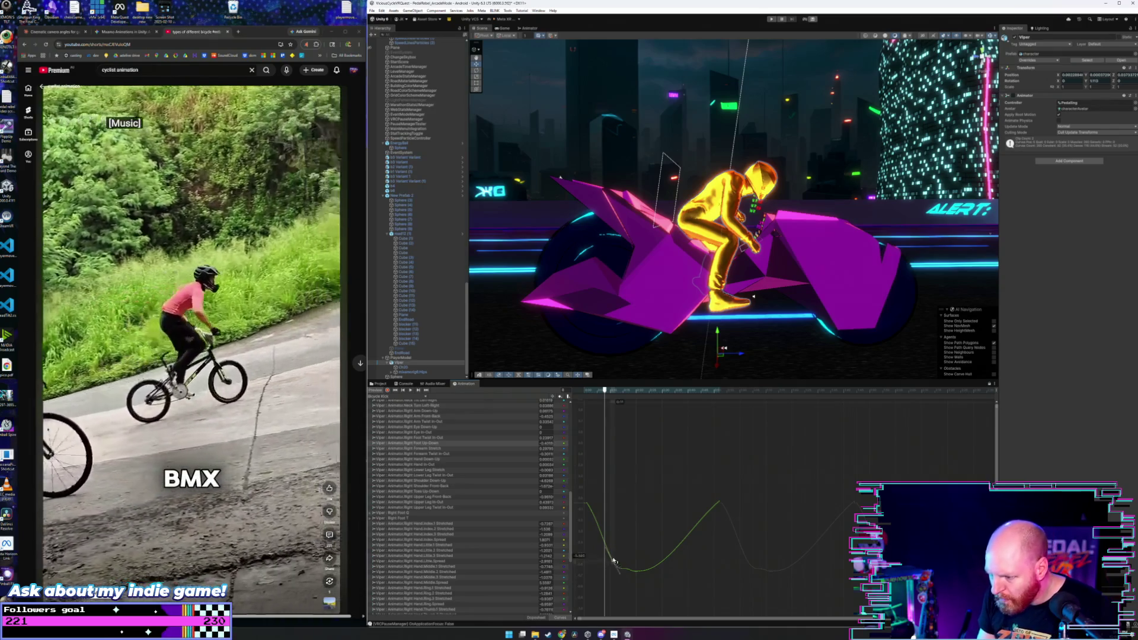
pyautogui.moveTo(614, 561); pyautogui.dragTo(613, 545)
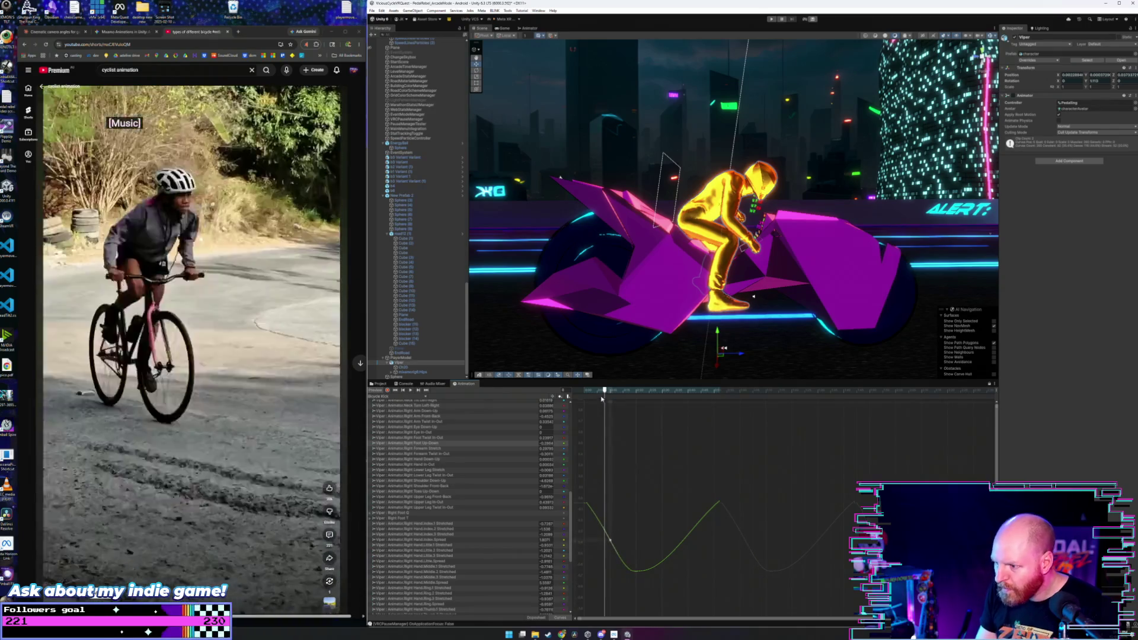
pyautogui.moveTo(595, 390)
pyautogui.mouseDown()
pyautogui.moveTo(578, 397)
pyautogui.moveTo(595, 415)
pyautogui.moveTo(585, 447)
pyautogui.mouseUp()
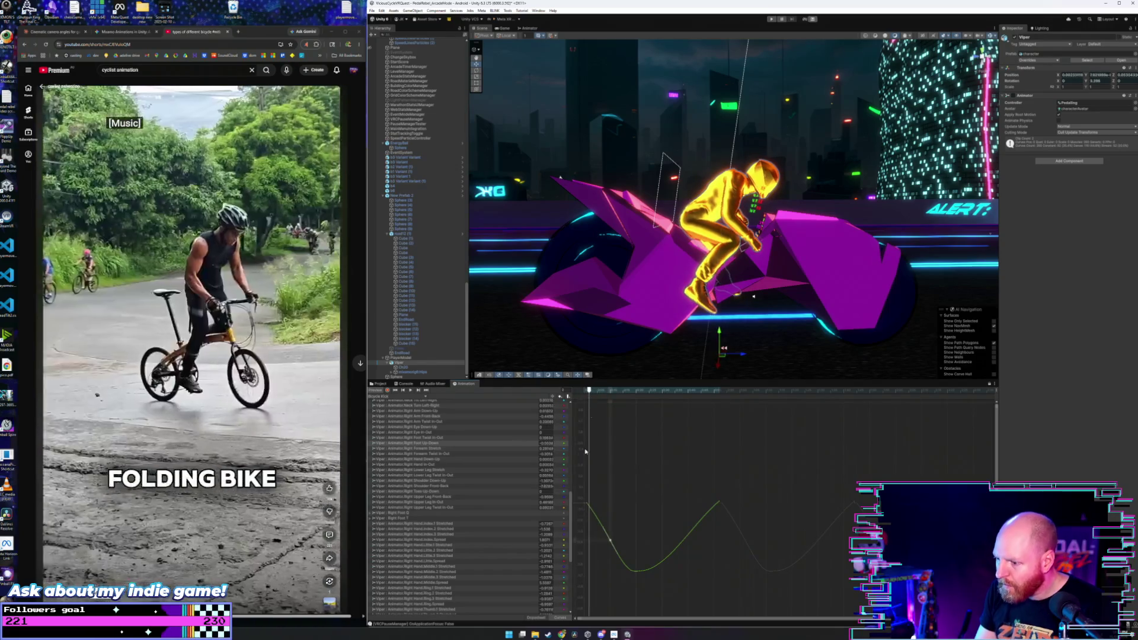
pyautogui.moveTo(586, 504); pyautogui.dragTo(584, 460)
pyautogui.moveTo(590, 394); pyautogui.dragTo(626, 400)
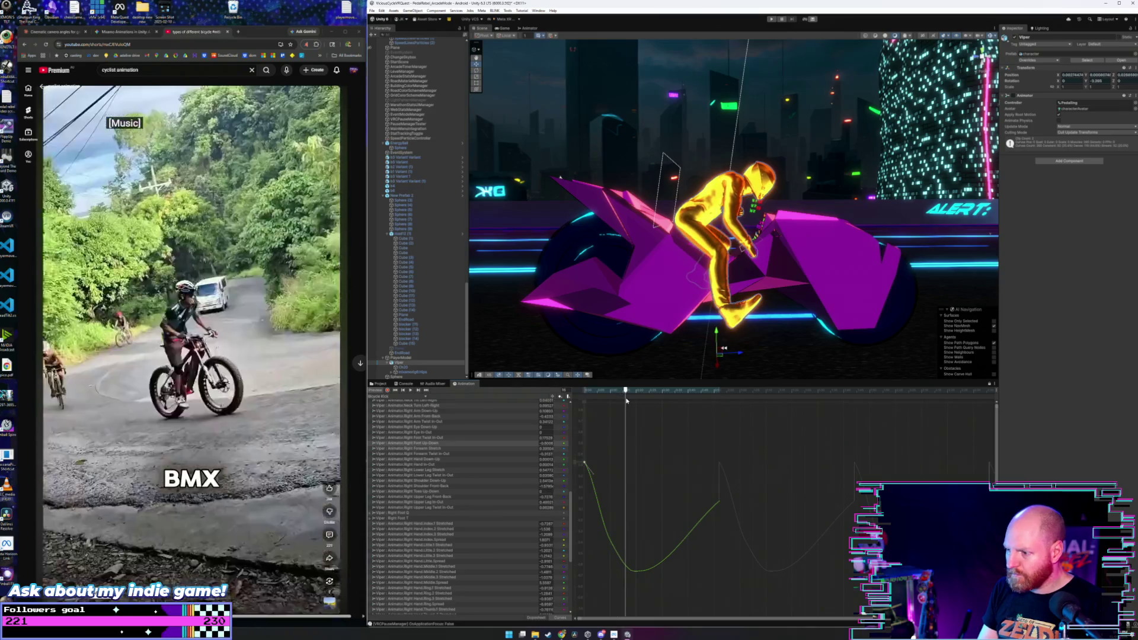
pyautogui.moveTo(726, 438); pyautogui.dragTo(573, 599)
# - Raise the selected green-curve keys and undo a stray key move
pyautogui.scroll(-3, 614, 531)
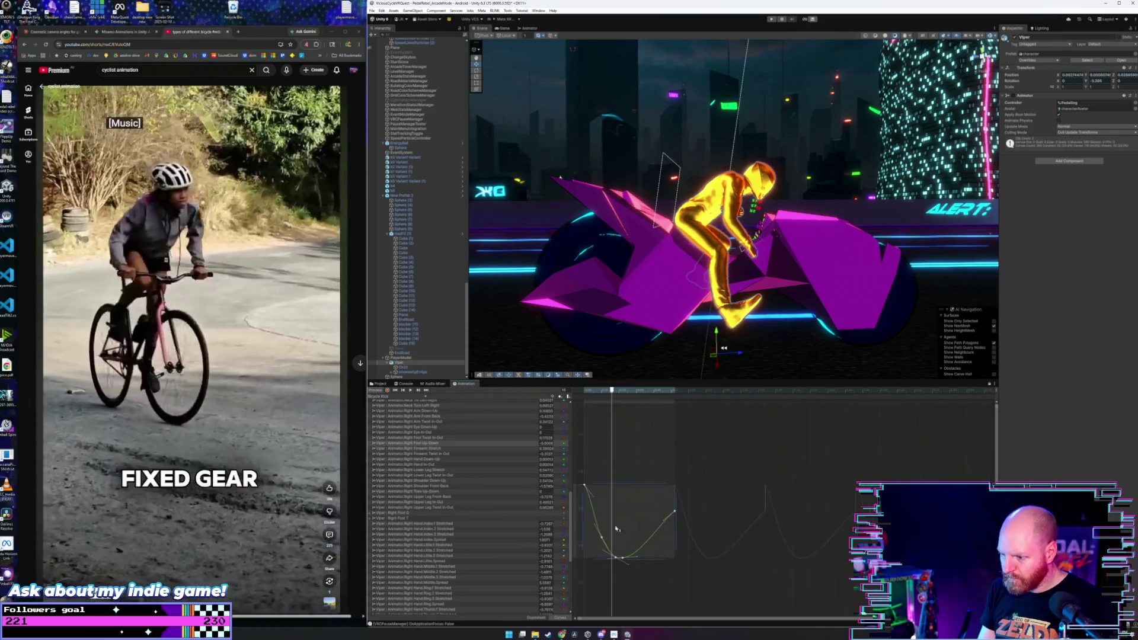
pyautogui.moveTo(625, 518)
pyautogui.mouseDown()
pyautogui.moveTo(623, 543)
pyautogui.moveTo(614, 459)
pyautogui.mouseUp()
pyautogui.moveTo(594, 389); pyautogui.dragTo(652, 415)
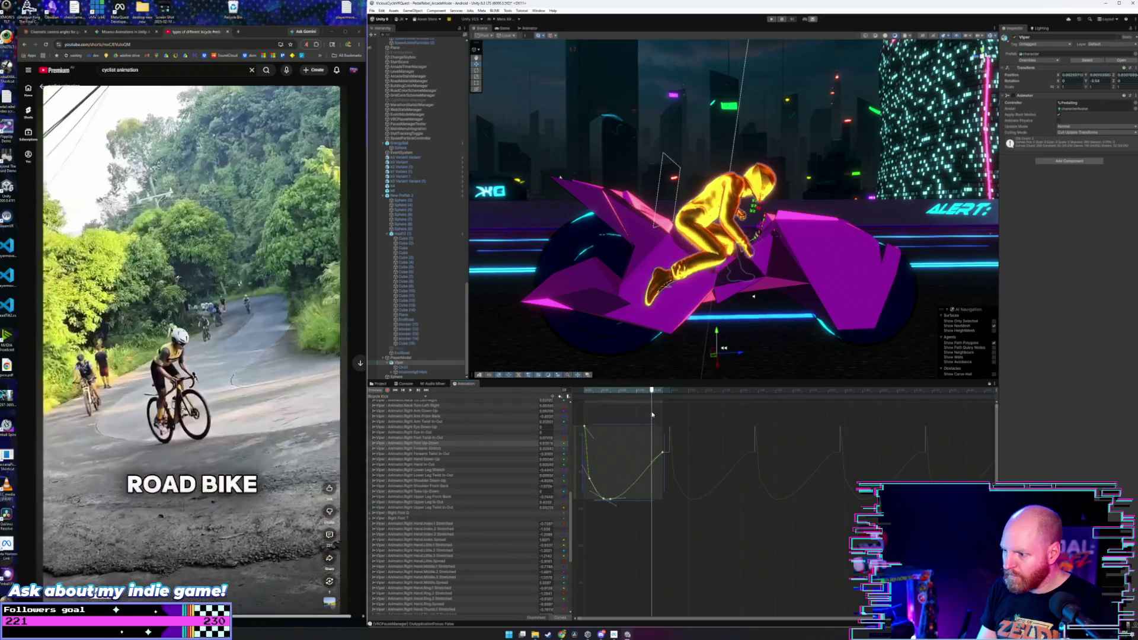
pyautogui.scroll(4, 664, 433)
pyautogui.moveTo(655, 501); pyautogui.dragTo(706, 489)
pyautogui.hotkey('ctrl', 'z')
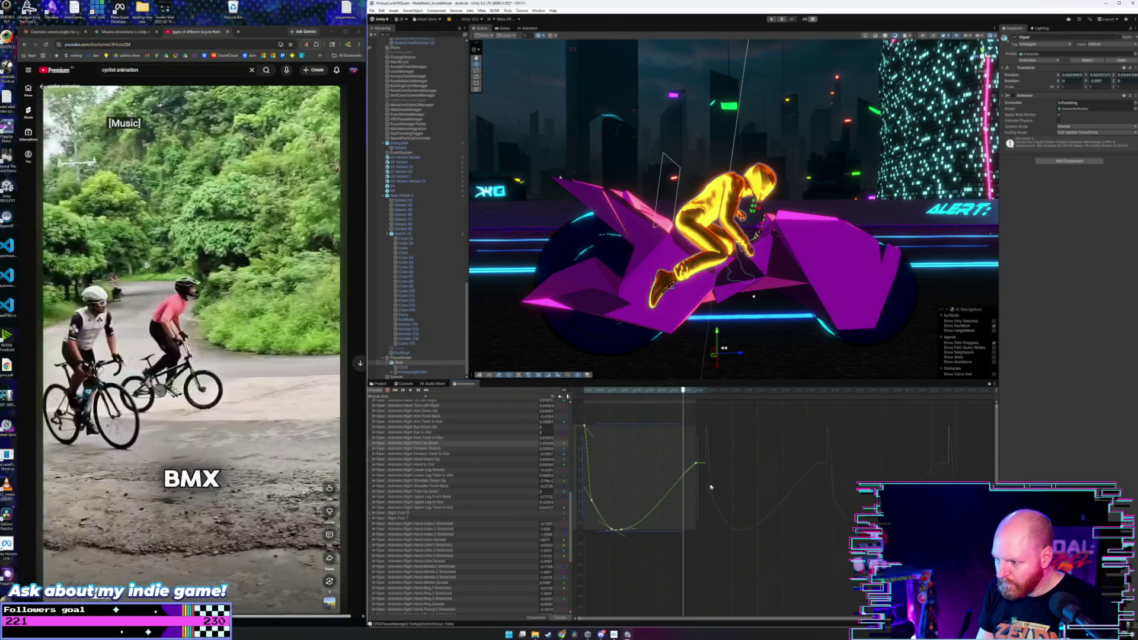
# - Select the green curve's bottom key and raise it slightly
pyautogui.click(663, 415)
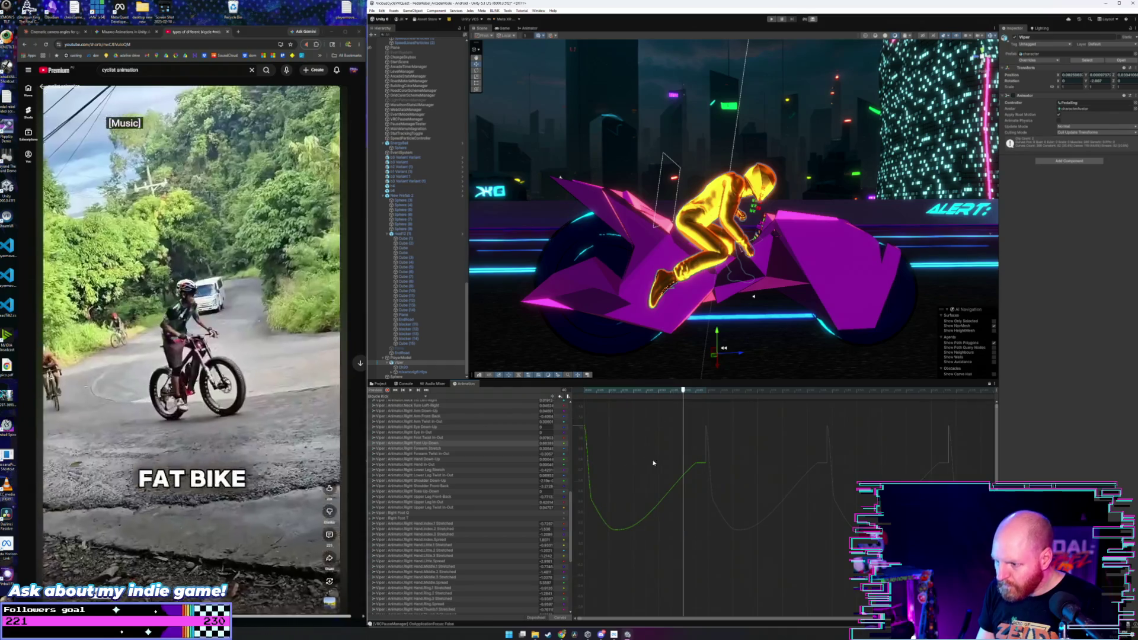
pyautogui.moveTo(615, 526); pyautogui.dragTo(575, 561)
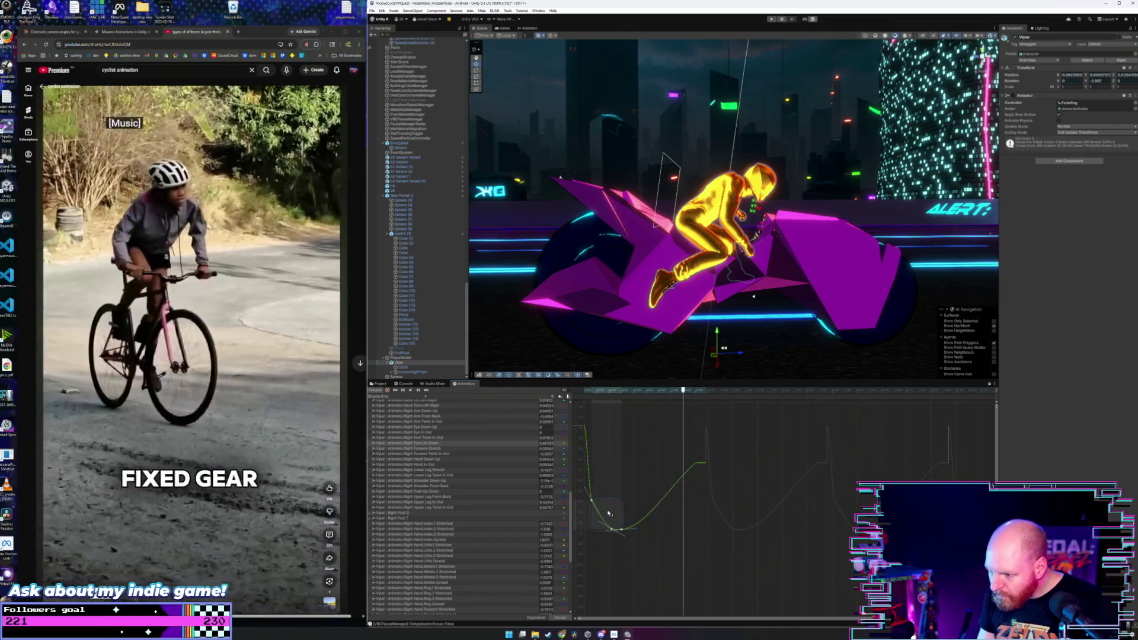
pyautogui.moveTo(607, 513); pyautogui.dragTo(609, 496)
pyautogui.moveTo(611, 406)
pyautogui.mouseDown()
pyautogui.moveTo(583, 405)
pyautogui.moveTo(727, 423)
pyautogui.moveTo(639, 424)
pyautogui.moveTo(704, 430)
pyautogui.moveTo(697, 448)
pyautogui.moveTo(708, 431)
pyautogui.mouseUp()
# - Shift the curve's dip earlier in the loop and lift its low key higher
pyautogui.click(697, 465)
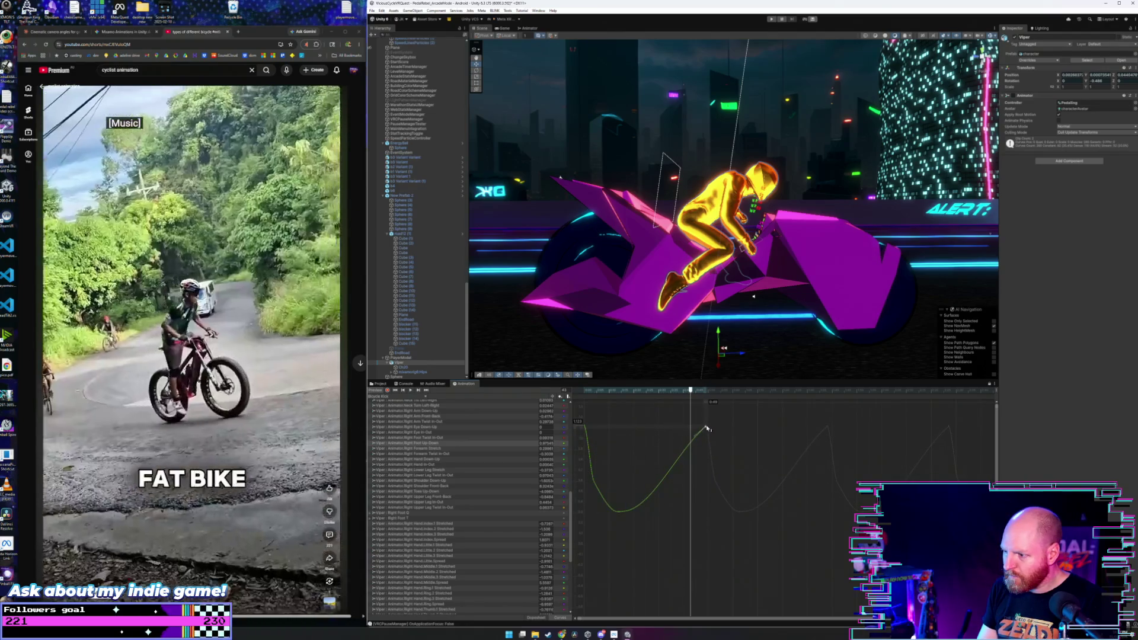
pyautogui.moveTo(626, 406)
pyautogui.mouseDown()
pyautogui.moveTo(605, 407)
pyautogui.moveTo(702, 419)
pyautogui.moveTo(600, 427)
pyautogui.moveTo(698, 436)
pyautogui.moveTo(678, 437)
pyautogui.moveTo(703, 452)
pyautogui.mouseUp()
pyautogui.moveTo(608, 396)
pyautogui.mouseDown()
pyautogui.moveTo(584, 398)
pyautogui.moveTo(719, 415)
pyautogui.moveTo(672, 429)
pyautogui.mouseUp()
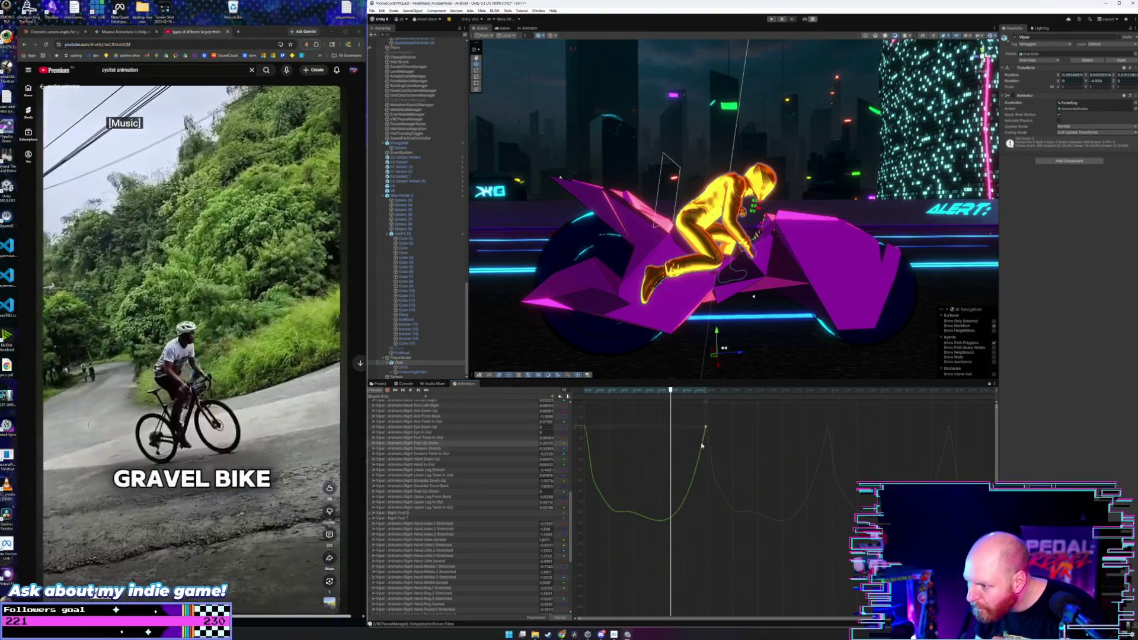
pyautogui.moveTo(706, 442); pyautogui.dragTo(701, 444)
pyautogui.moveTo(623, 389)
pyautogui.mouseDown()
pyautogui.moveTo(596, 391)
pyautogui.moveTo(718, 408)
pyautogui.moveTo(652, 412)
pyautogui.moveTo(691, 415)
pyautogui.moveTo(661, 420)
pyautogui.moveTo(693, 437)
pyautogui.moveTo(683, 432)
pyautogui.mouseUp()
pyautogui.moveTo(628, 402)
pyautogui.mouseDown()
pyautogui.moveTo(606, 402)
pyautogui.moveTo(707, 402)
pyautogui.moveTo(683, 422)
pyautogui.mouseUp()
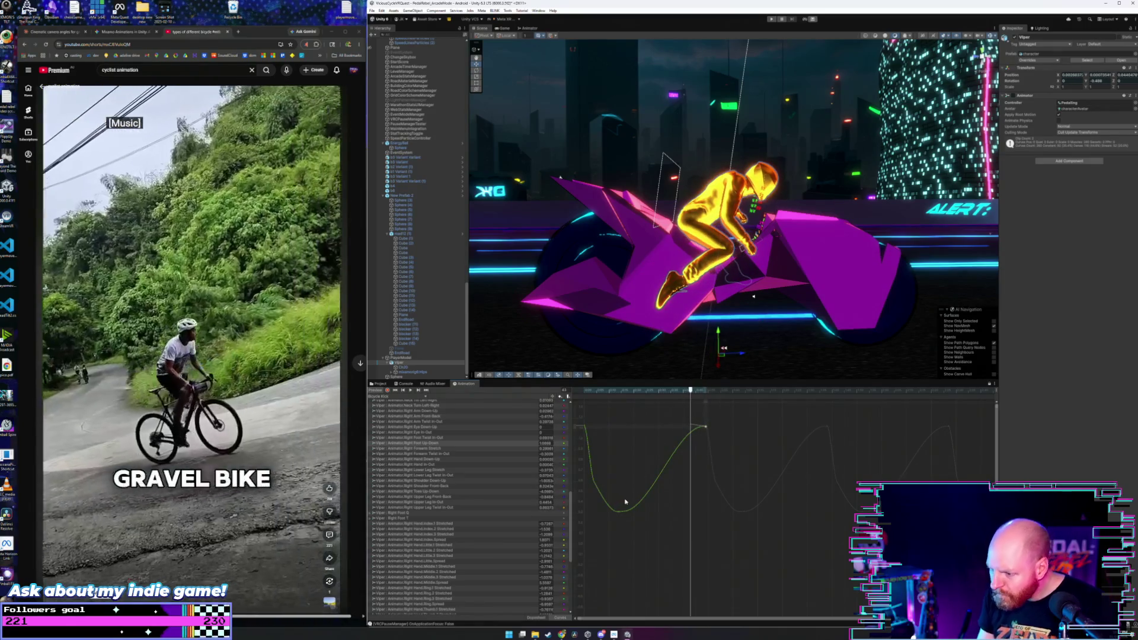
pyautogui.moveTo(627, 512)
pyautogui.mouseDown()
pyautogui.moveTo(665, 428)
pyautogui.moveTo(584, 395)
pyautogui.moveTo(683, 399)
pyautogui.moveTo(614, 411)
pyautogui.mouseUp()
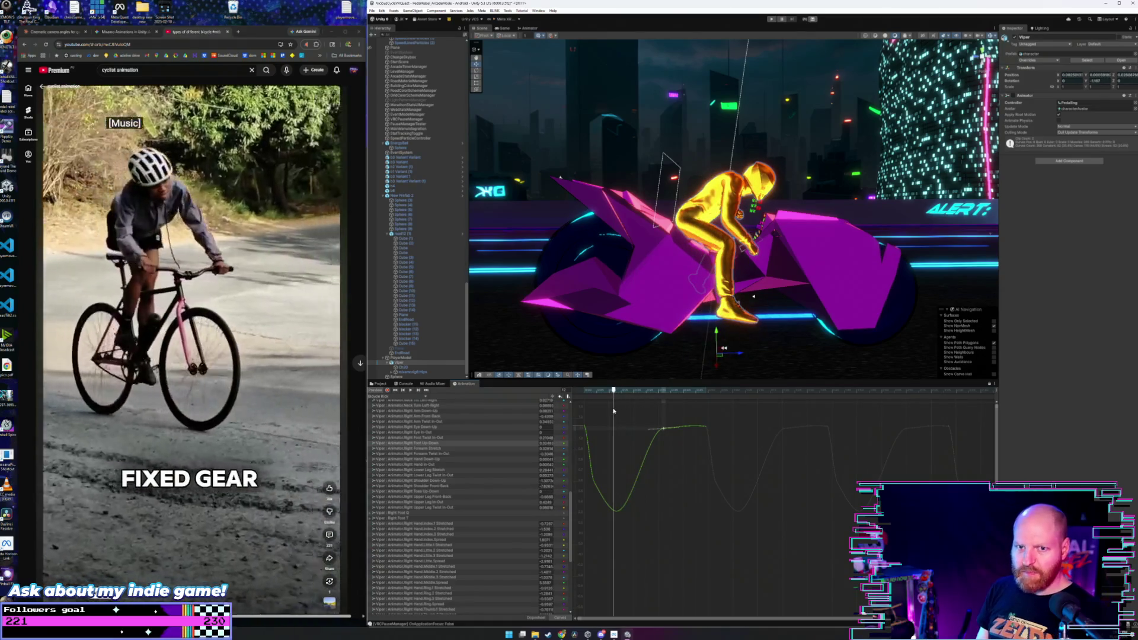
# - Drag the green curve's bottom key from 0.590 down to 0.150, scrubbing to check the foot
pyautogui.moveTo(614, 411)
pyautogui.mouseDown()
pyautogui.moveTo(661, 410)
pyautogui.moveTo(583, 412)
pyautogui.moveTo(615, 414)
pyautogui.mouseUp()
pyautogui.moveTo(650, 495)
pyautogui.mouseDown()
pyautogui.moveTo(602, 525)
pyautogui.moveTo(617, 522)
pyautogui.moveTo(618, 534)
pyautogui.mouseUp()
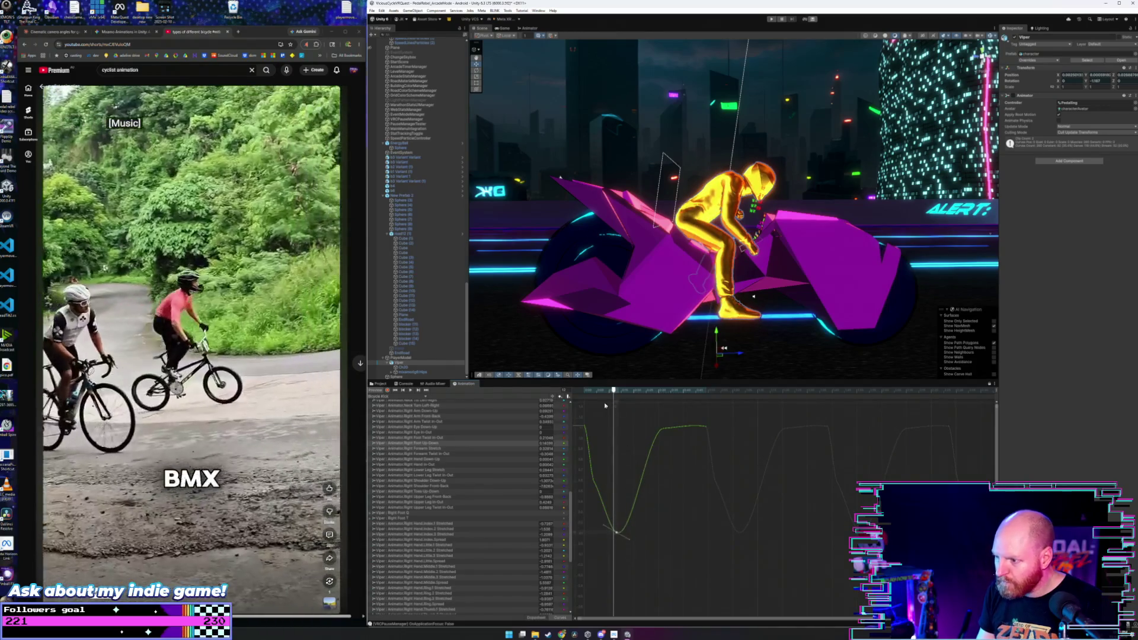
pyautogui.moveTo(607, 391)
pyautogui.mouseDown()
pyautogui.moveTo(585, 393)
pyautogui.moveTo(597, 393)
pyautogui.mouseUp()
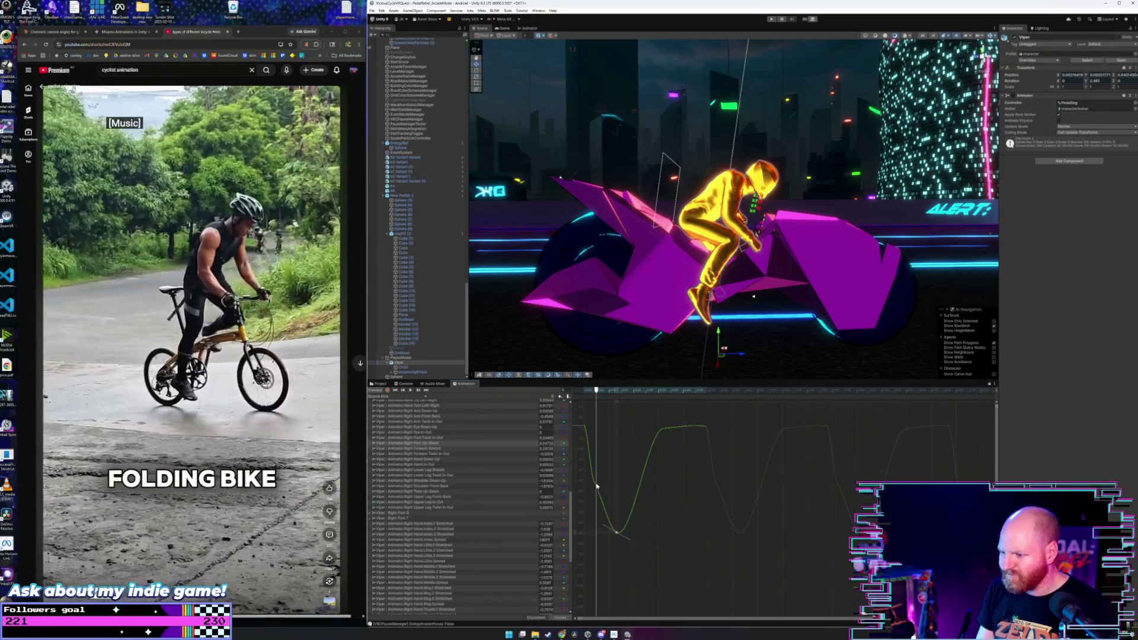
pyautogui.moveTo(596, 485)
pyautogui.mouseDown()
pyautogui.moveTo(600, 528)
pyautogui.moveTo(619, 523)
pyautogui.moveTo(604, 532)
pyautogui.moveTo(616, 538)
pyautogui.mouseUp()
# - Set the depth of the green curve's dip by lowering then partly raising its key
pyautogui.scroll(-3, 613, 528)
pyautogui.scroll(-5, 613, 526)
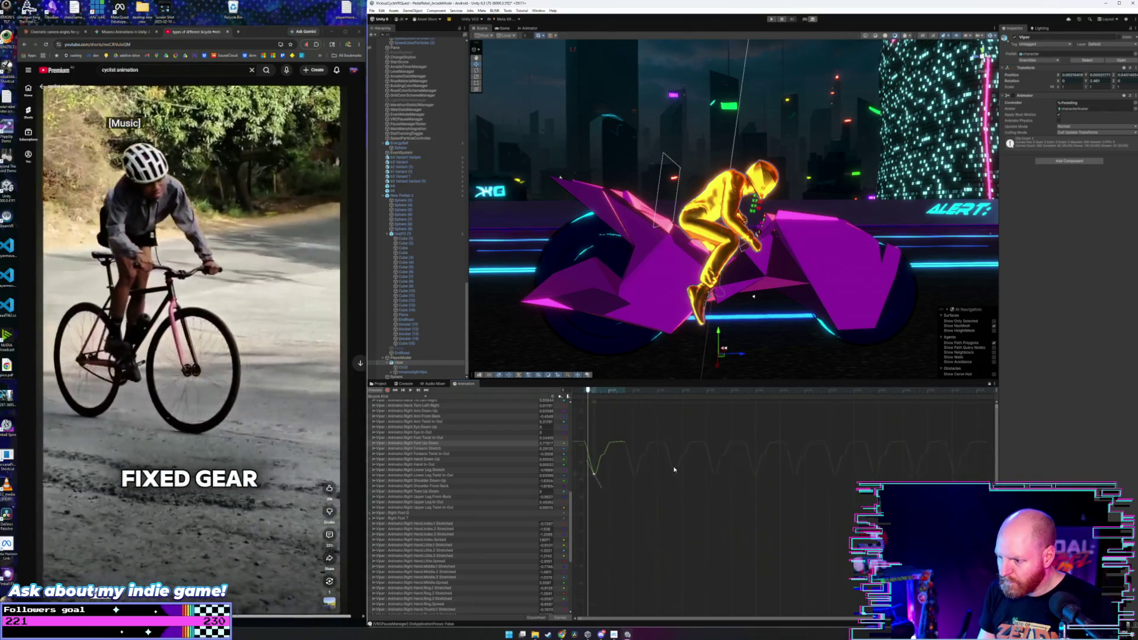
pyautogui.hscroll(2, 642, 459)
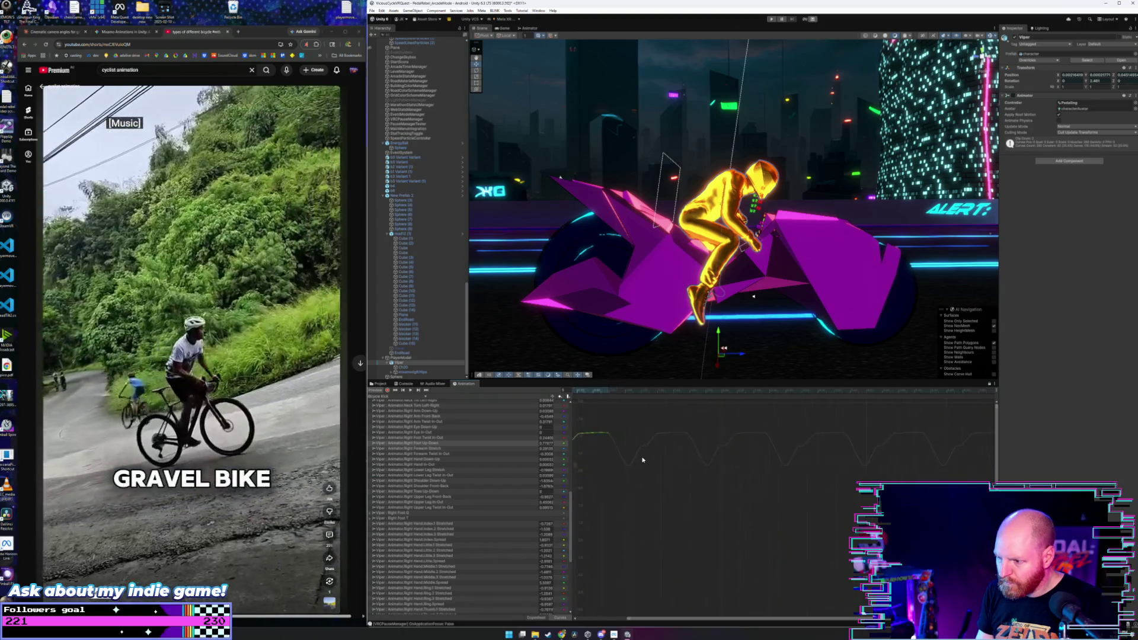
pyautogui.hscroll(-2, 681, 461)
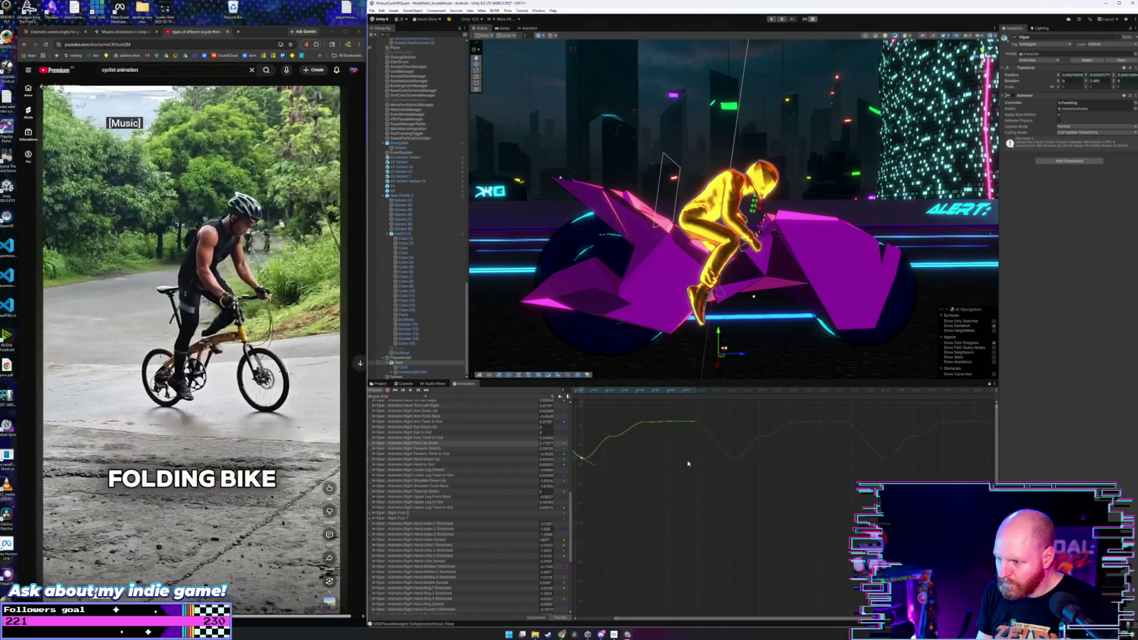
pyautogui.scroll(3, 684, 462)
pyautogui.scroll(2, 770, 477)
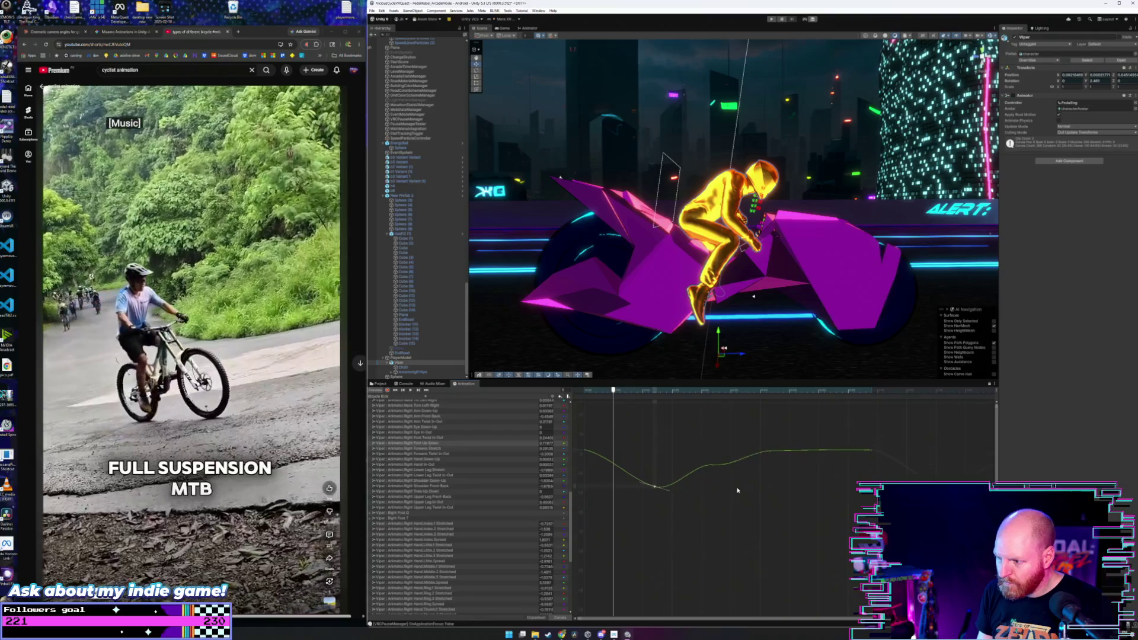
pyautogui.moveTo(656, 490); pyautogui.dragTo(656, 574)
pyautogui.moveTo(607, 397)
pyautogui.mouseDown()
pyautogui.moveTo(581, 400)
pyautogui.moveTo(654, 402)
pyautogui.mouseUp()
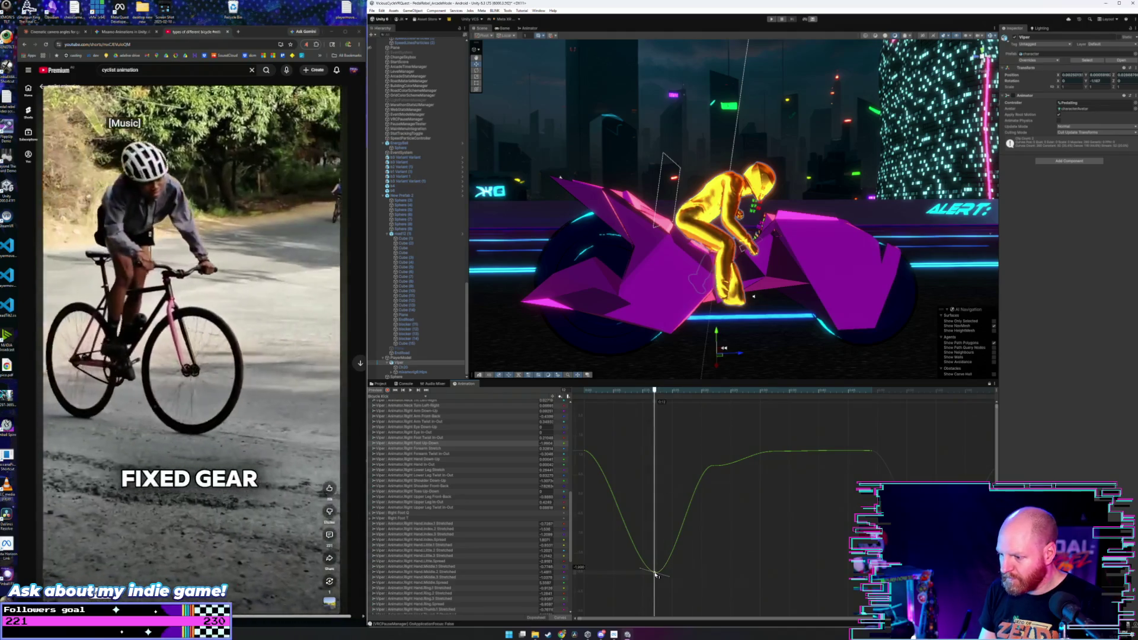
pyautogui.moveTo(655, 574); pyautogui.dragTo(657, 508)
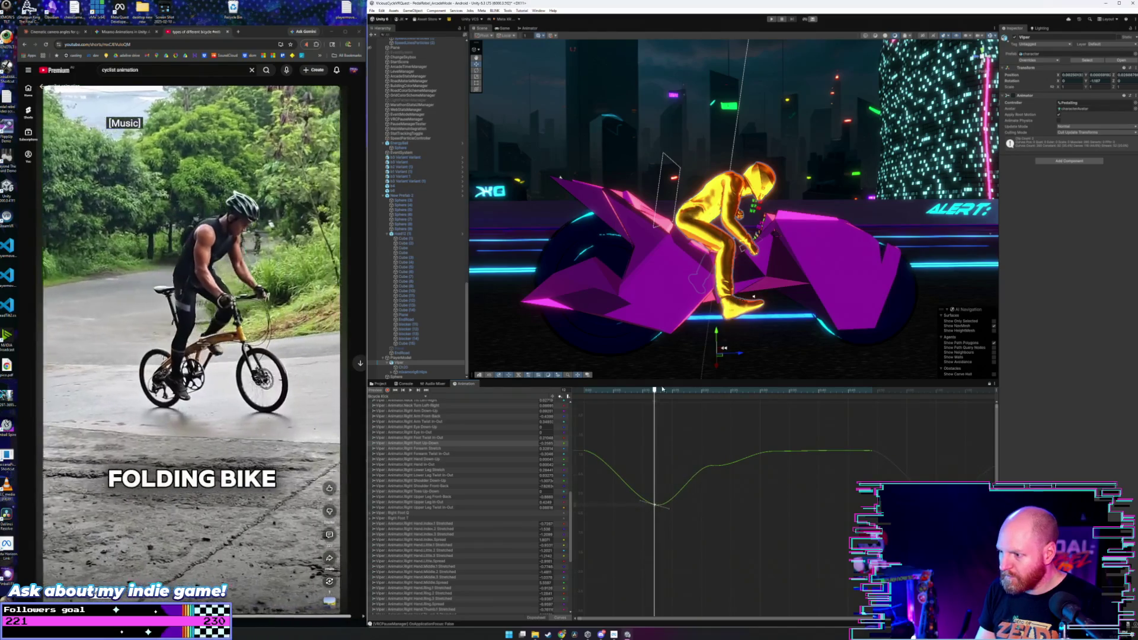
# - Pull the key at the playhead into a dip and lower the curve's first key
pyautogui.moveTo(659, 393); pyautogui.dragTo(772, 392)
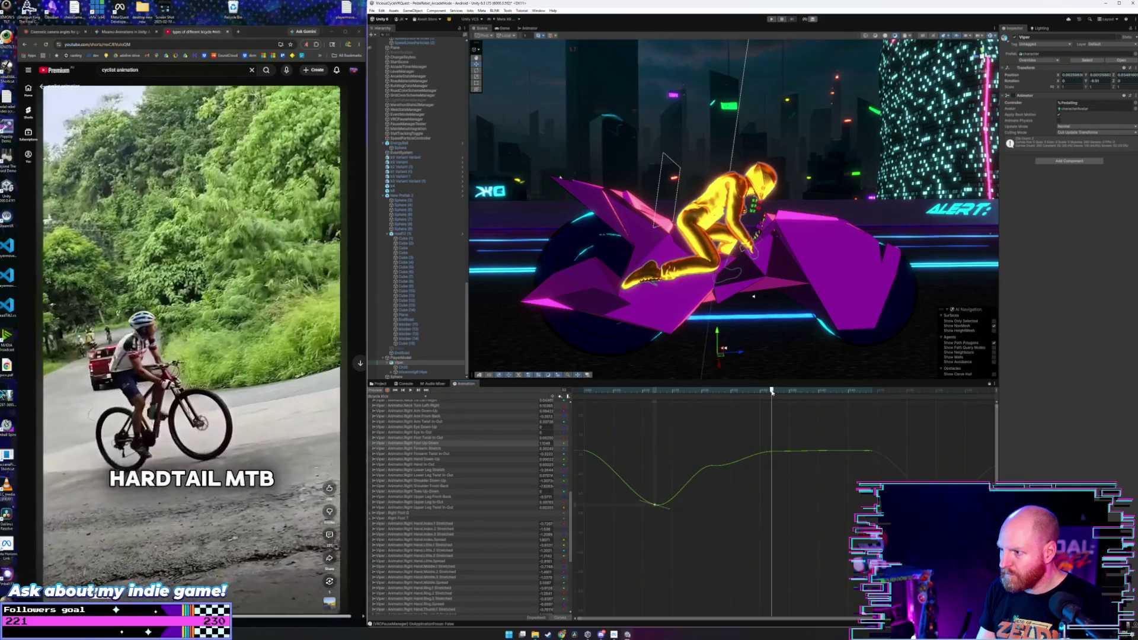
pyautogui.moveTo(774, 455); pyautogui.dragTo(793, 511)
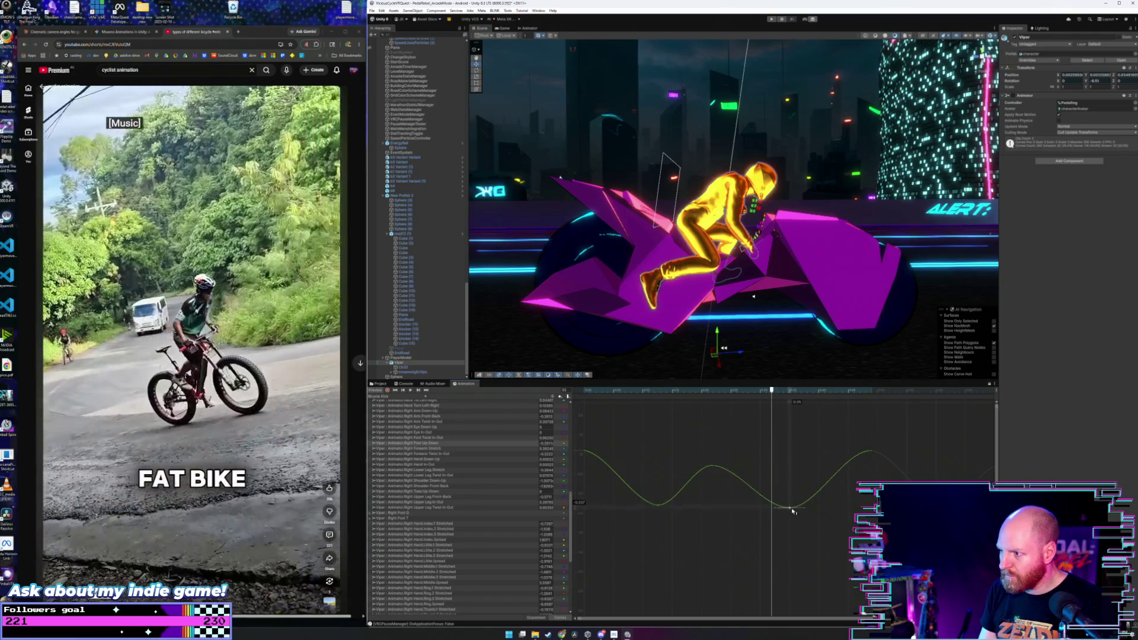
pyautogui.moveTo(641, 390)
pyautogui.mouseDown()
pyautogui.moveTo(584, 392)
pyautogui.moveTo(800, 413)
pyautogui.moveTo(593, 415)
pyautogui.moveTo(657, 425)
pyautogui.moveTo(589, 431)
pyautogui.moveTo(658, 432)
pyautogui.moveTo(654, 396)
pyautogui.mouseUp()
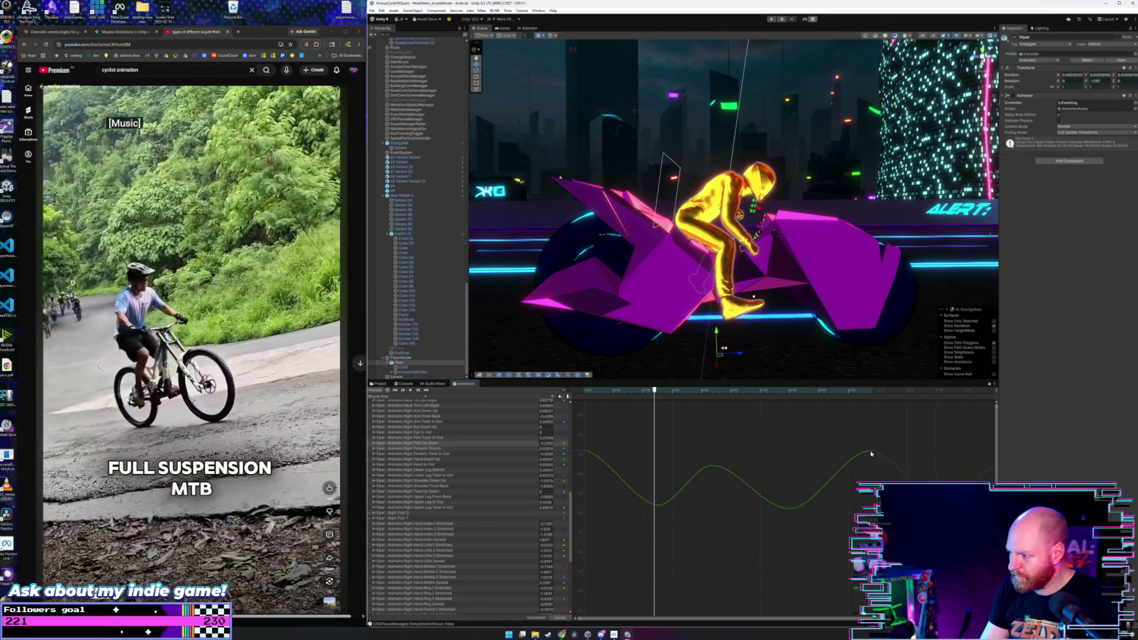
pyautogui.click(586, 452)
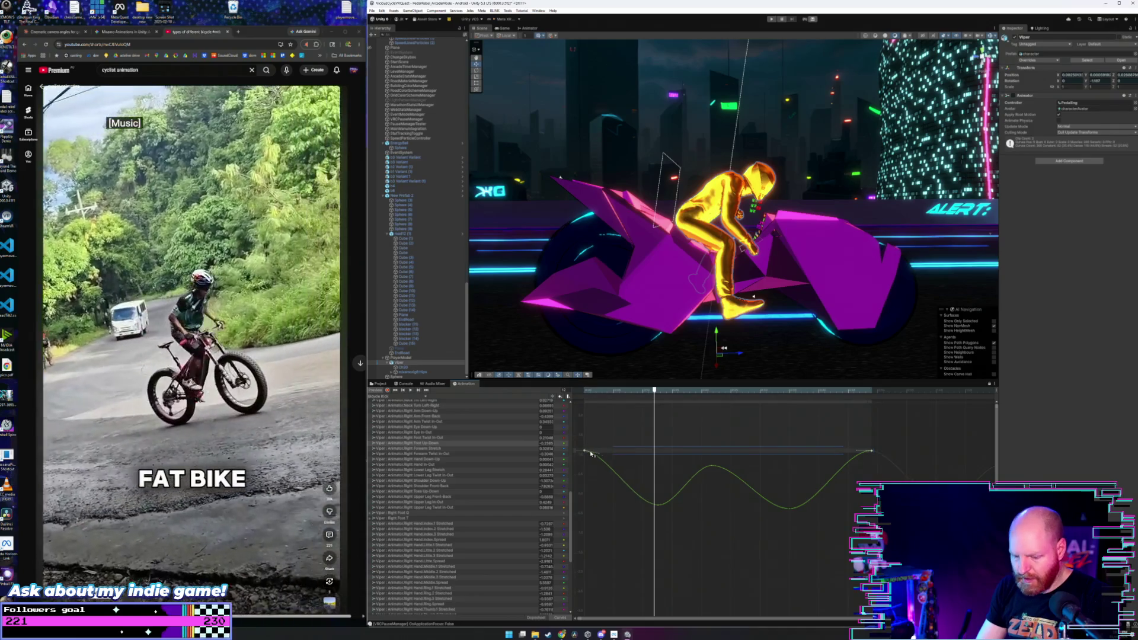
pyautogui.moveTo(586, 452); pyautogui.dragTo(584, 486)
pyautogui.moveTo(597, 403)
pyautogui.mouseDown()
pyautogui.moveTo(587, 401)
pyautogui.moveTo(607, 400)
pyautogui.mouseUp()
pyautogui.moveTo(657, 403)
pyautogui.mouseDown()
pyautogui.moveTo(859, 423)
pyautogui.moveTo(575, 439)
pyautogui.moveTo(747, 441)
pyautogui.mouseUp()
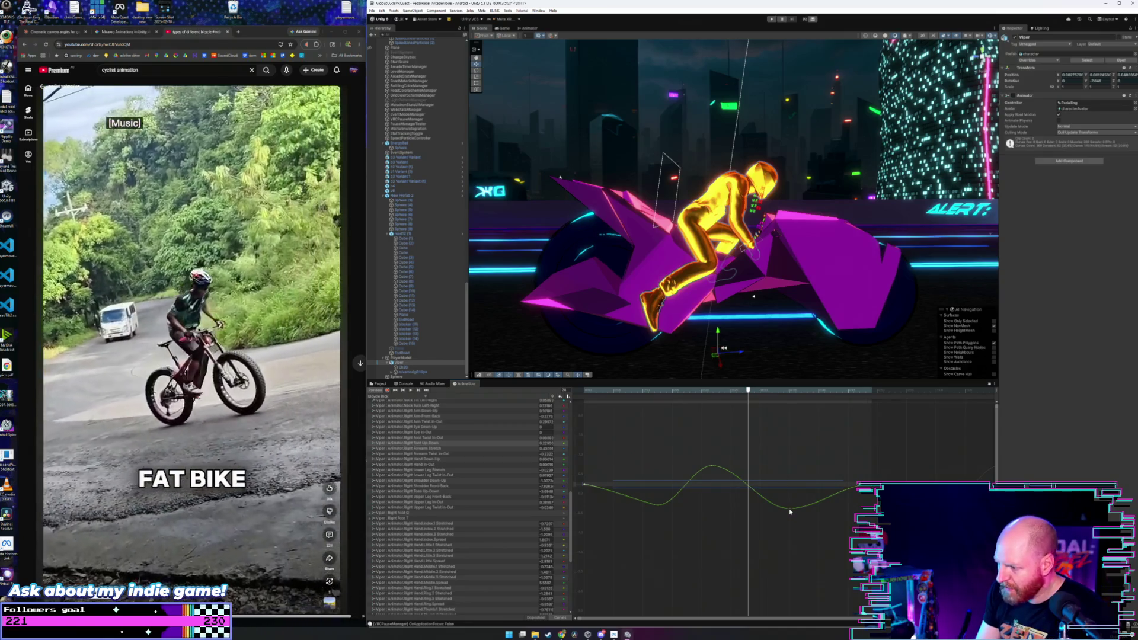
pyautogui.click(790, 509)
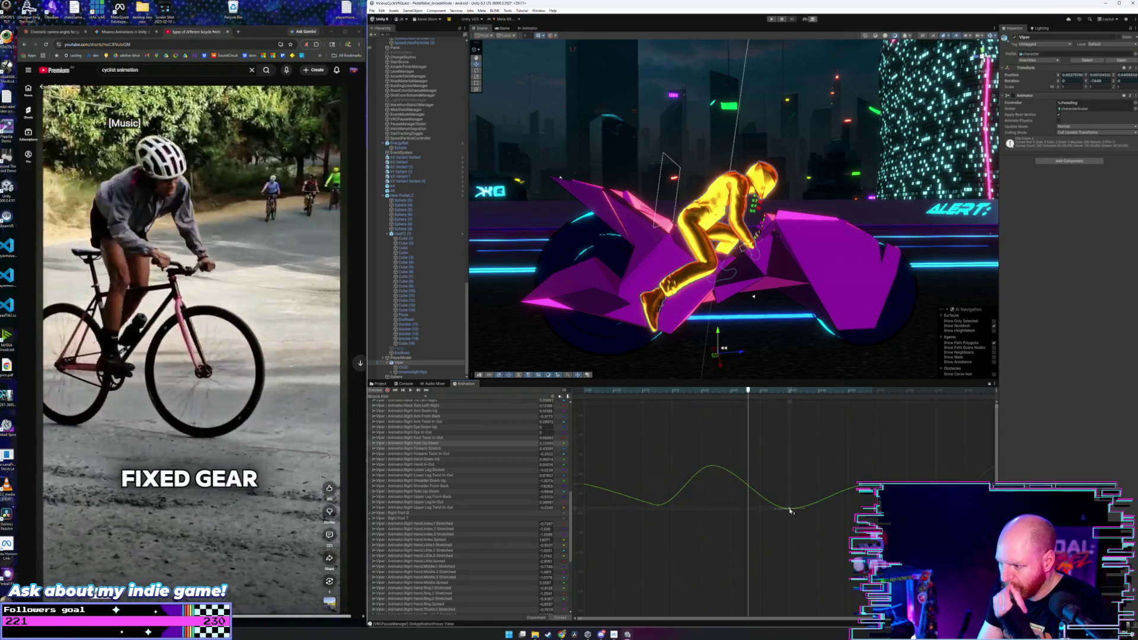
# - Lower and slightly delay the curve's two low keys, then deepen the low point
pyautogui.moveTo(814, 527); pyautogui.dragTo(645, 501)
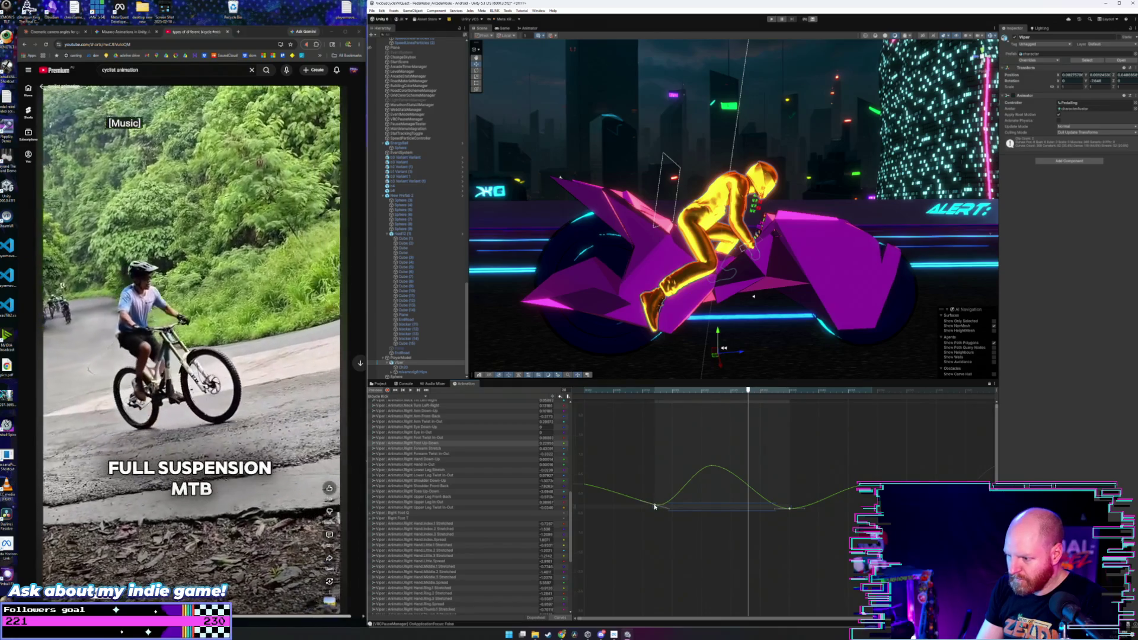
pyautogui.moveTo(656, 506)
pyautogui.mouseDown()
pyautogui.moveTo(661, 539)
pyautogui.moveTo(664, 504)
pyautogui.mouseUp()
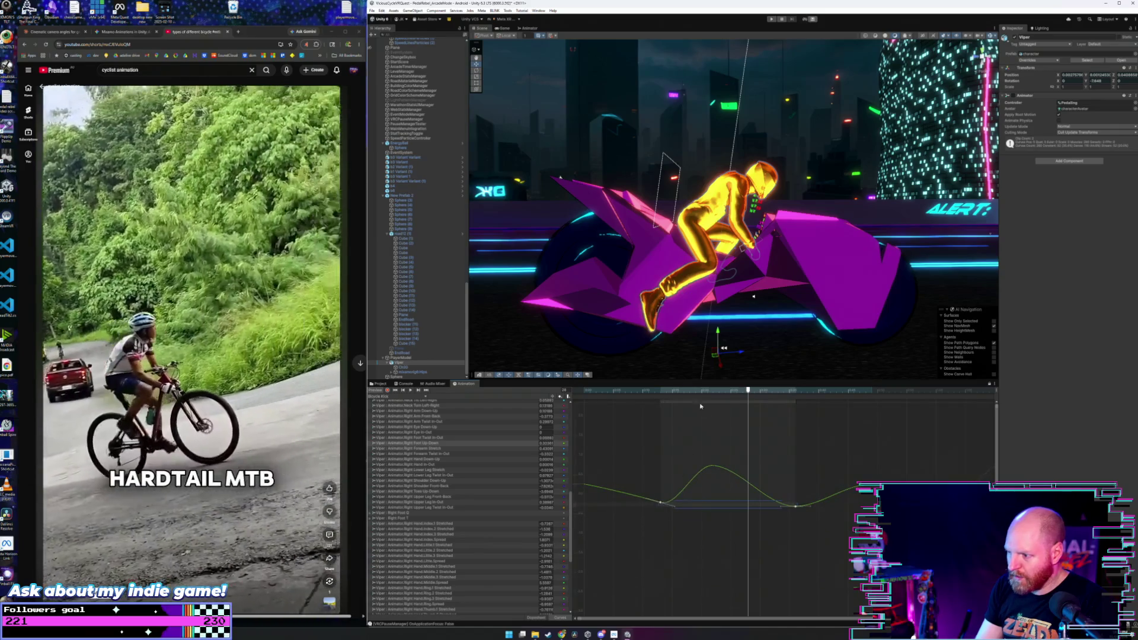
pyautogui.moveTo(665, 390)
pyautogui.mouseDown()
pyautogui.moveTo(771, 393)
pyautogui.moveTo(776, 407)
pyautogui.moveTo(755, 409)
pyautogui.moveTo(782, 413)
pyautogui.mouseUp()
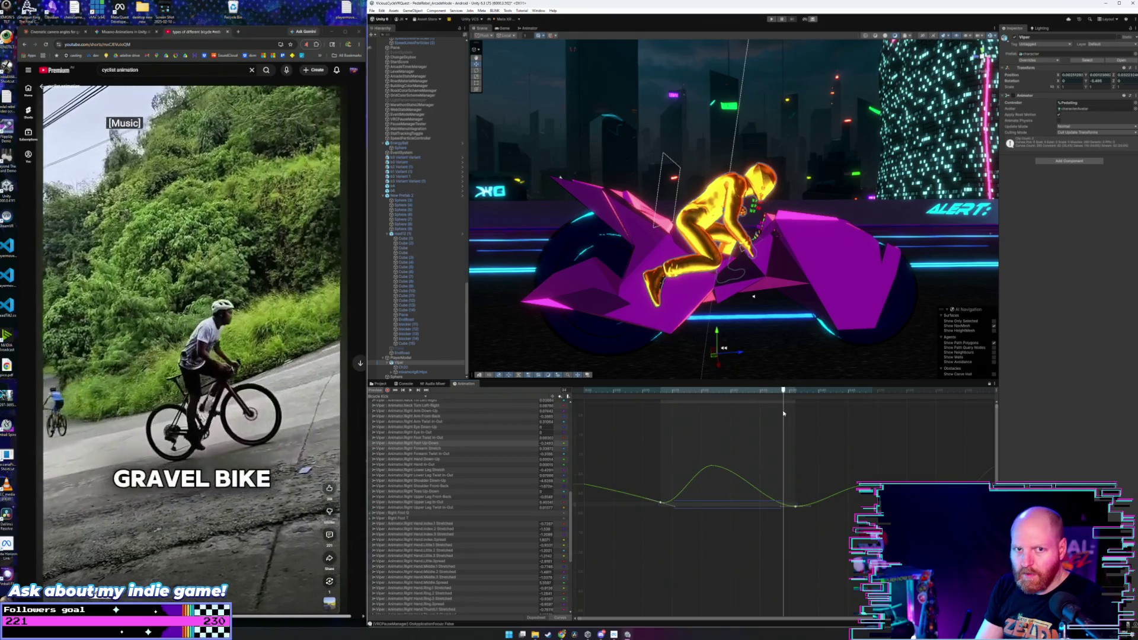
pyautogui.click(796, 511)
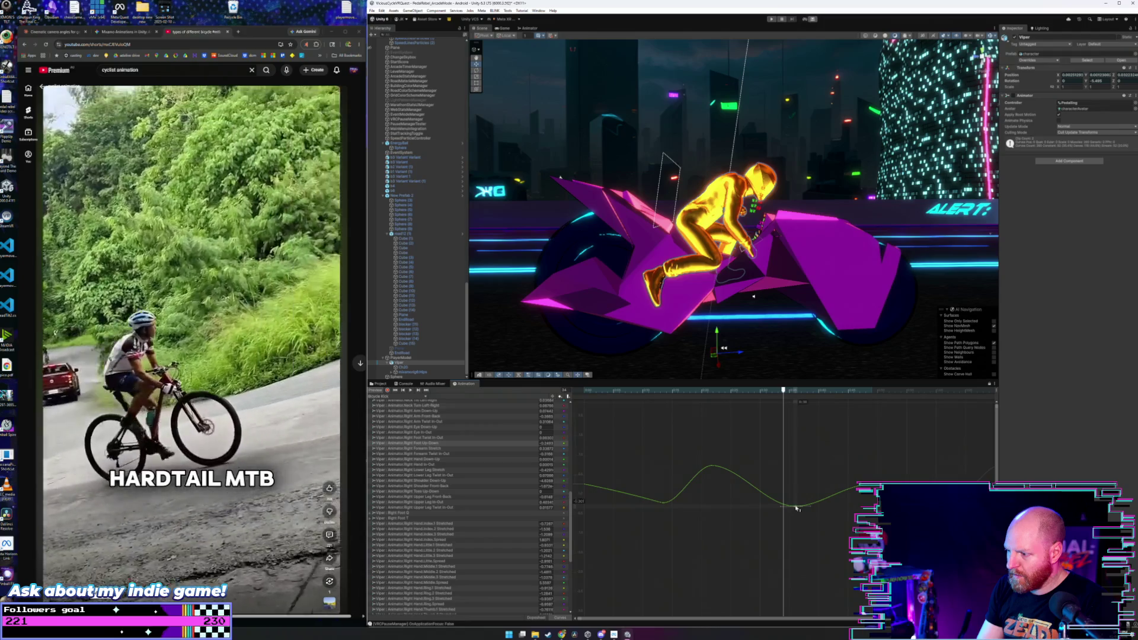
pyautogui.moveTo(797, 508); pyautogui.dragTo(801, 531)
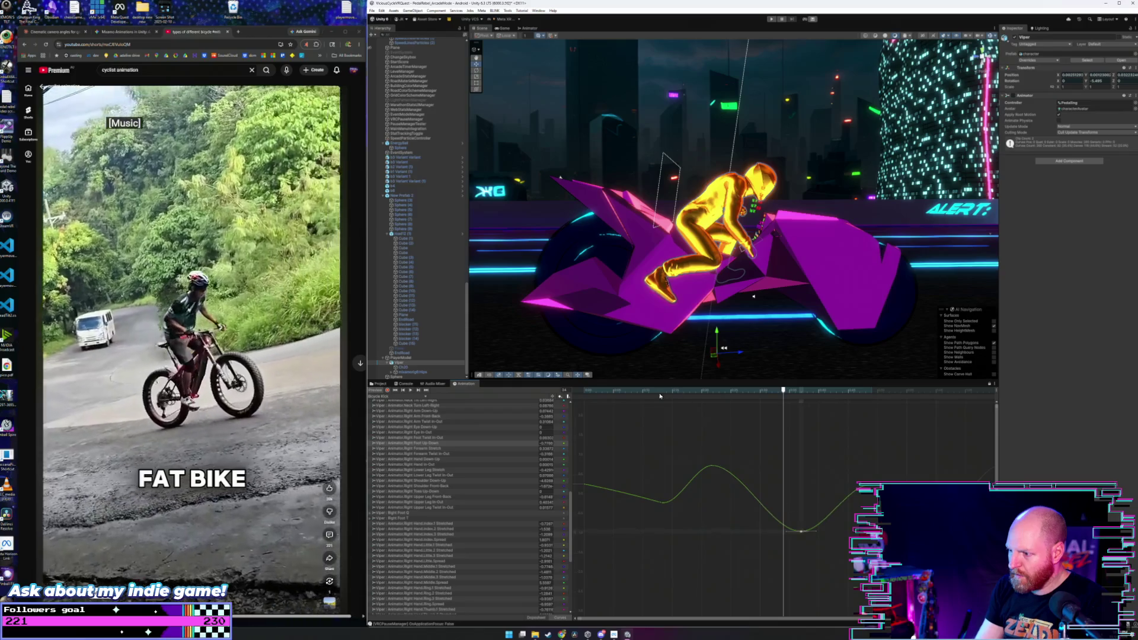
# - Pull the key near the loop's end down to -0.768, then raise the right-dip key
pyautogui.click(627, 392)
pyautogui.moveTo(631, 399)
pyautogui.mouseDown()
pyautogui.moveTo(837, 428)
pyautogui.moveTo(791, 432)
pyautogui.moveTo(871, 432)
pyautogui.mouseUp()
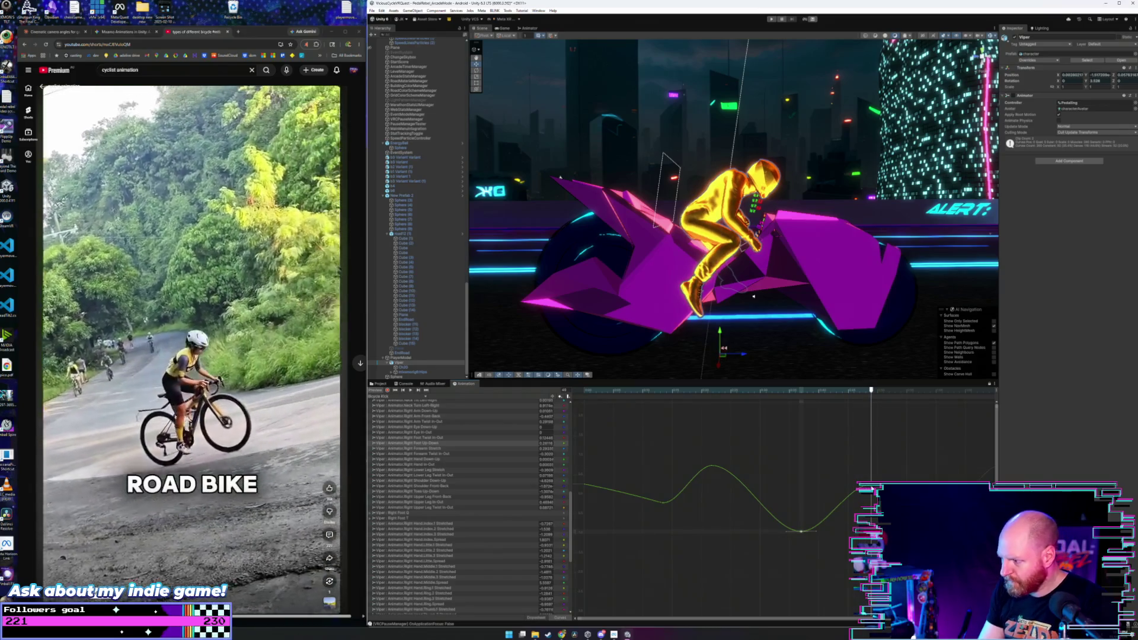
pyautogui.moveTo(872, 492); pyautogui.dragTo(871, 523)
pyautogui.moveTo(601, 389)
pyautogui.mouseDown()
pyautogui.moveTo(848, 406)
pyautogui.moveTo(793, 407)
pyautogui.moveTo(812, 407)
pyautogui.mouseUp()
pyautogui.click(802, 532)
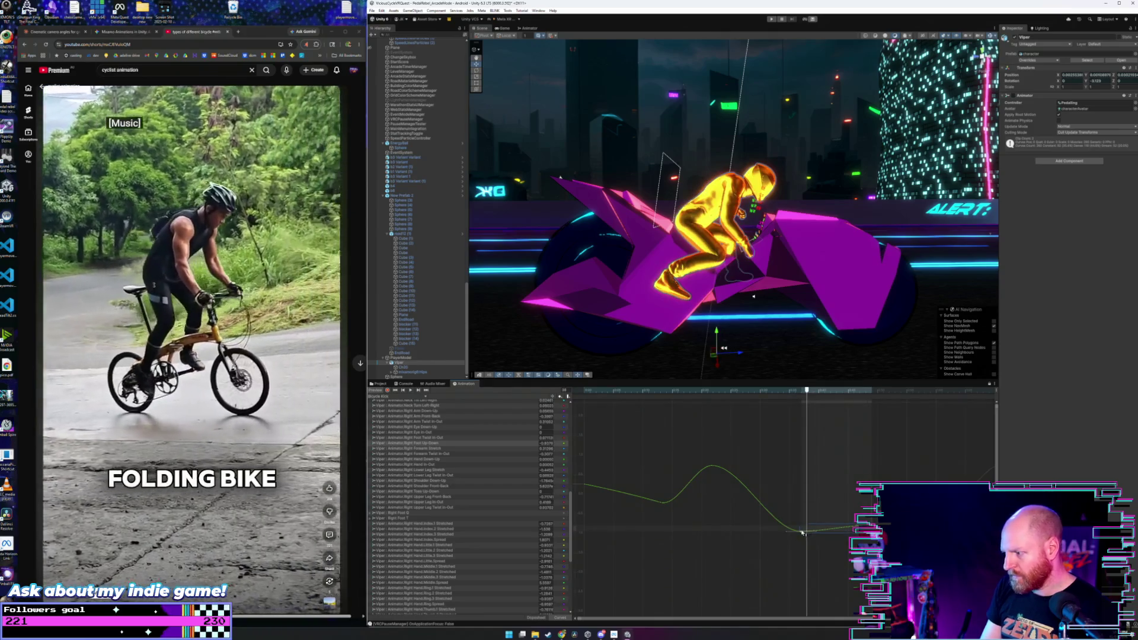
pyautogui.moveTo(801, 533); pyautogui.dragTo(801, 512)
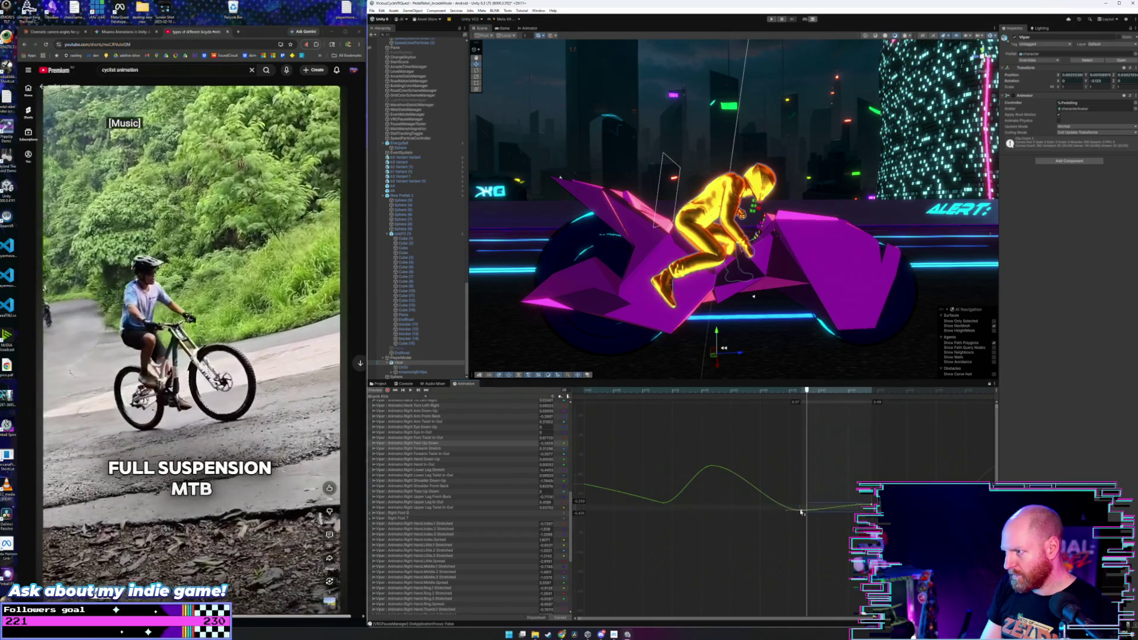
pyautogui.moveTo(607, 391)
pyautogui.mouseDown()
pyautogui.moveTo(587, 391)
pyautogui.moveTo(793, 391)
pyautogui.moveTo(809, 407)
pyautogui.moveTo(874, 410)
pyautogui.mouseUp()
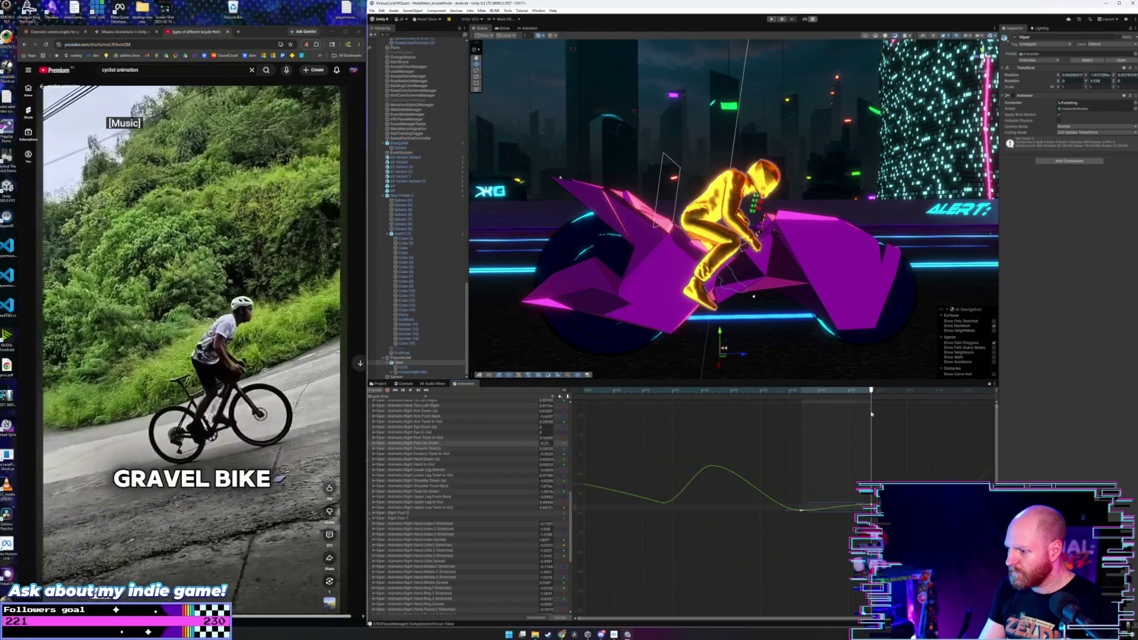
# - Raise the two right-side keys and deepen the dip just after the peak
pyautogui.moveTo(874, 507); pyautogui.dragTo(873, 488)
pyautogui.click(828, 462)
pyautogui.moveTo(639, 391)
pyautogui.mouseDown()
pyautogui.moveTo(584, 392)
pyautogui.moveTo(762, 397)
pyautogui.moveTo(888, 421)
pyautogui.moveTo(872, 427)
pyautogui.mouseUp()
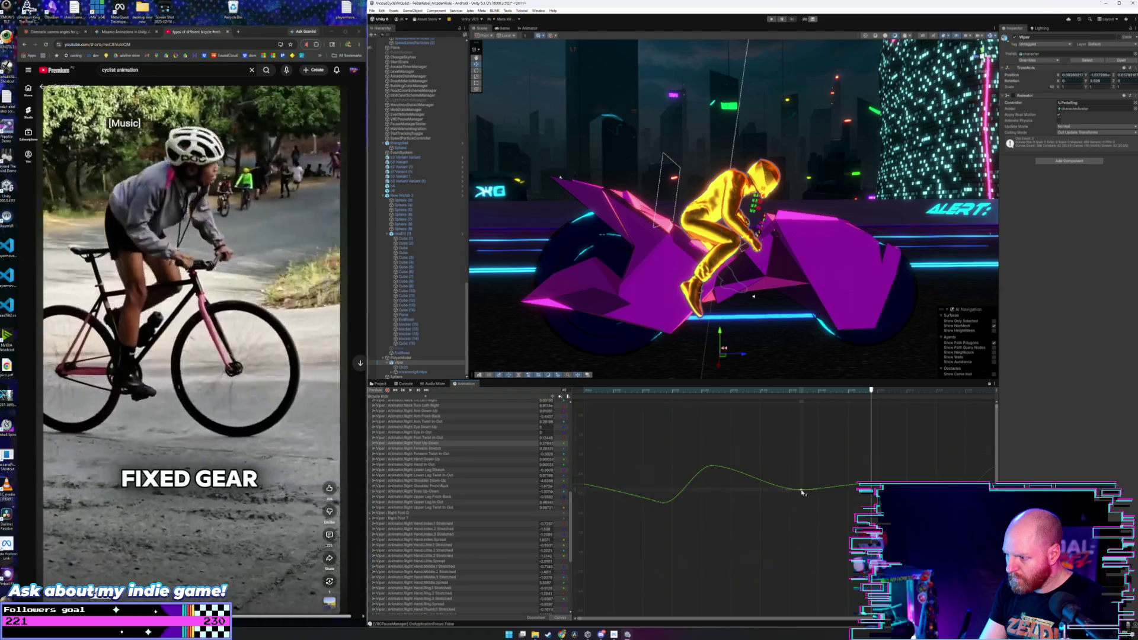
pyautogui.moveTo(802, 492); pyautogui.dragTo(801, 501)
pyautogui.moveTo(722, 392)
pyautogui.mouseDown()
pyautogui.moveTo(846, 427)
pyautogui.moveTo(804, 434)
pyautogui.moveTo(875, 439)
pyautogui.mouseUp()
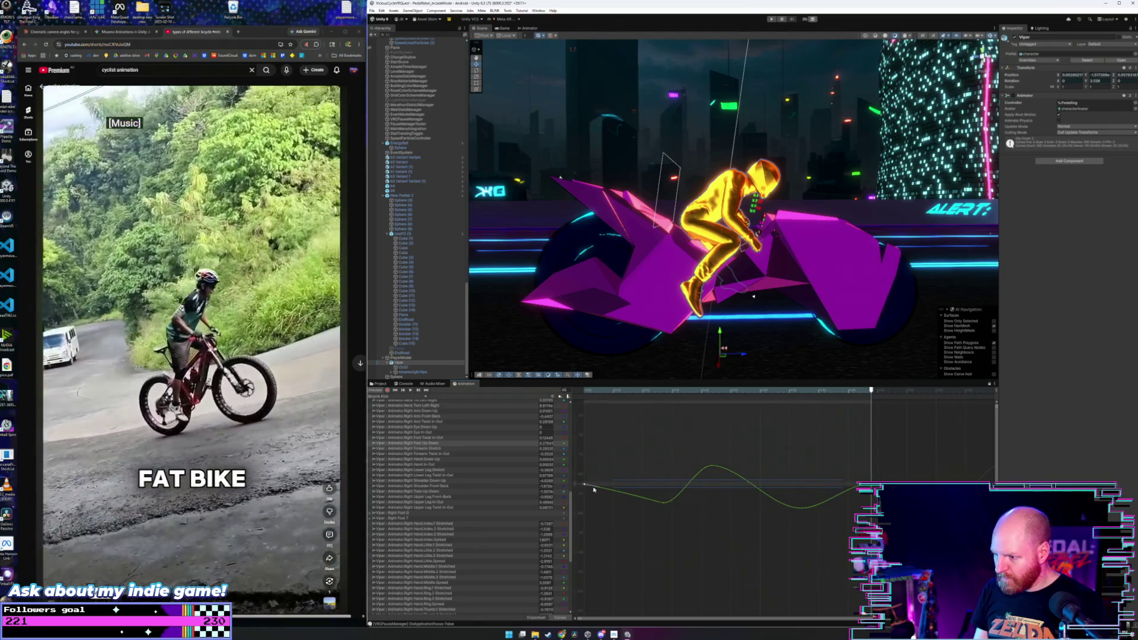
# - Lower the Right Foot Up-Down curve's starting key and play the pedaling loop
pyautogui.moveTo(586, 487); pyautogui.dragTo(592, 504)
pyautogui.moveTo(595, 391)
pyautogui.mouseDown()
pyautogui.moveTo(584, 392)
pyautogui.moveTo(819, 409)
pyautogui.moveTo(860, 418)
pyautogui.moveTo(882, 439)
pyautogui.moveTo(869, 437)
pyautogui.mouseUp()
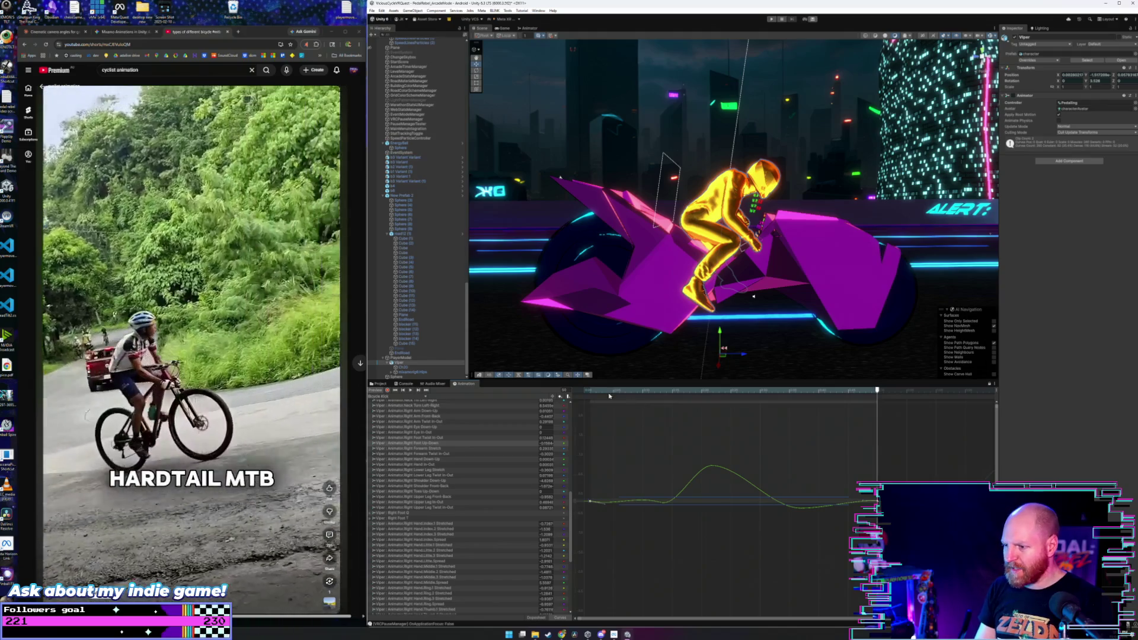
pyautogui.click(584, 390)
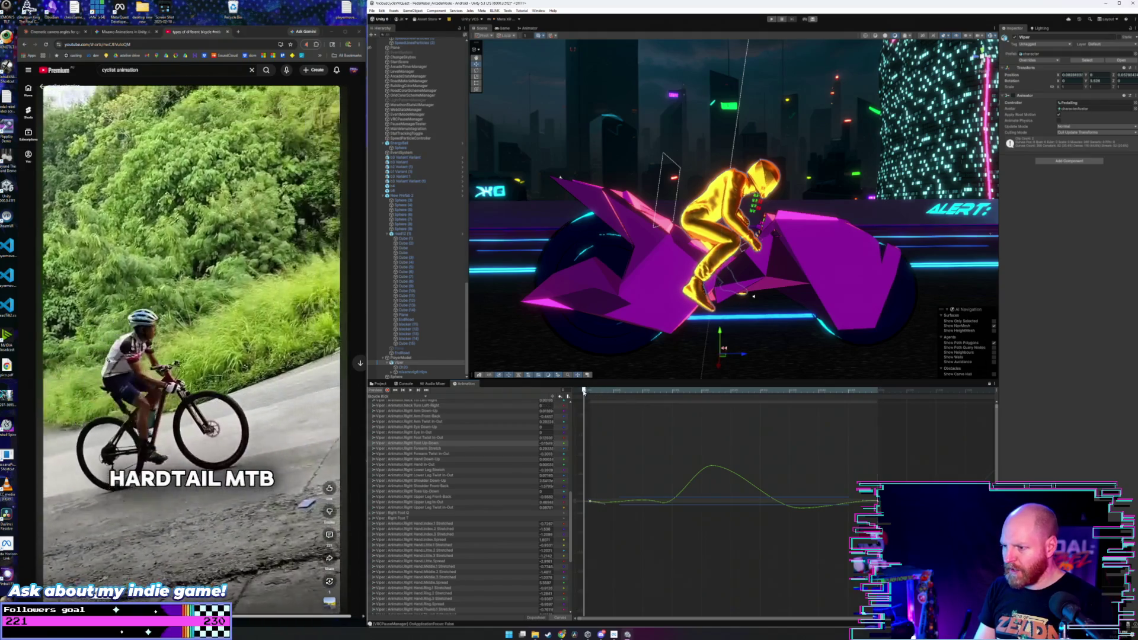
pyautogui.click(410, 391)
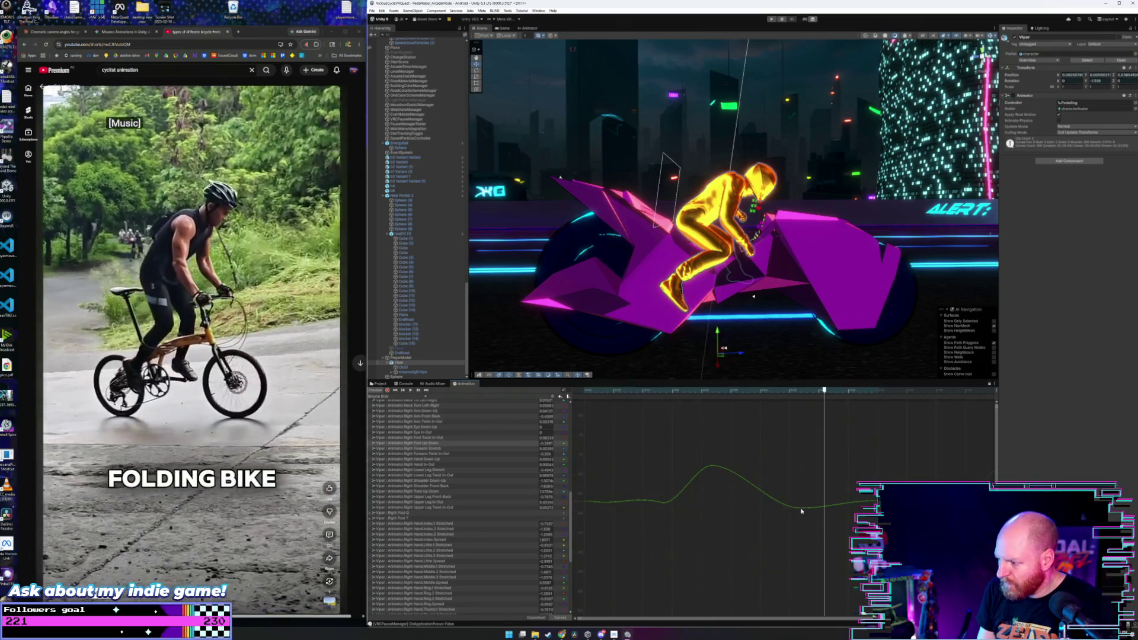
# - Delete the post-peak dip key and make the curve bulge higher after the peak
pyautogui.press('Delete')
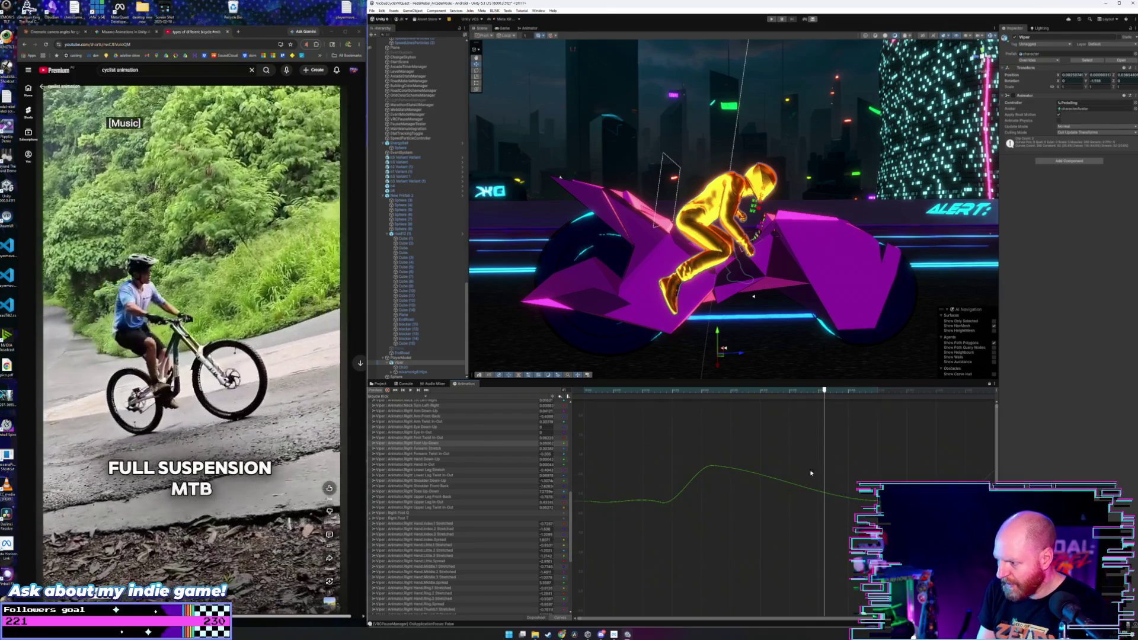
pyautogui.moveTo(864, 503)
pyautogui.mouseDown()
pyautogui.moveTo(777, 525)
pyautogui.moveTo(766, 546)
pyautogui.mouseUp()
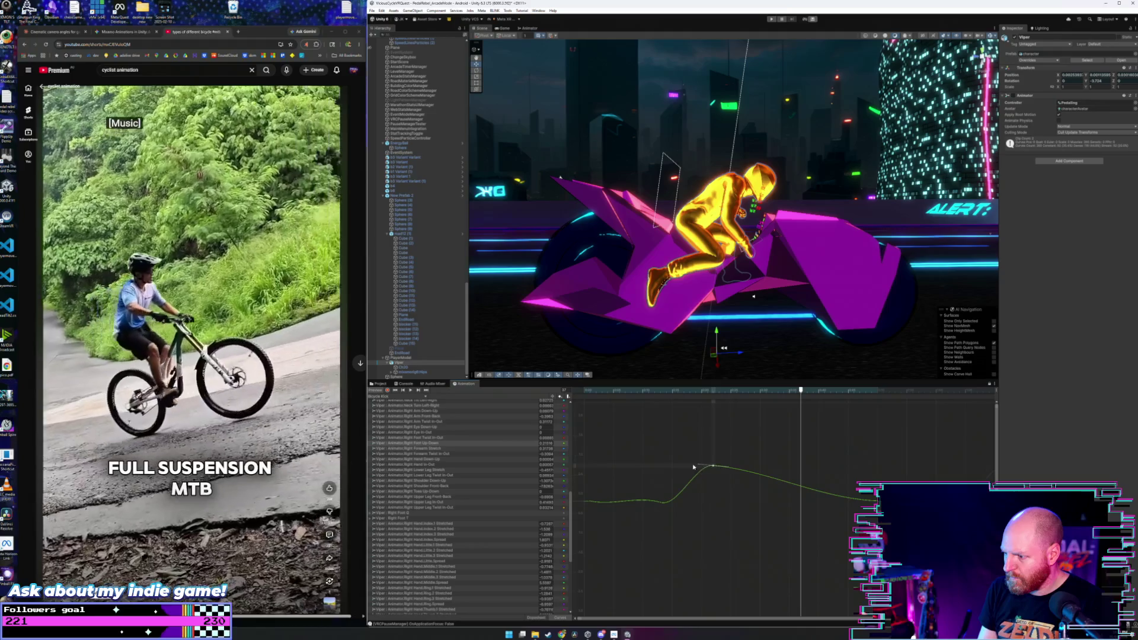
pyautogui.moveTo(698, 467); pyautogui.dragTo(699, 470)
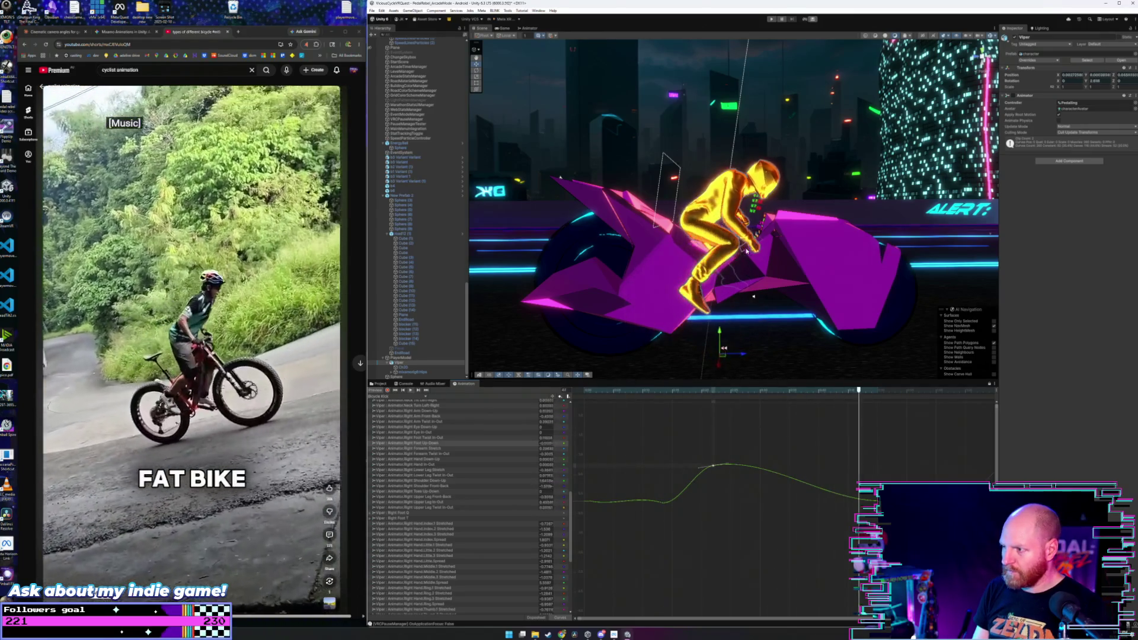
pyautogui.moveTo(747, 252)
pyautogui.mouseDown()
pyautogui.moveTo(665, 257)
pyautogui.moveTo(680, 259)
pyautogui.mouseUp()
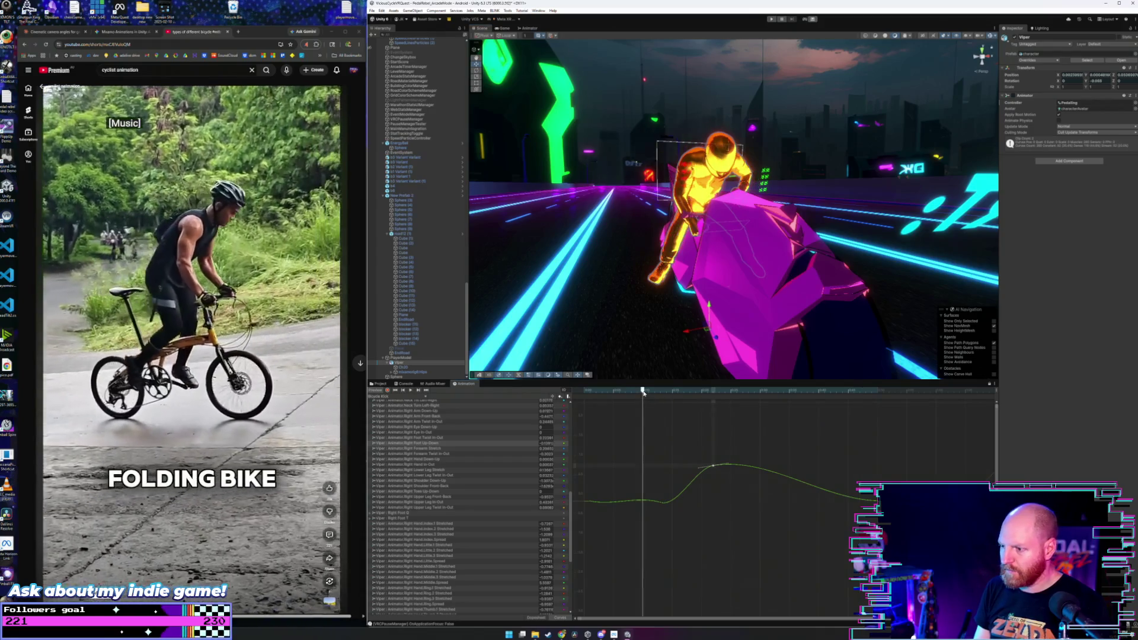
# - Orbit the Scene view behind the rider to inspect the right leg against the bike
pyautogui.moveTo(715, 243); pyautogui.dragTo(715, 250)
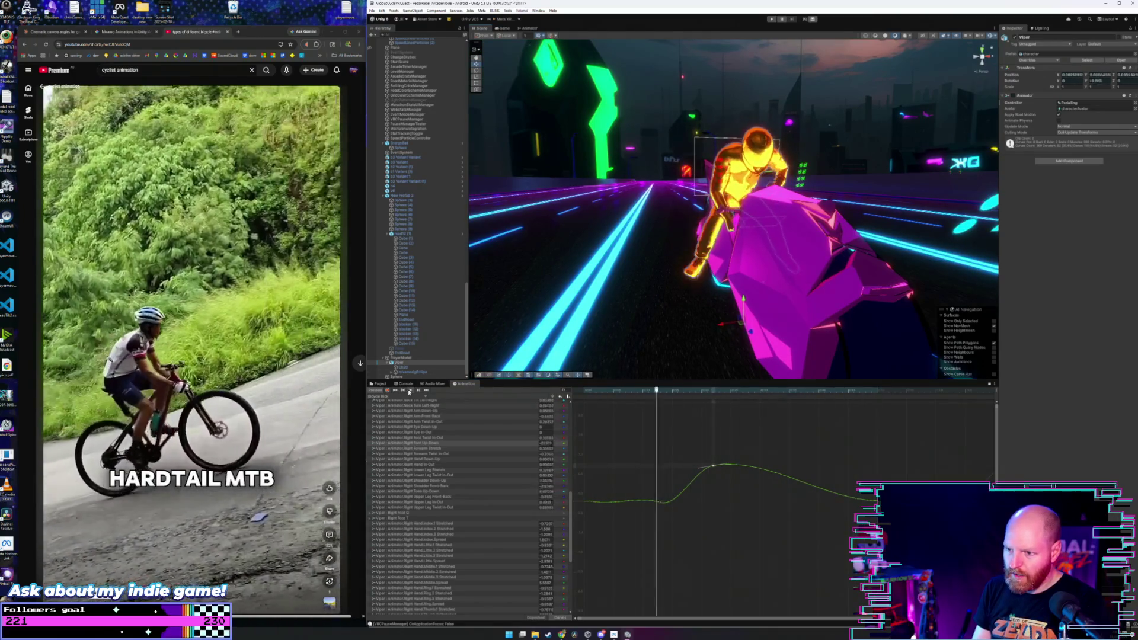
pyautogui.moveTo(684, 319)
pyautogui.mouseDown()
pyautogui.moveTo(749, 269)
pyautogui.moveTo(918, 262)
pyautogui.moveTo(765, 296)
pyautogui.mouseUp()
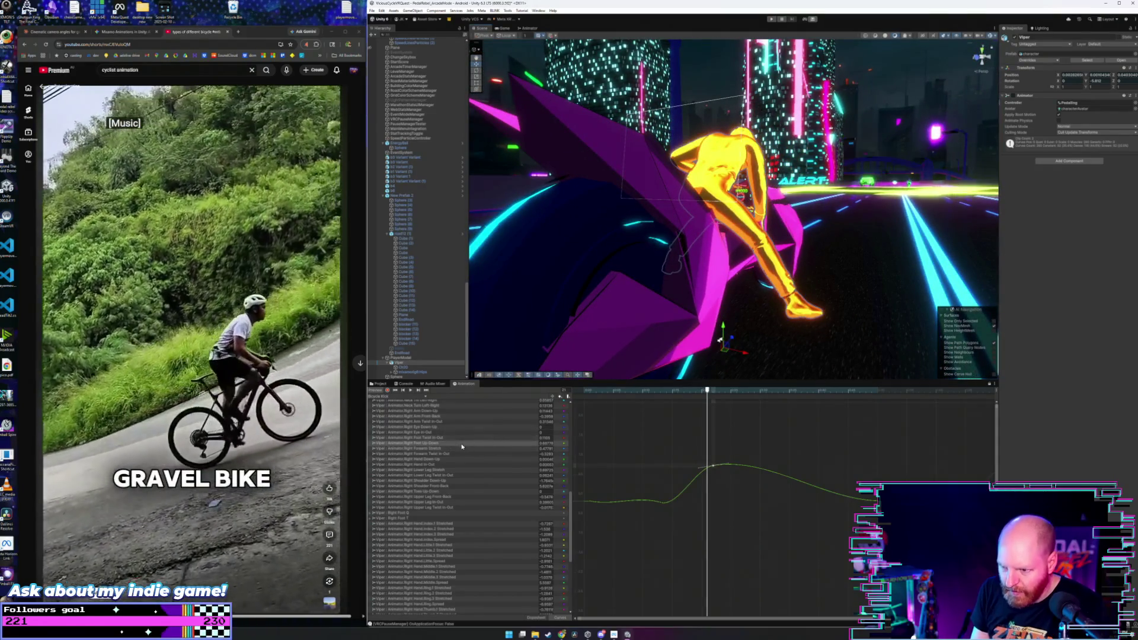
pyautogui.scroll(3, 462, 446)
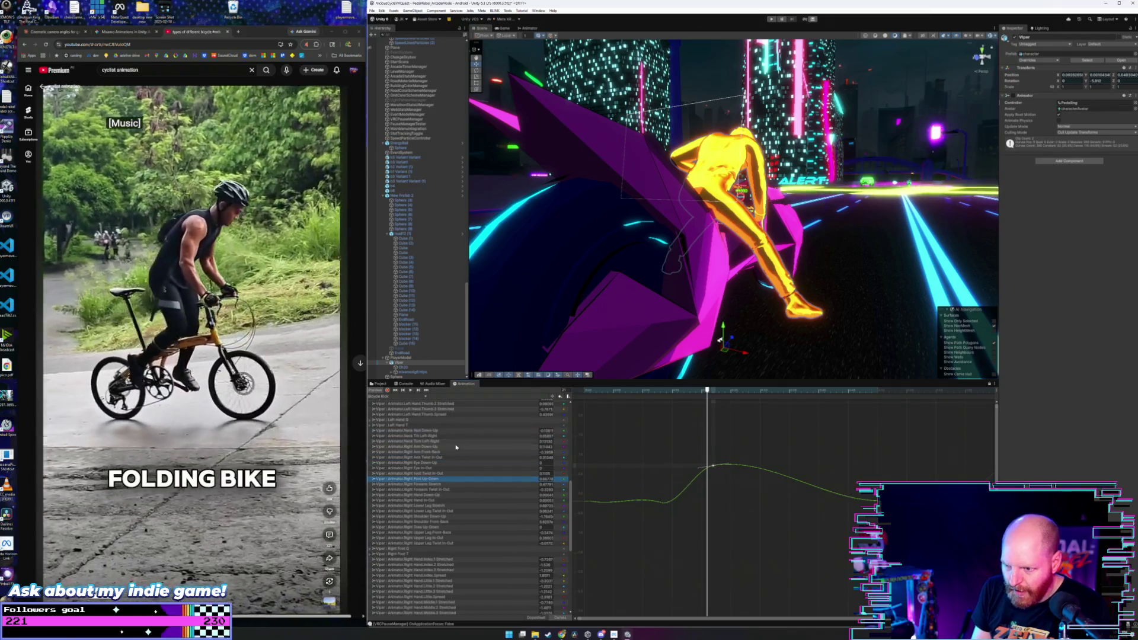
pyautogui.scroll(3, 457, 444)
pyautogui.scroll(-3, 454, 443)
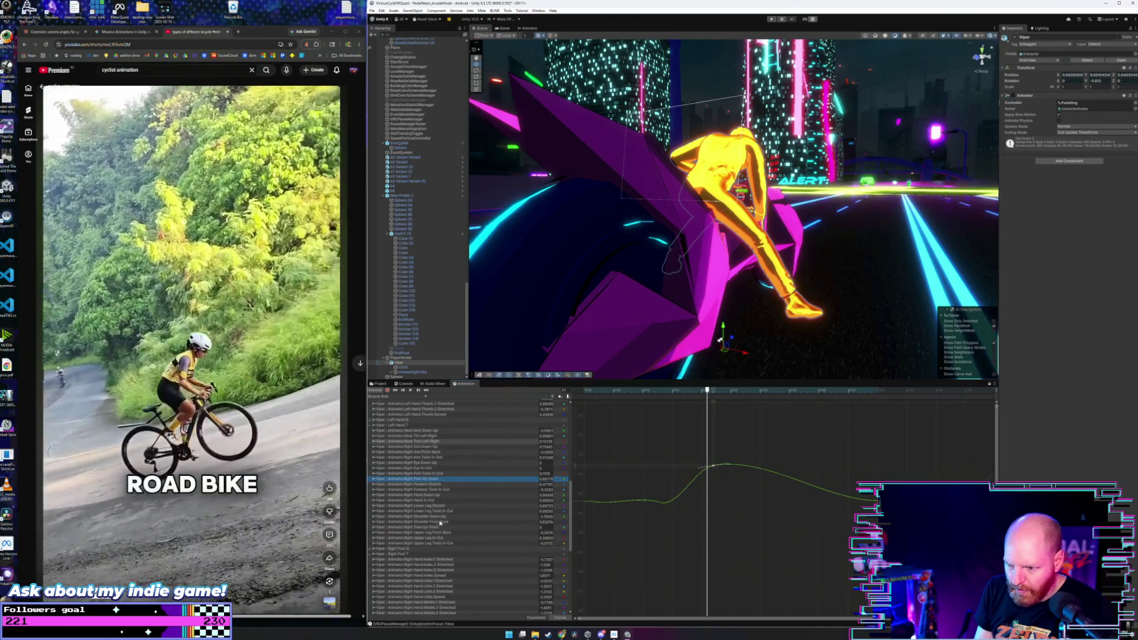
pyautogui.click(442, 535)
# - Frame and lower all Right Upper Leg In-Out keys, then orbit close to check the leg
pyautogui.click(446, 527)
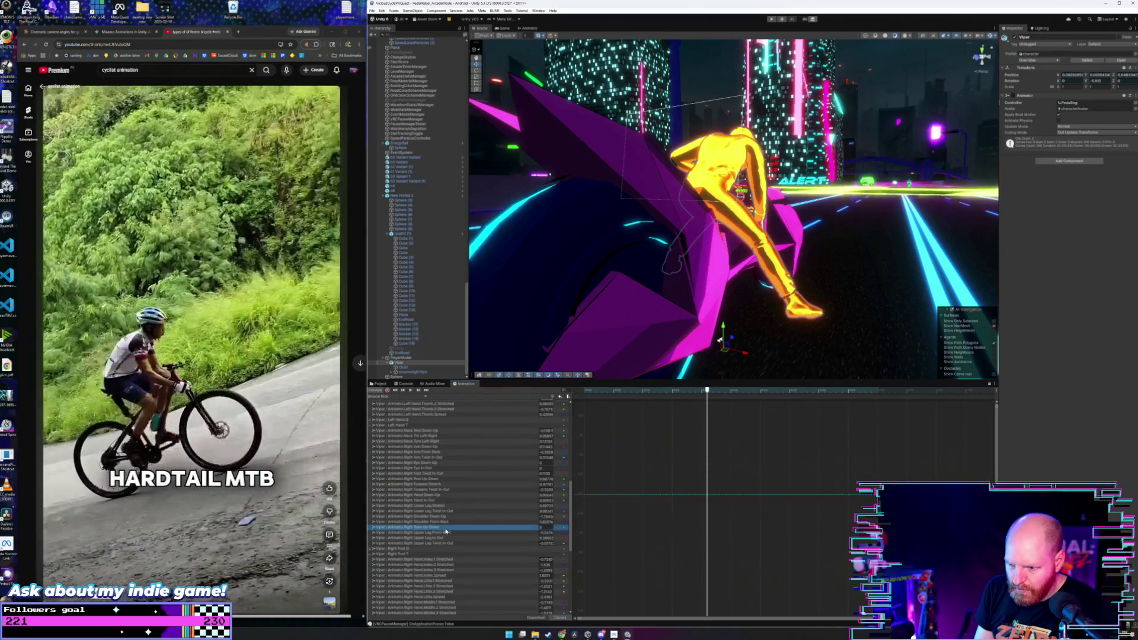
pyautogui.click(447, 538)
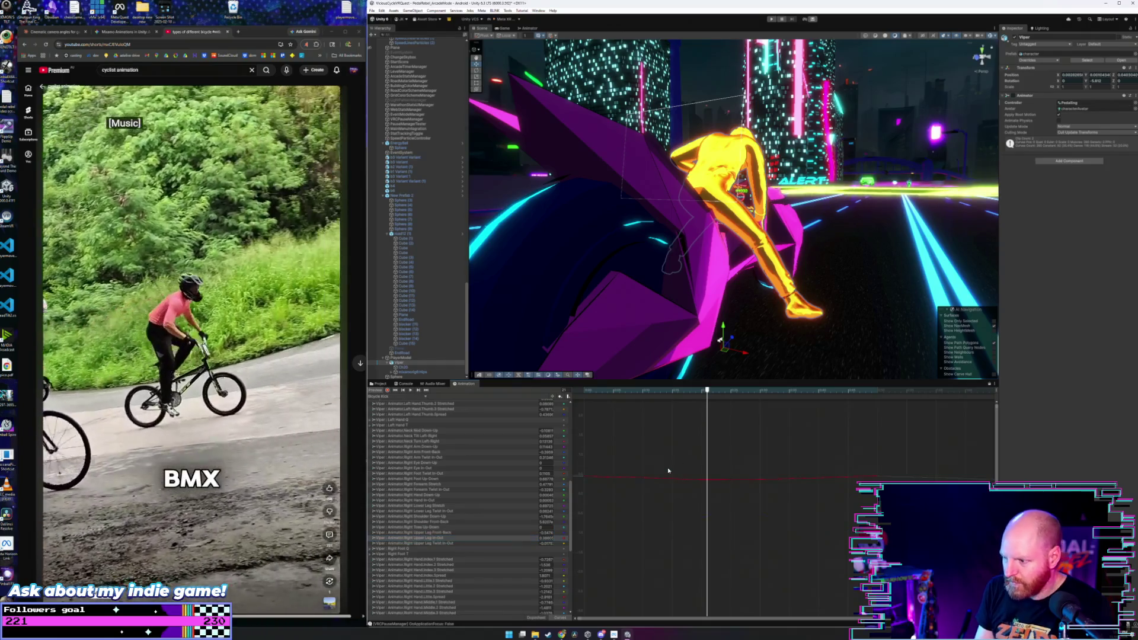
pyautogui.press('f')
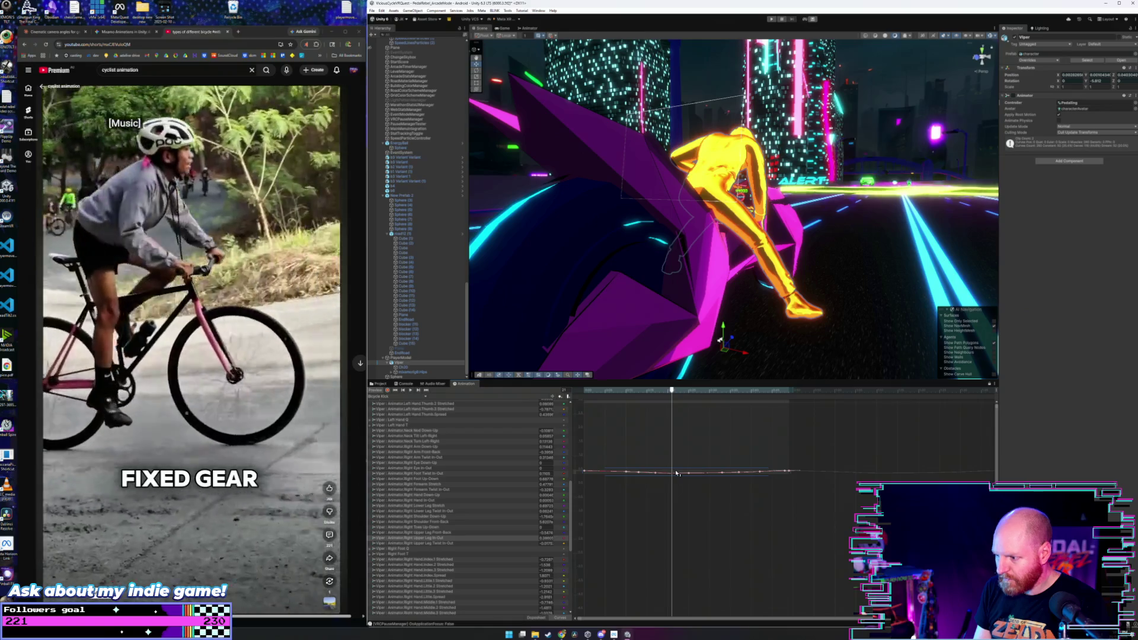
pyautogui.moveTo(678, 473); pyautogui.dragTo(678, 482)
pyautogui.moveTo(599, 291)
pyautogui.mouseDown()
pyautogui.moveTo(640, 308)
pyautogui.moveTo(644, 291)
pyautogui.mouseUp()
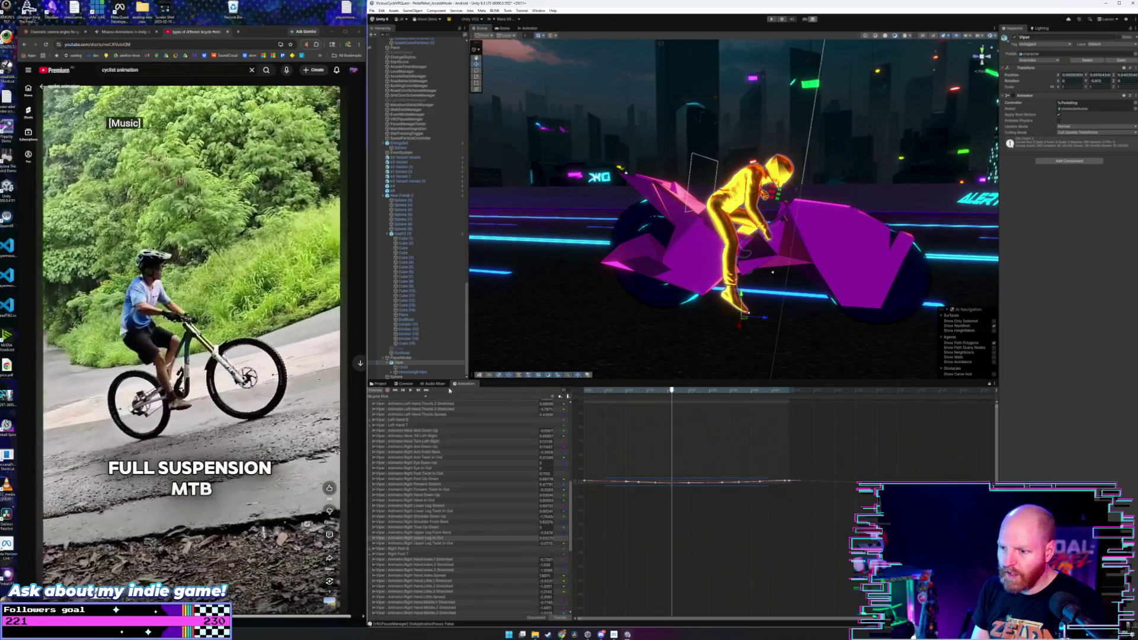
pyautogui.moveTo(773, 272); pyautogui.dragTo(731, 330)
pyautogui.moveTo(645, 215); pyautogui.dragTo(737, 213)
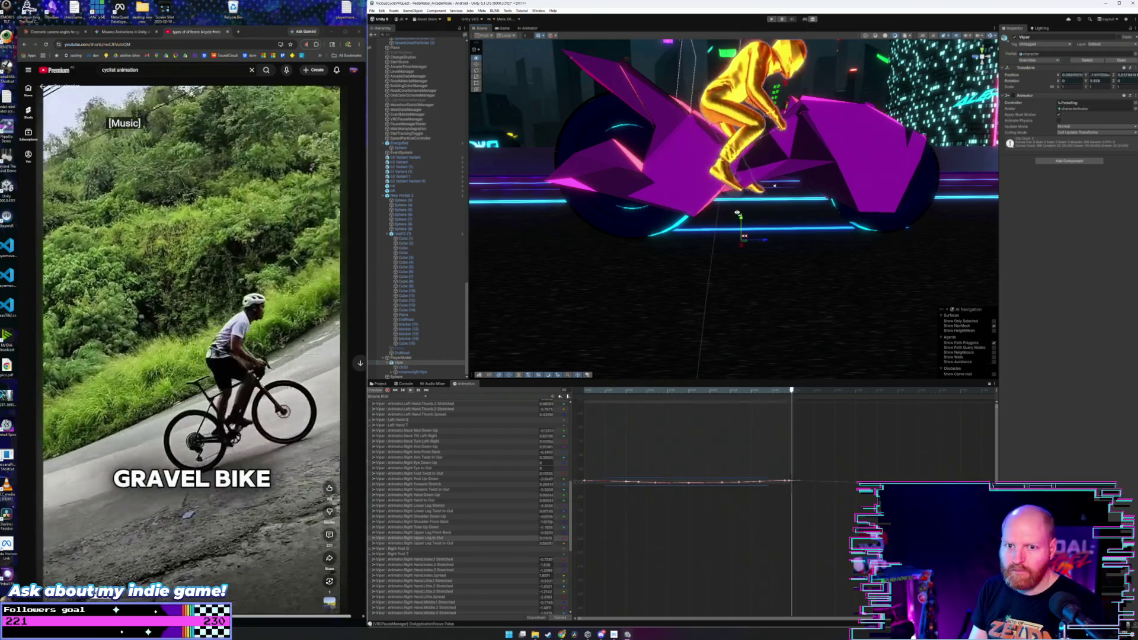
pyautogui.moveTo(762, 77); pyautogui.dragTo(747, 94)
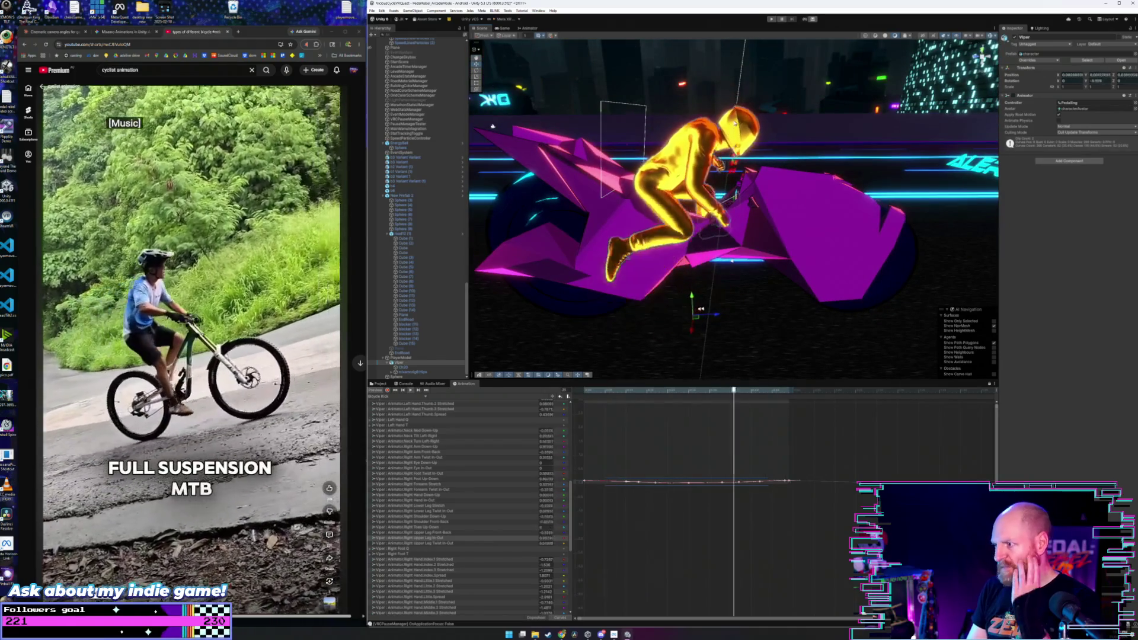
pyautogui.moveTo(725, 134)
pyautogui.mouseDown()
pyautogui.moveTo(758, 127)
pyautogui.moveTo(731, 120)
pyautogui.mouseUp()
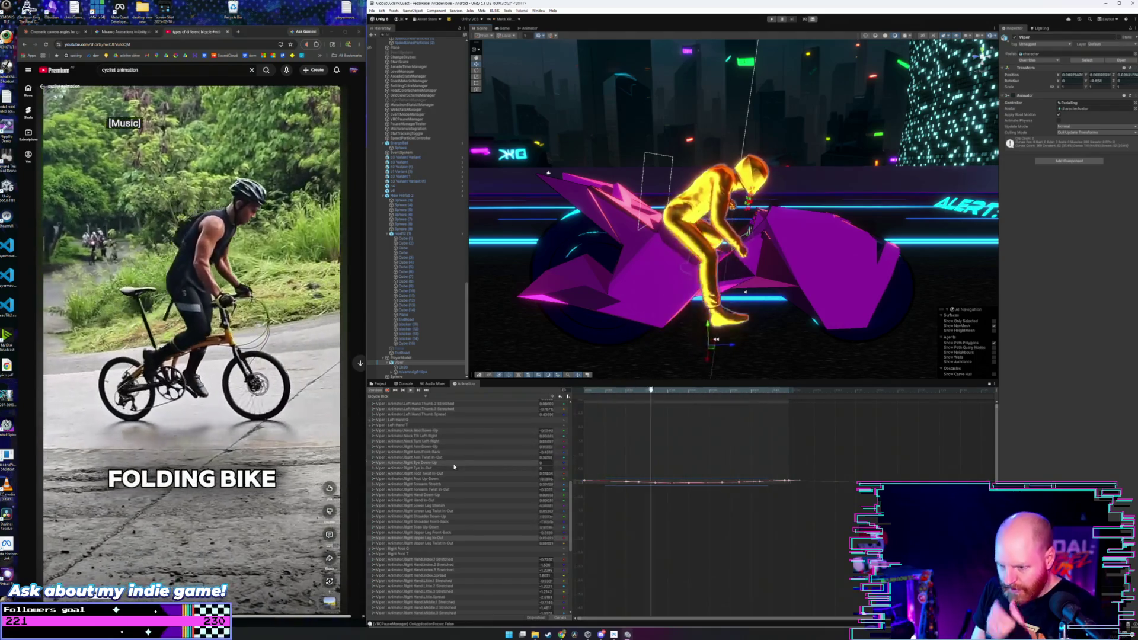
# - Select the Right Arm Down-Up curve and raise all its keys slightly
pyautogui.scroll(-3, 454, 474)
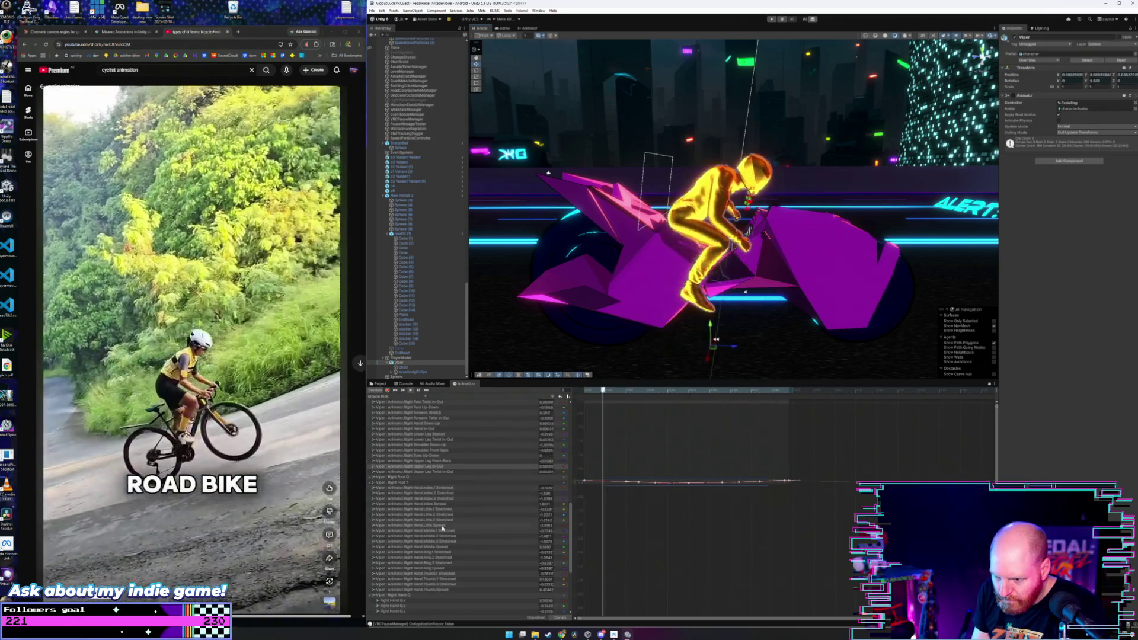
pyautogui.scroll(-3, 442, 528)
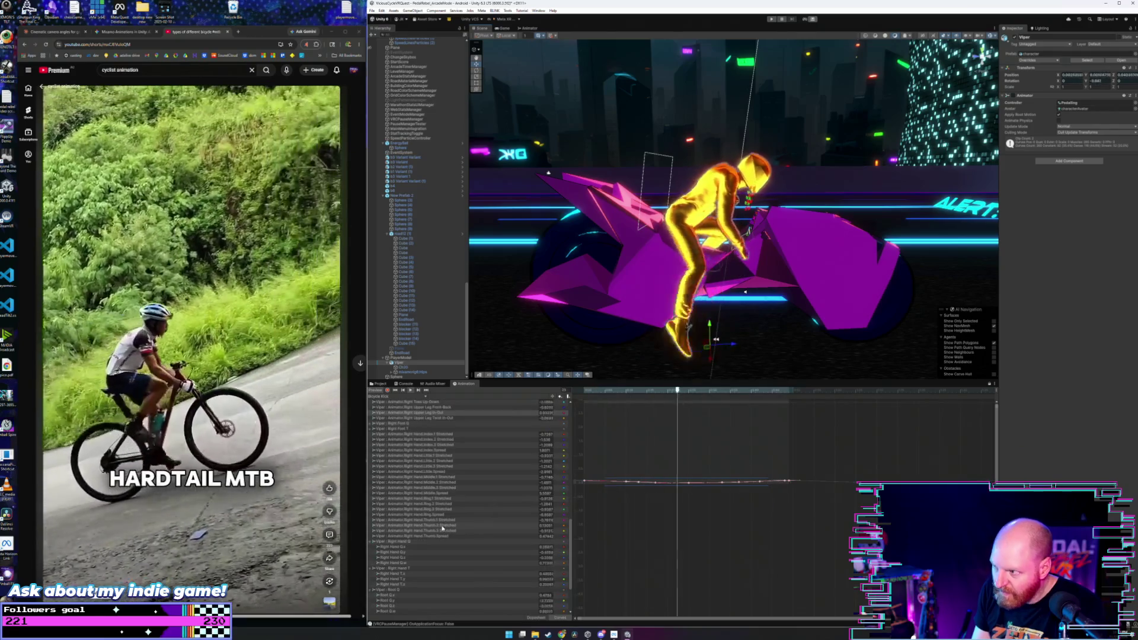
pyautogui.scroll(4, 457, 524)
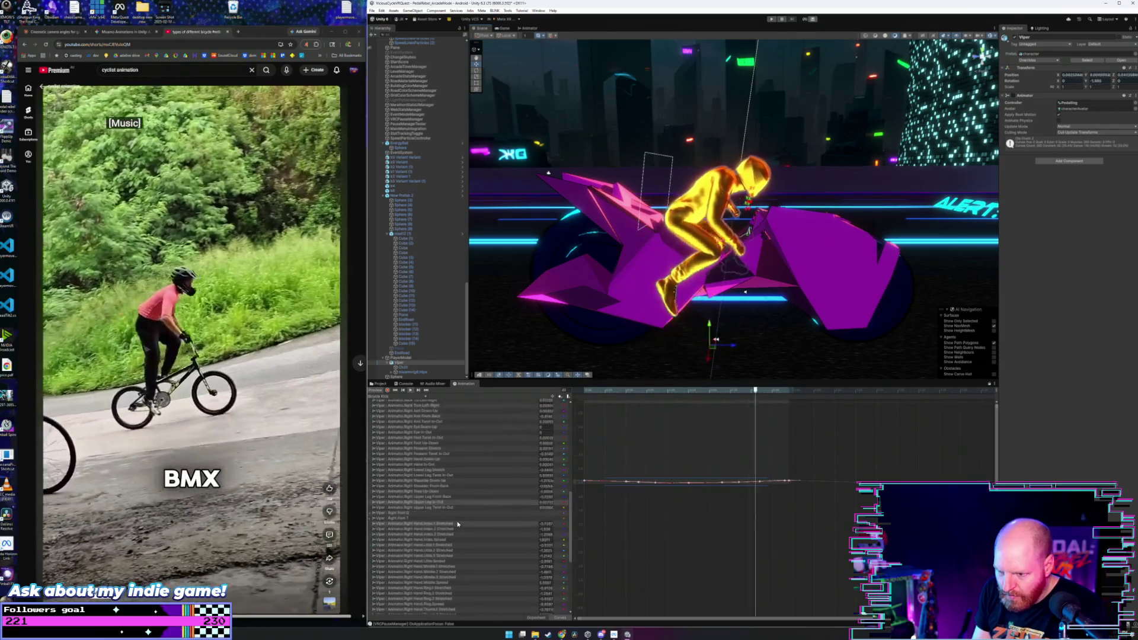
pyautogui.scroll(1, 459, 507)
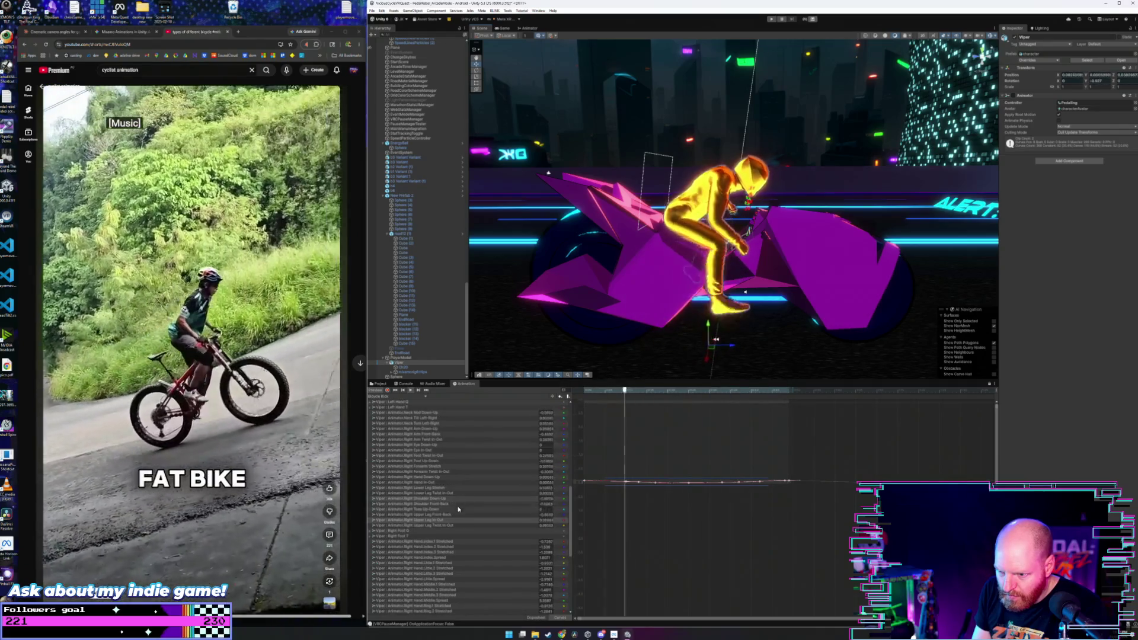
pyautogui.scroll(3, 460, 507)
pyautogui.click(452, 501)
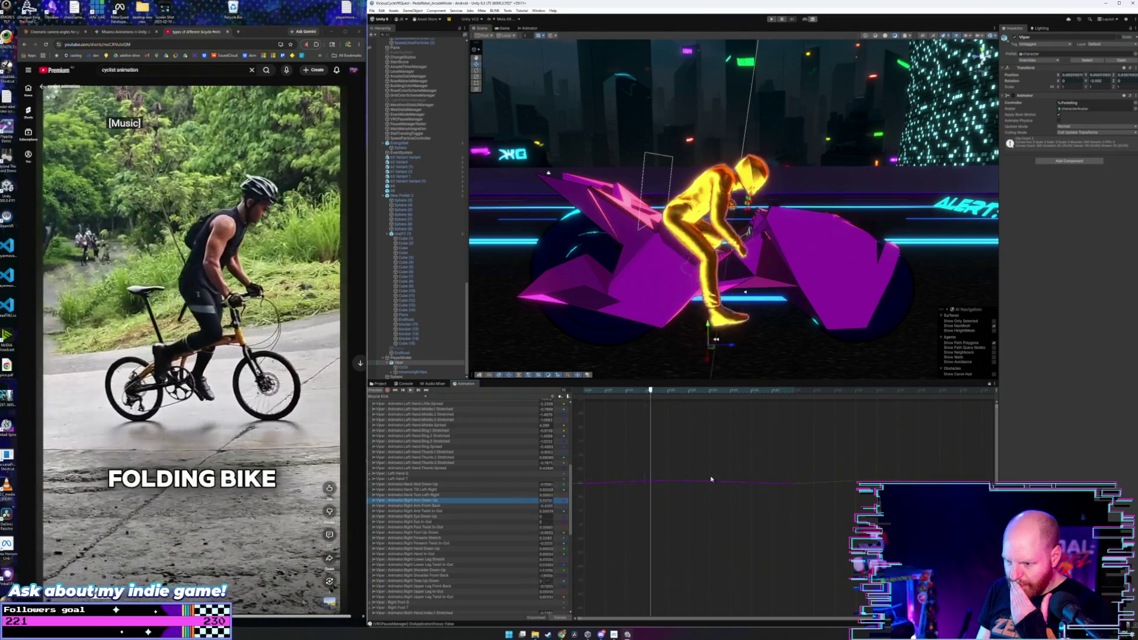
pyautogui.moveTo(814, 453); pyautogui.dragTo(579, 504)
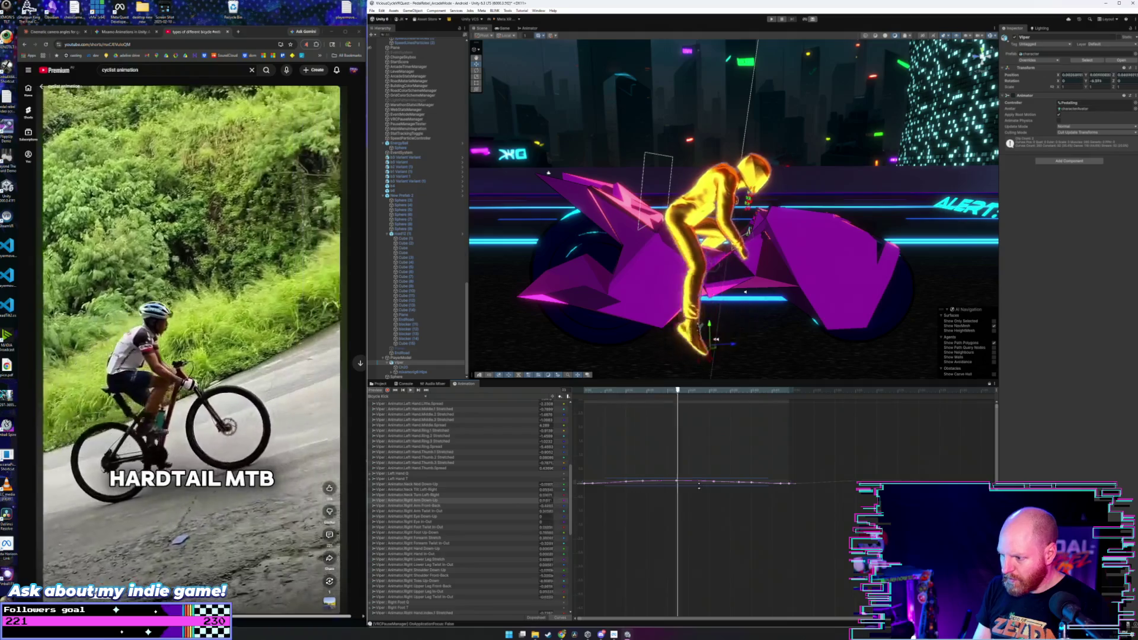
pyautogui.moveTo(695, 486); pyautogui.dragTo(693, 475)
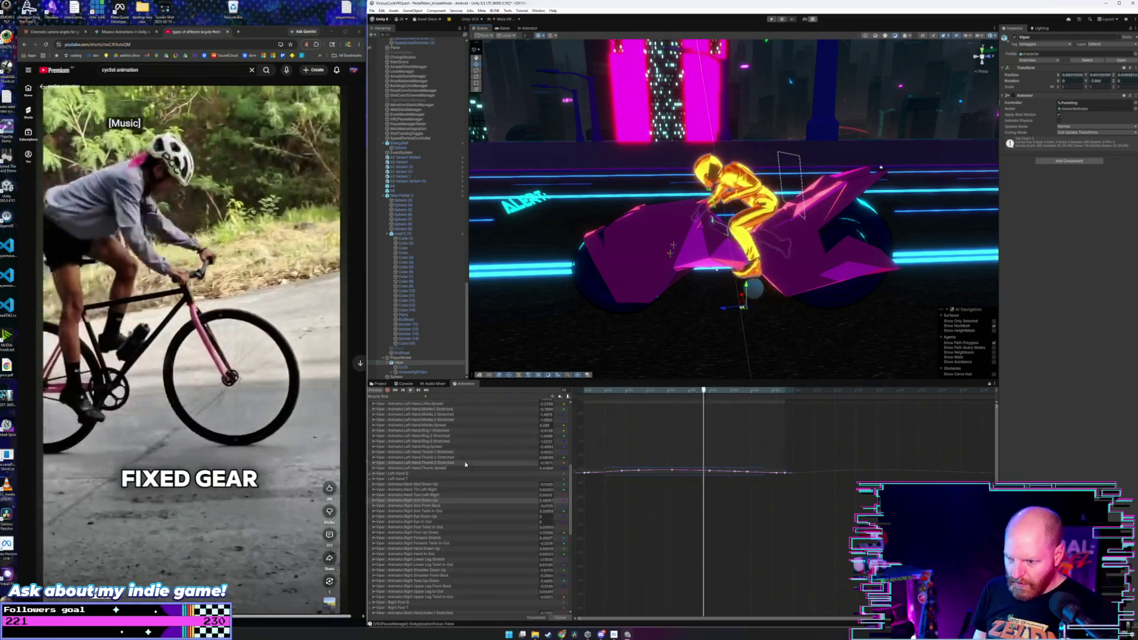
# - Select the Left Arm Down-Up curve and raise all its keys
pyautogui.scroll(5, 483, 470)
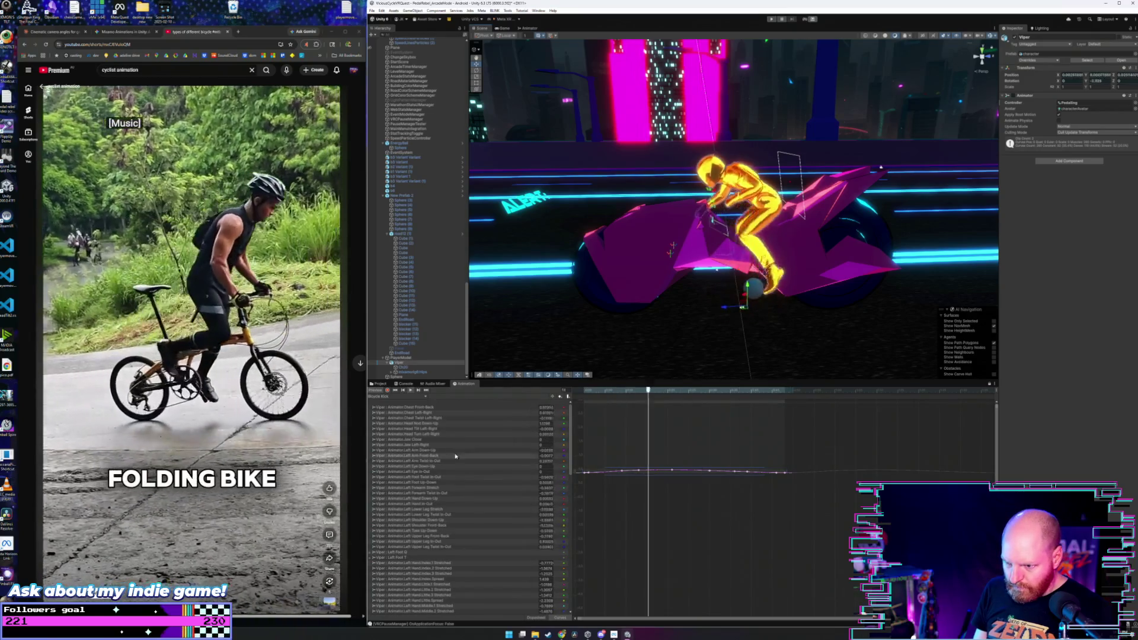
pyautogui.click(544, 449)
pyautogui.moveTo(598, 470); pyautogui.dragTo(852, 498)
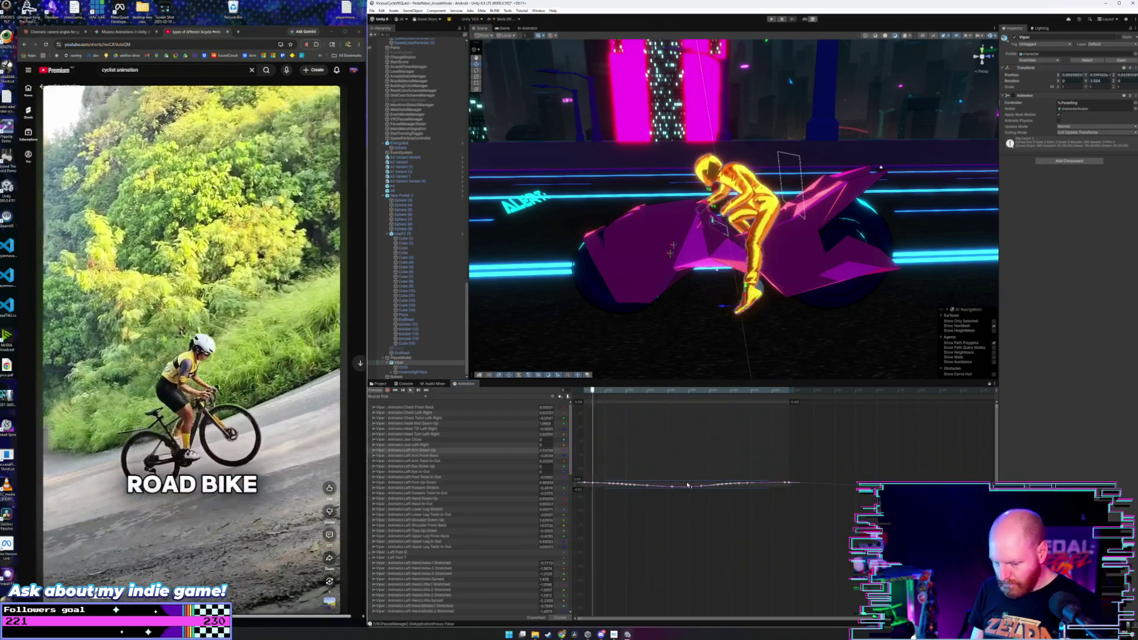
pyautogui.moveTo(688, 486); pyautogui.dragTo(690, 466)
# - Orbit behind the rider and select all keys on the Left Arm Front-Back curve
pyautogui.moveTo(699, 296)
pyautogui.mouseDown()
pyautogui.moveTo(766, 306)
pyautogui.moveTo(784, 235)
pyautogui.moveTo(812, 243)
pyautogui.mouseUp()
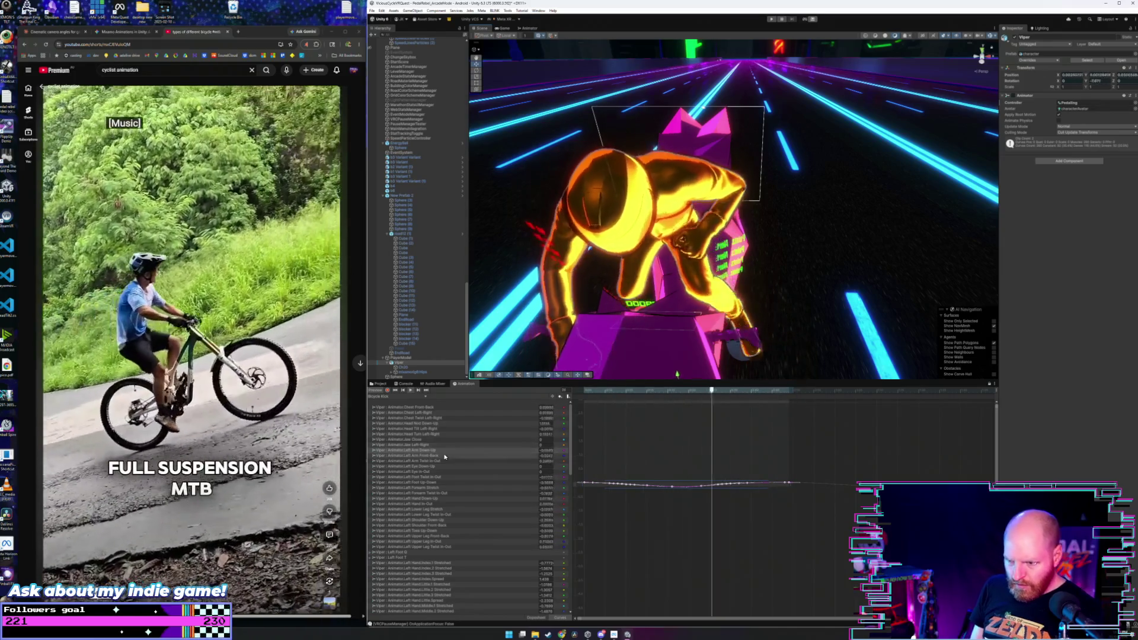
pyautogui.click(445, 456)
pyautogui.moveTo(821, 455)
pyautogui.mouseDown()
pyautogui.moveTo(712, 496)
pyautogui.moveTo(574, 506)
pyautogui.mouseUp()
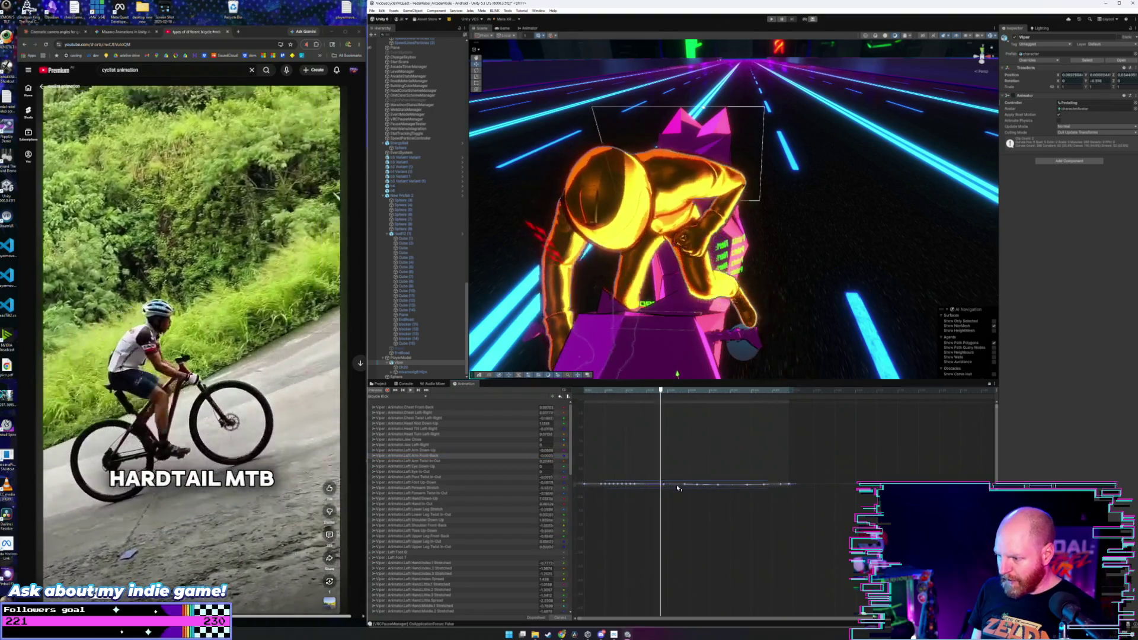
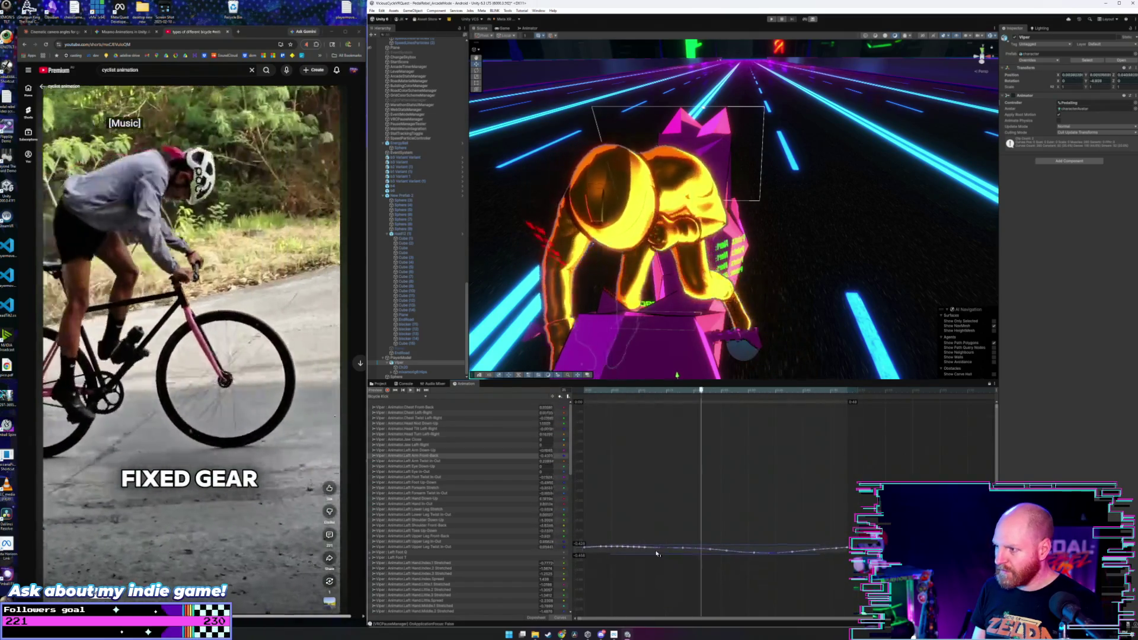
# - Inspect the Left Arm Down-Up and Twist In-Out curves while orbiting around the rider
pyautogui.moveTo(683, 334); pyautogui.dragTo(572, 226)
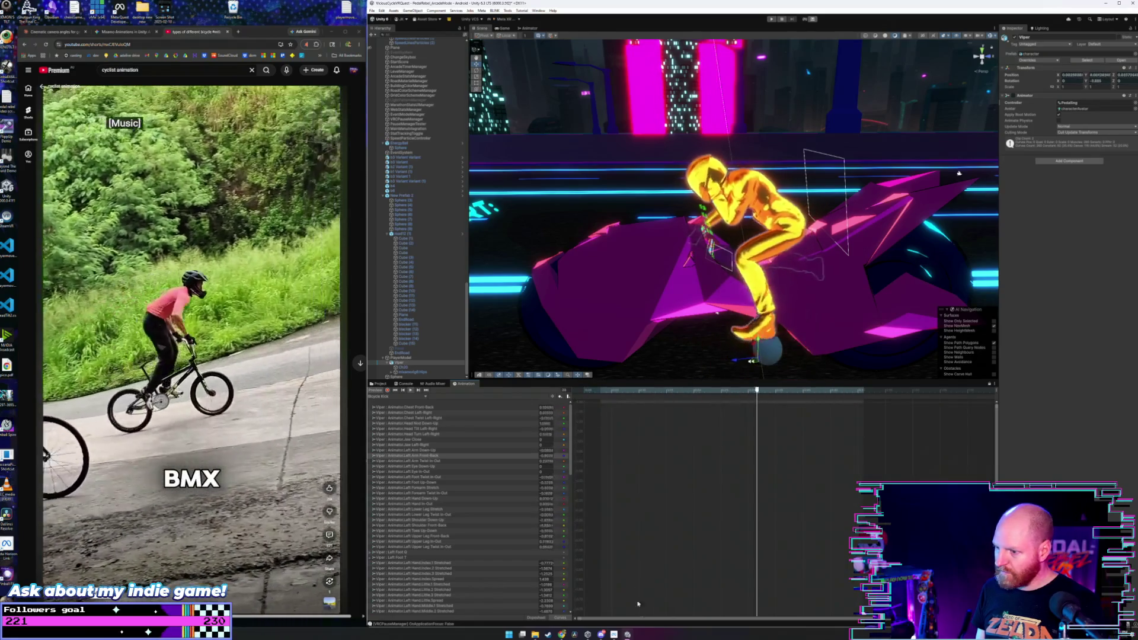
pyautogui.click(467, 451)
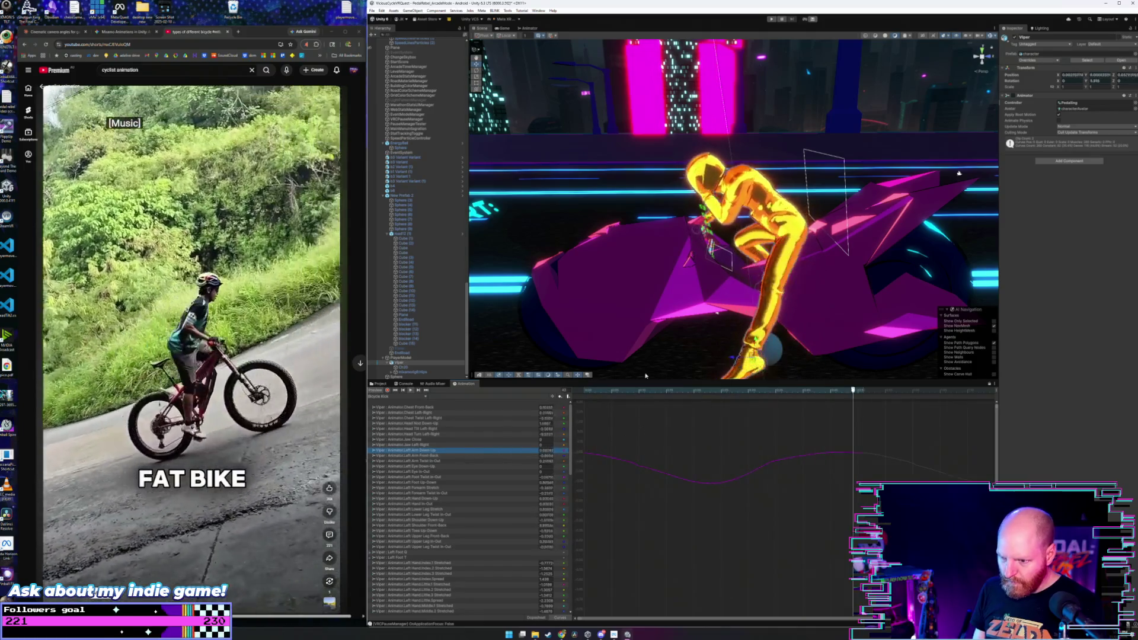
pyautogui.moveTo(727, 231)
pyautogui.mouseDown()
pyautogui.moveTo(854, 237)
pyautogui.moveTo(761, 339)
pyautogui.mouseUp()
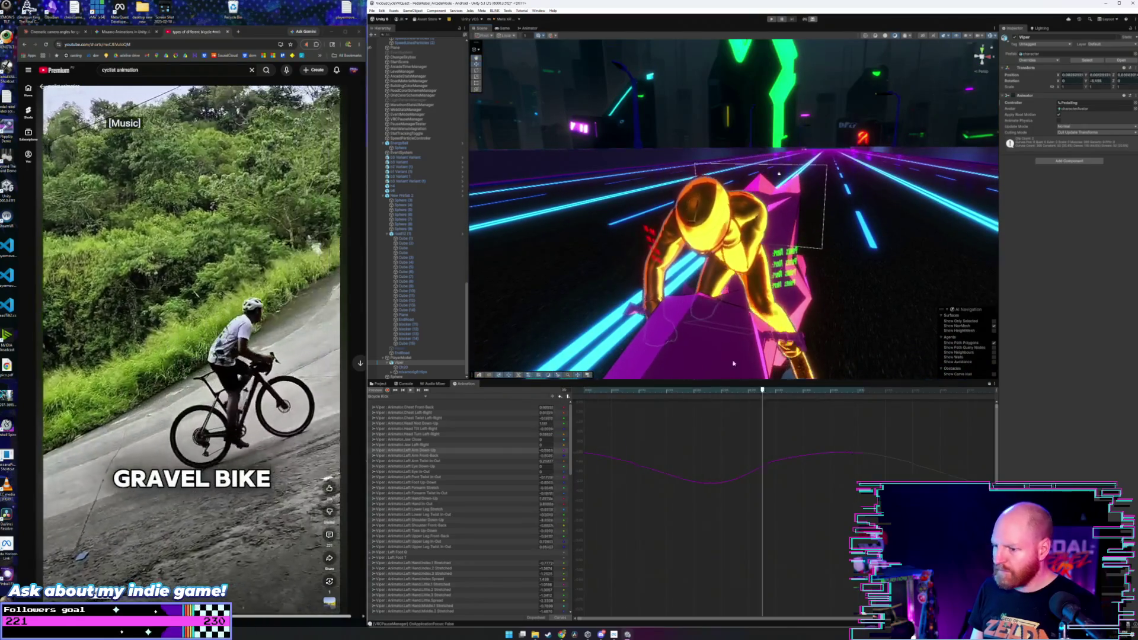
pyautogui.click(465, 463)
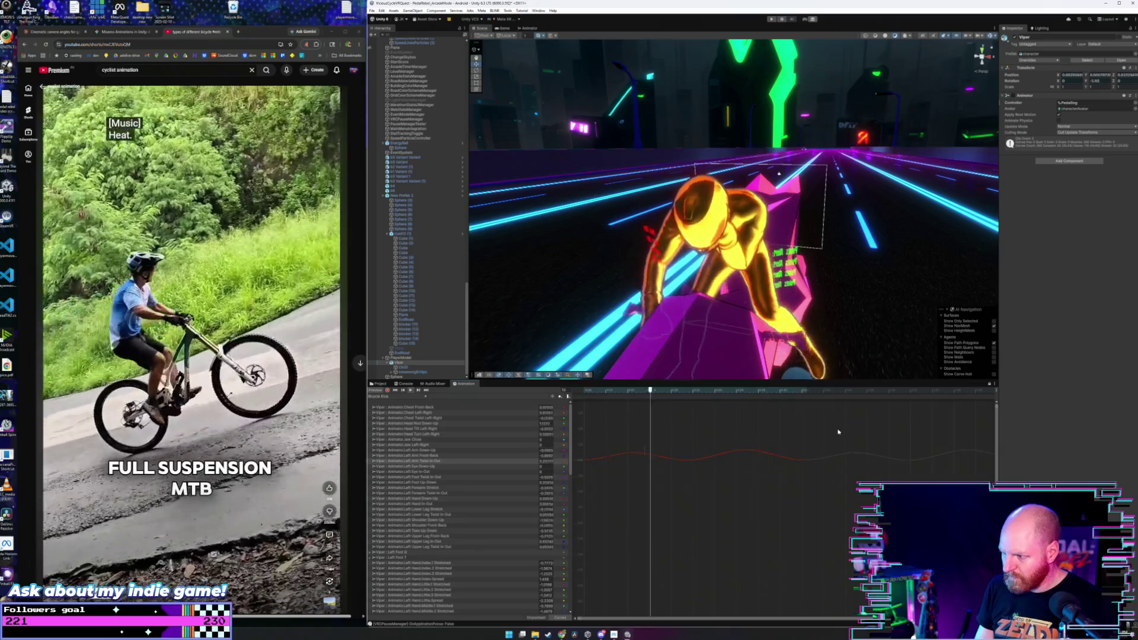
pyautogui.press('f')
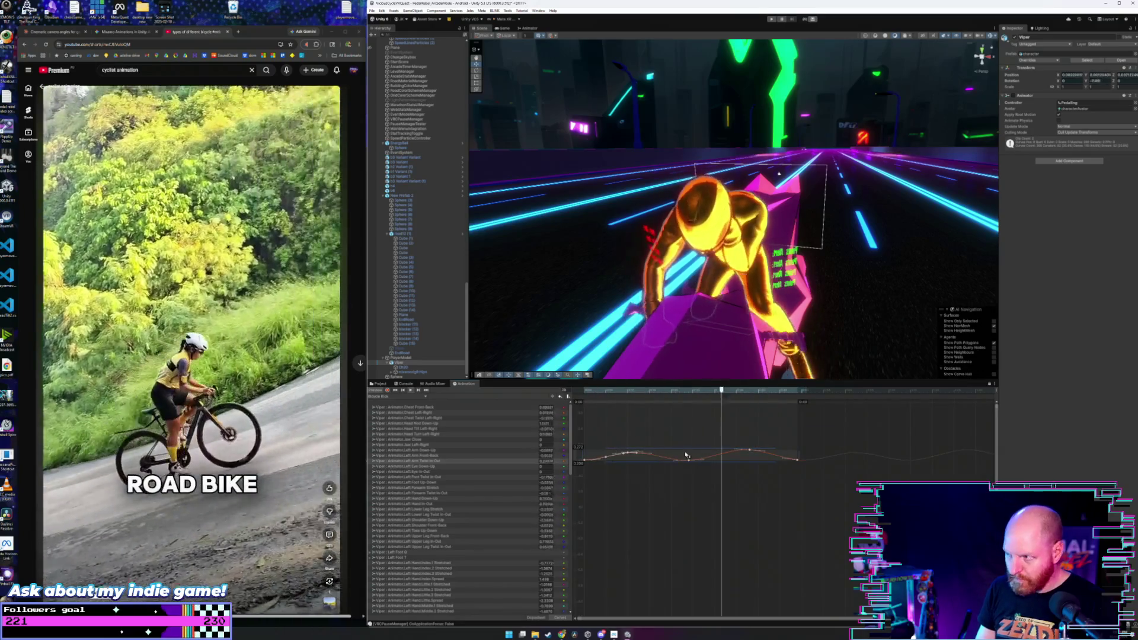
pyautogui.moveTo(691, 467)
pyautogui.mouseDown()
pyautogui.moveTo(703, 602)
pyautogui.moveTo(688, 448)
pyautogui.moveTo(666, 370)
pyautogui.mouseUp()
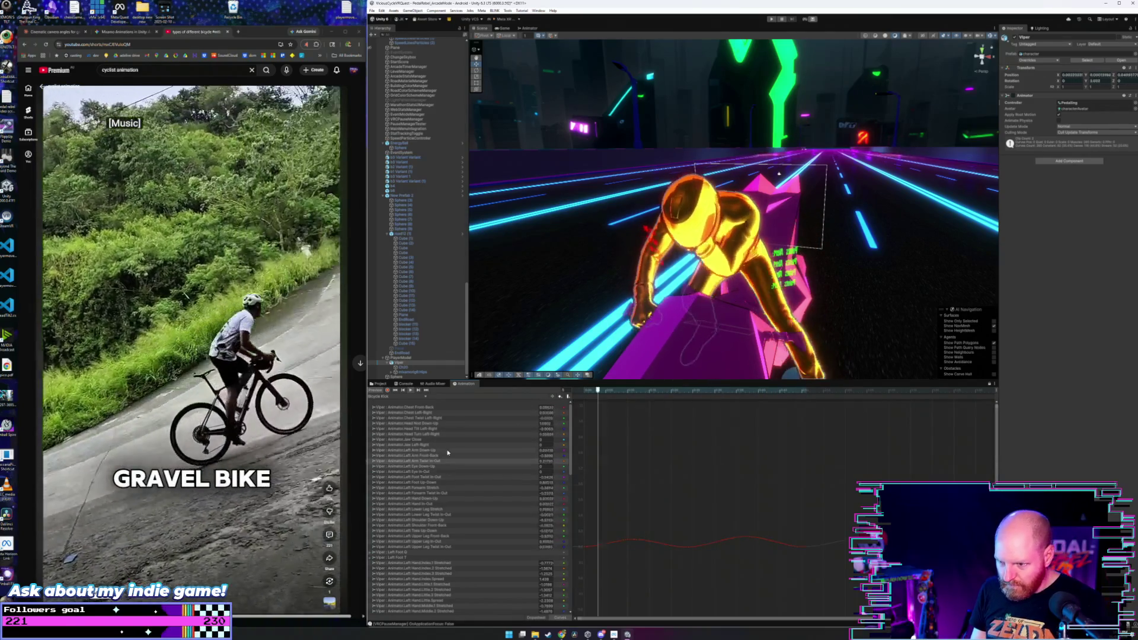
# - Select all keyframes on the Left Arm Front-Back curve
pyautogui.click(449, 456)
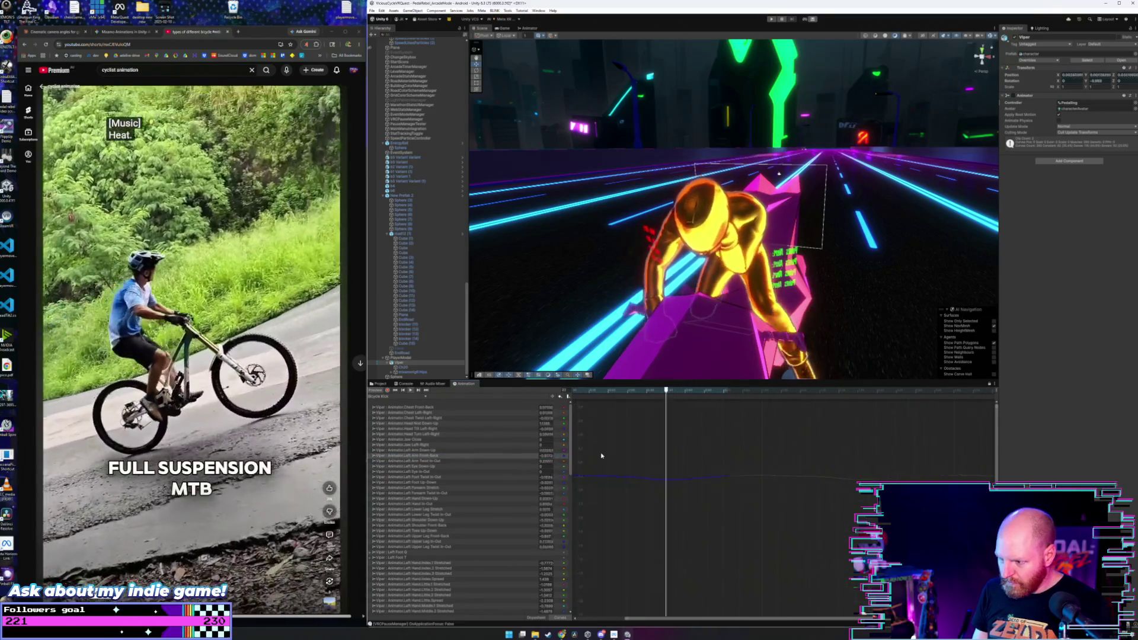
pyautogui.moveTo(809, 448); pyautogui.dragTo(574, 531)
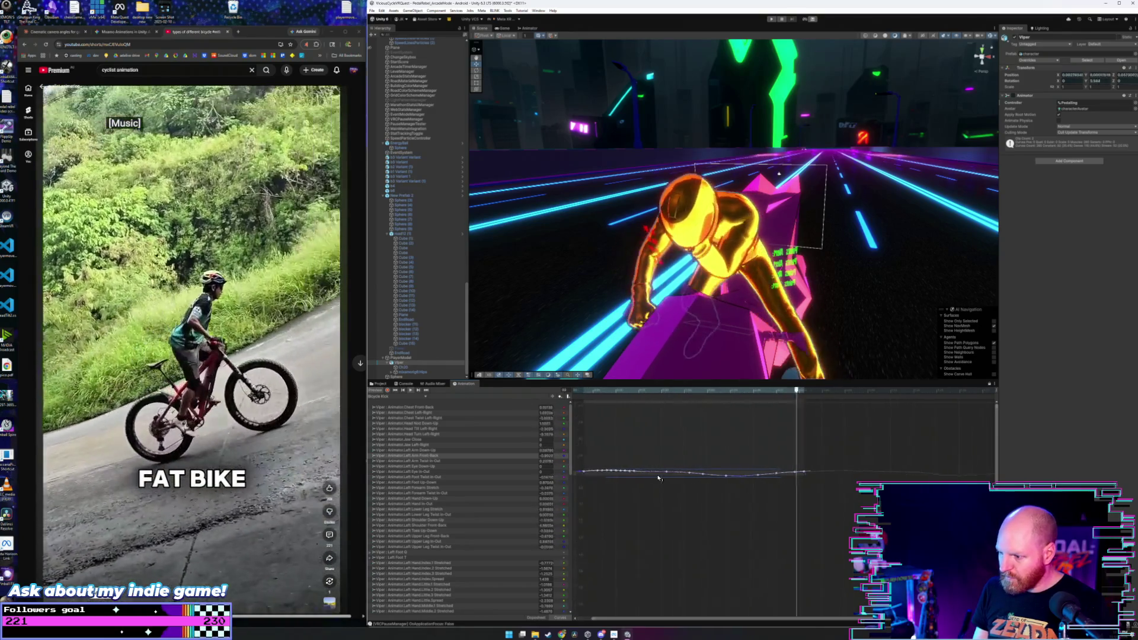
pyautogui.moveTo(626, 495); pyautogui.dragTo(700, 454)
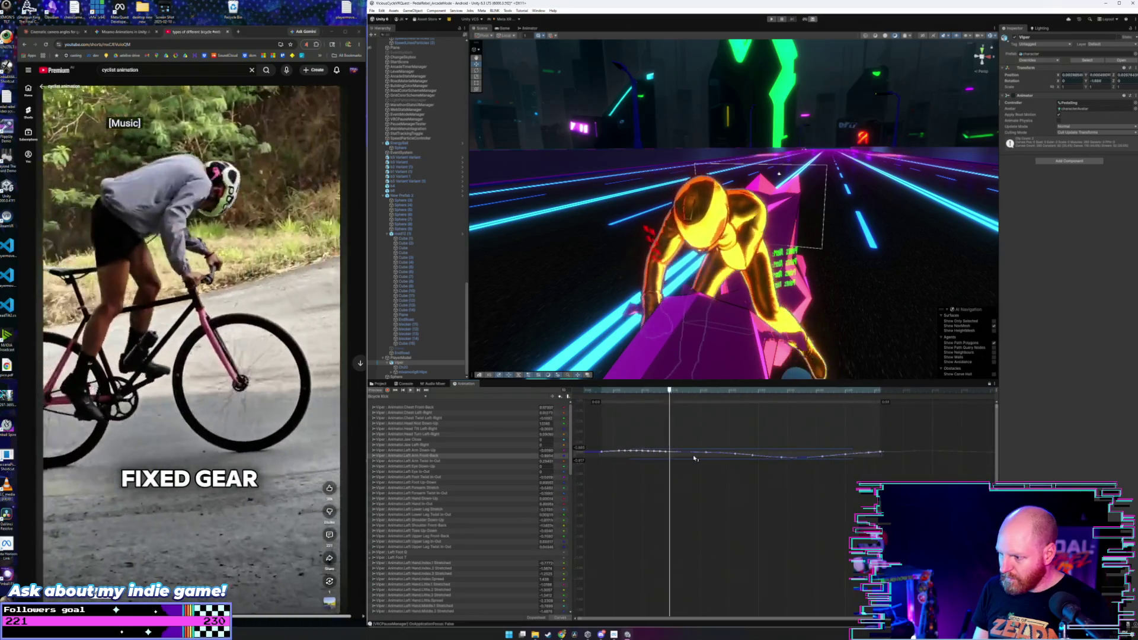
pyautogui.scroll(3, 695, 458)
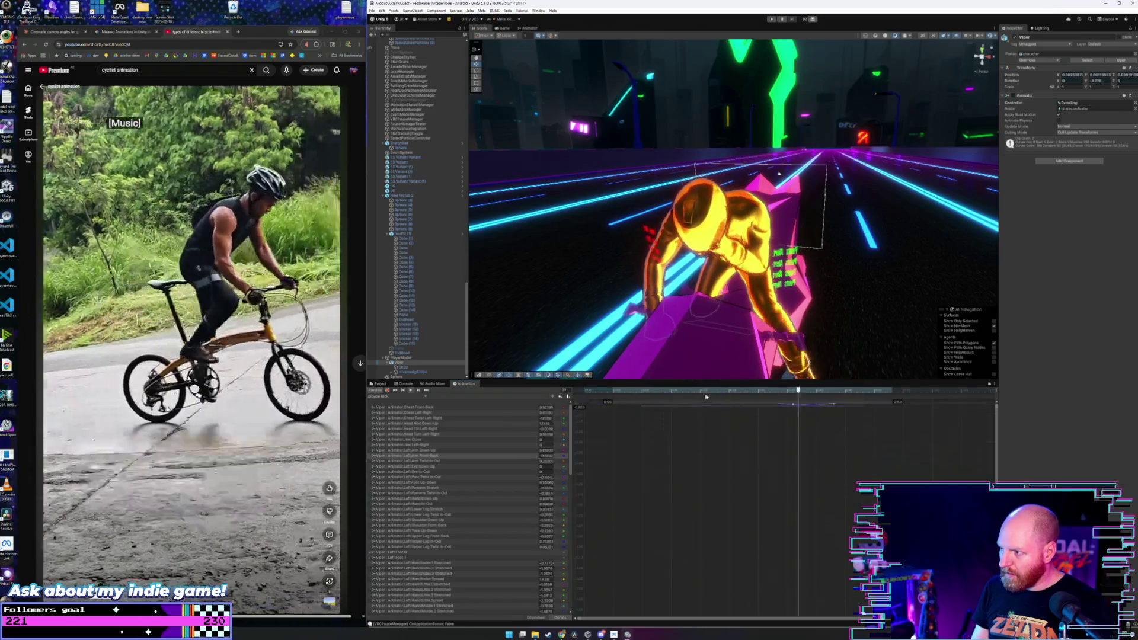
pyautogui.scroll(2, 590, 442)
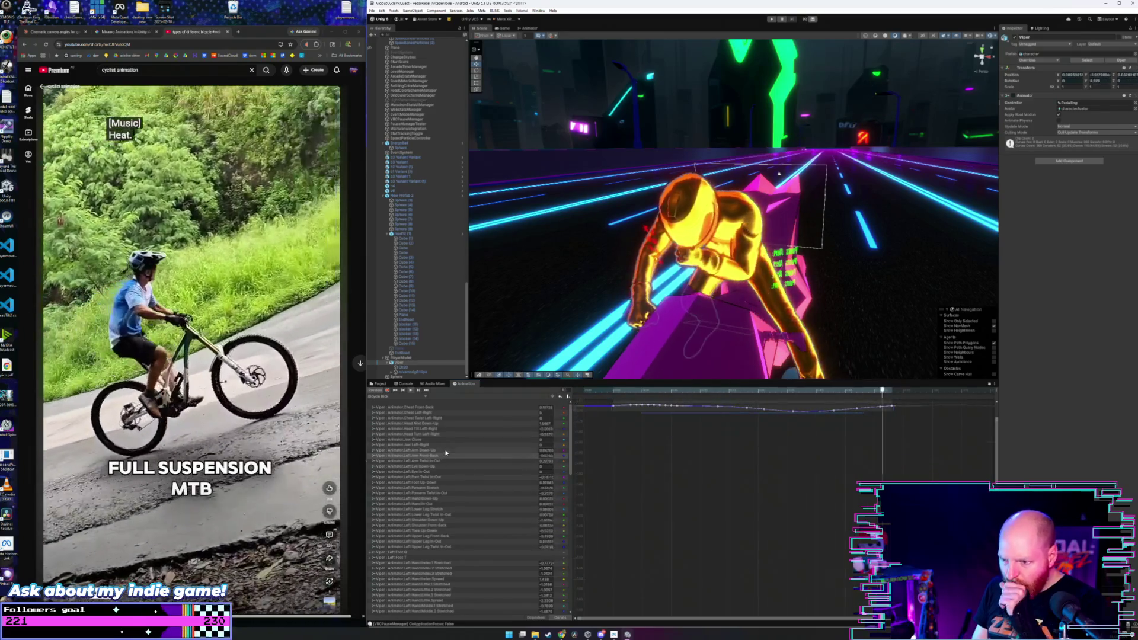
# - Select every key on the Left Arm Down-Up curve with Ctrl+A
pyautogui.click(445, 451)
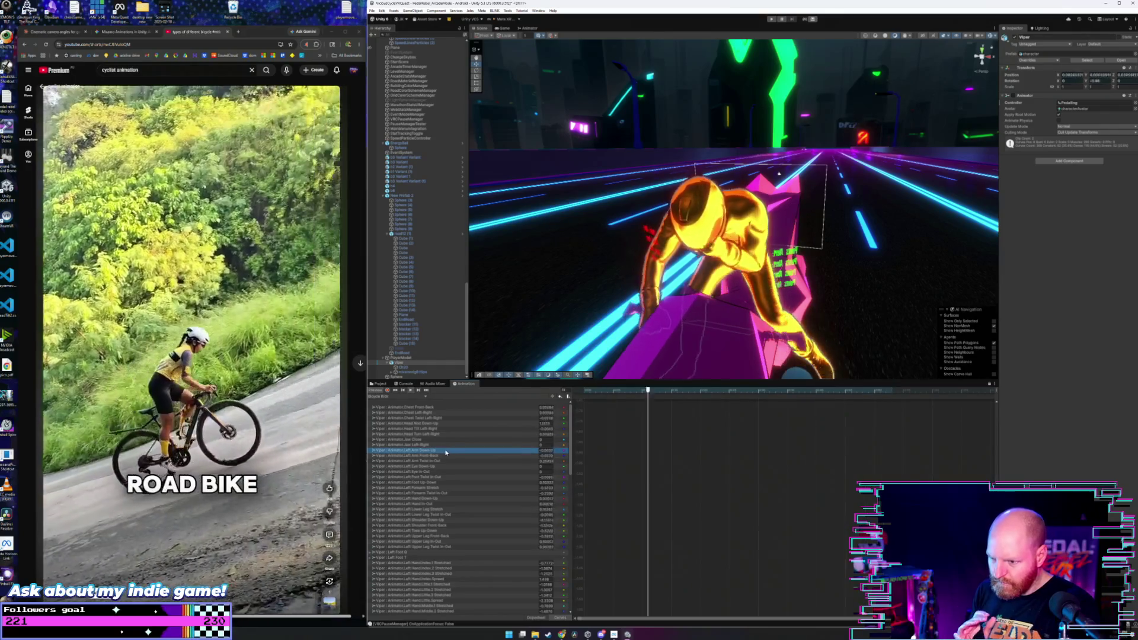
pyautogui.click(671, 462)
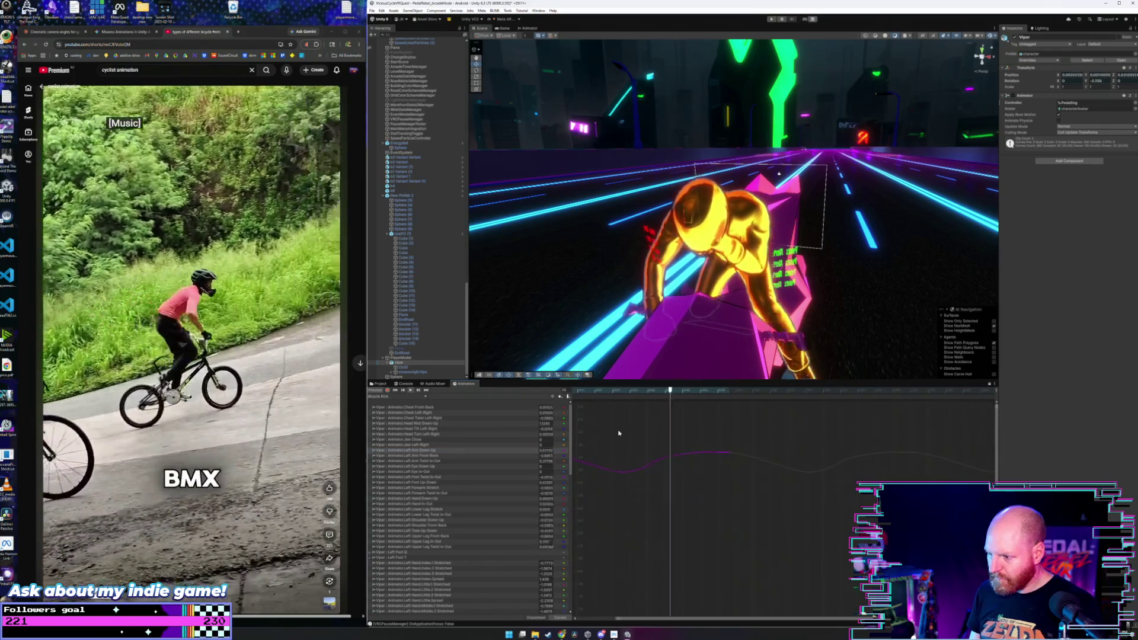
pyautogui.hotkey('ctrl', 'a')
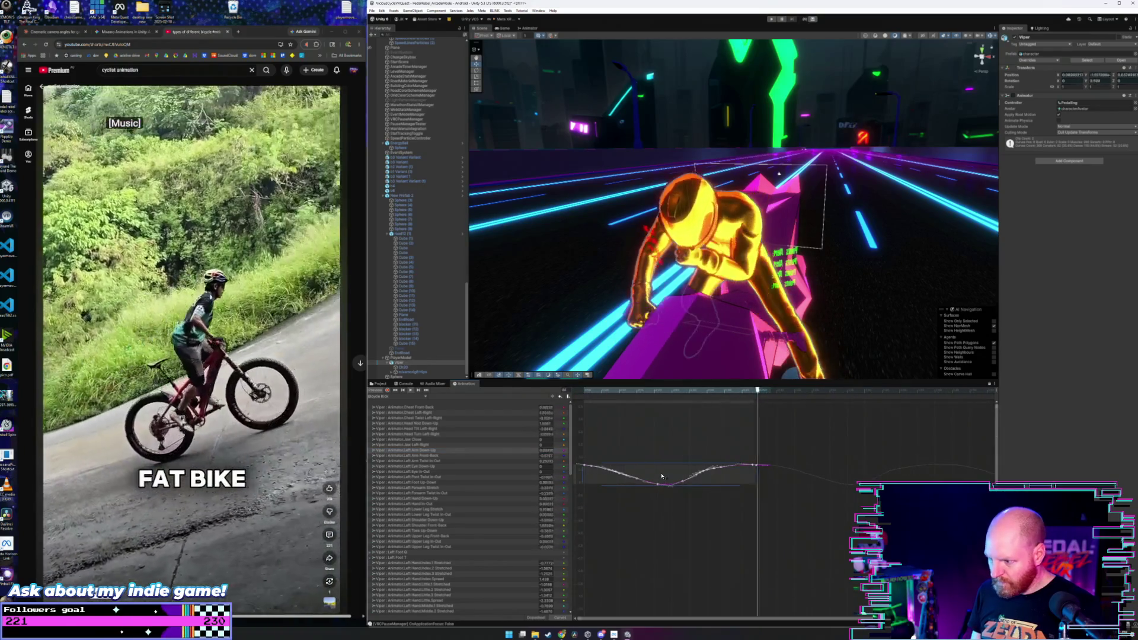
pyautogui.scroll(-5, 663, 469)
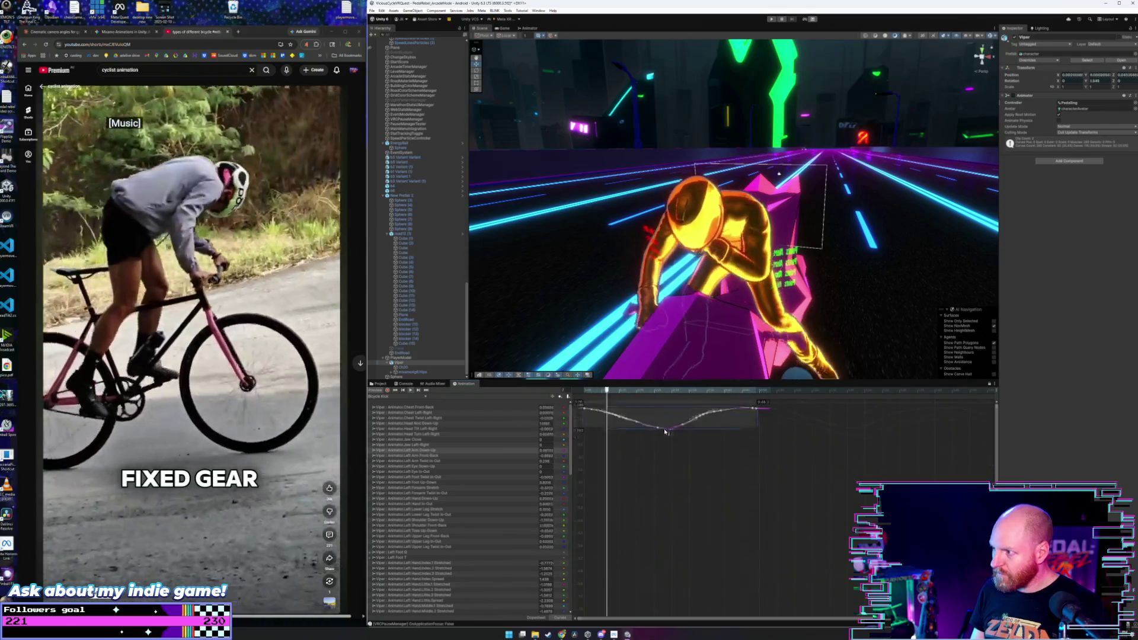
# - Orbit and zoom the scene to face the yellow rider
pyautogui.moveTo(787, 230)
pyautogui.mouseDown()
pyautogui.moveTo(617, 223)
pyautogui.moveTo(629, 254)
pyautogui.moveTo(806, 236)
pyautogui.mouseUp()
pyautogui.scroll(5, 807, 234)
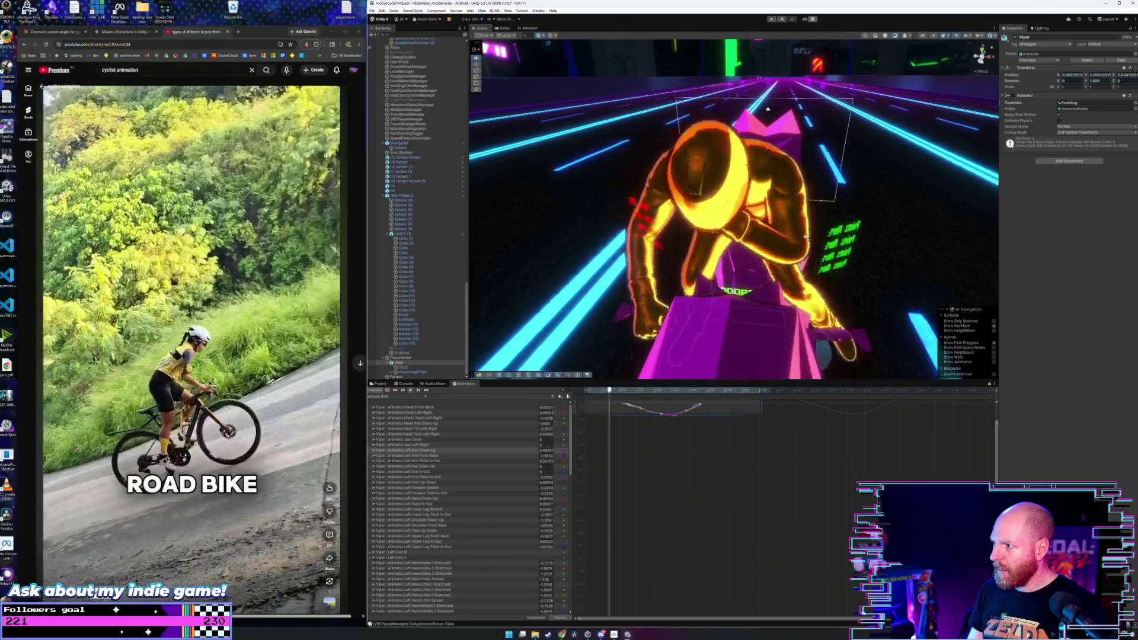
pyautogui.scroll(-5, 807, 229)
pyautogui.scroll(8, 807, 228)
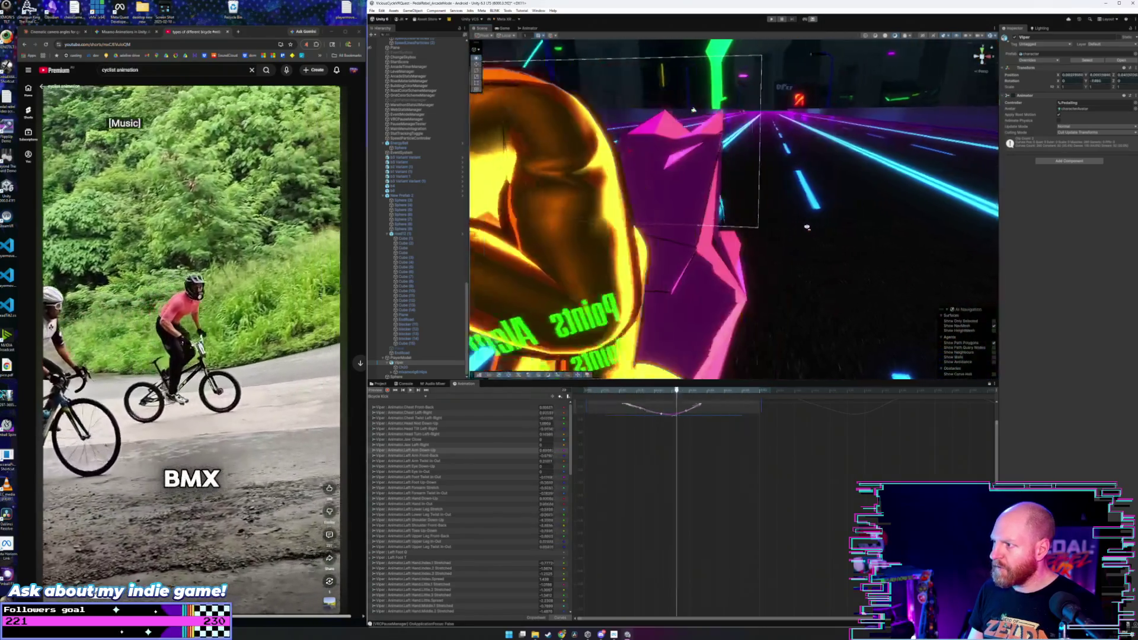
pyautogui.moveTo(807, 228); pyautogui.dragTo(734, 260)
pyautogui.scroll(5, 738, 262)
pyautogui.scroll(-5, 741, 264)
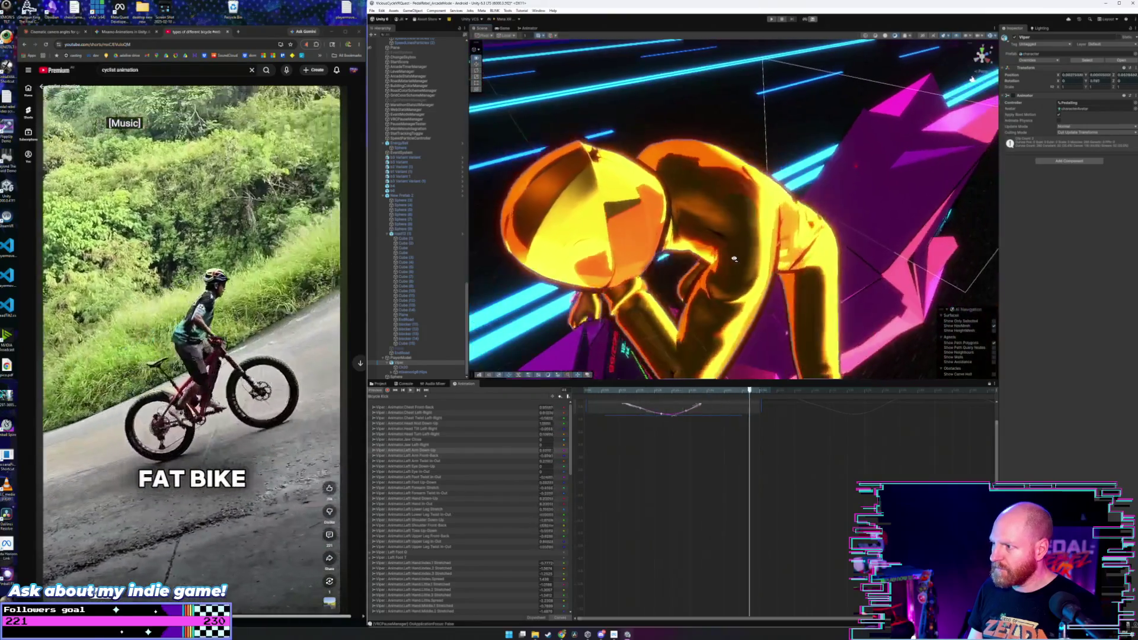
pyautogui.scroll(5, 744, 267)
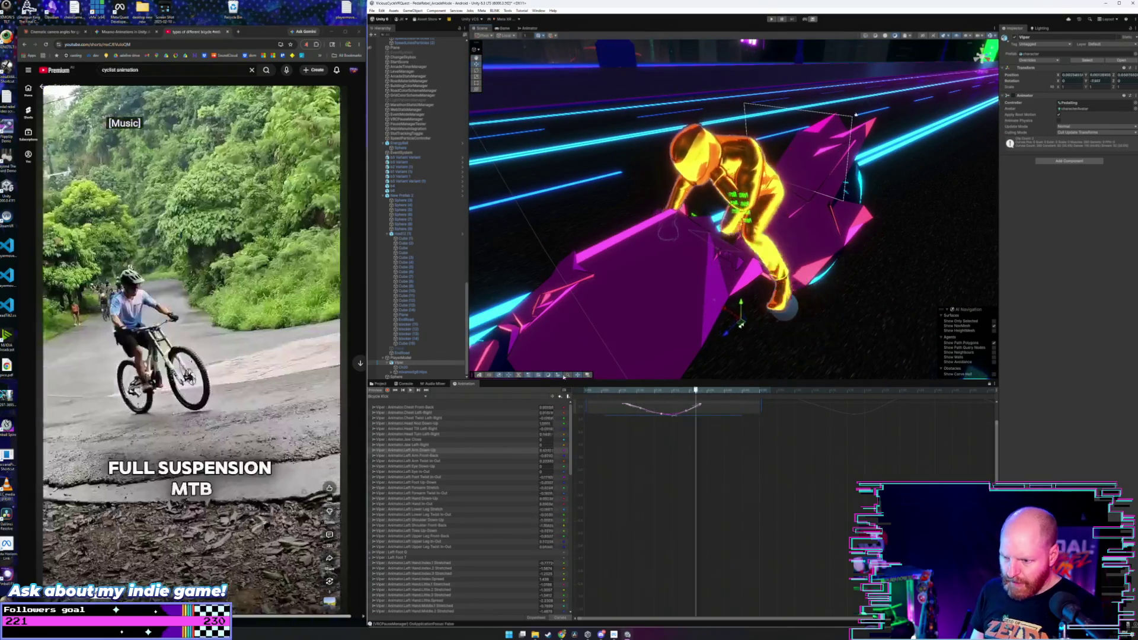
# - Clear the Left Arm Twist In-Out key selection and view the rider from behind and above
pyautogui.click(474, 461)
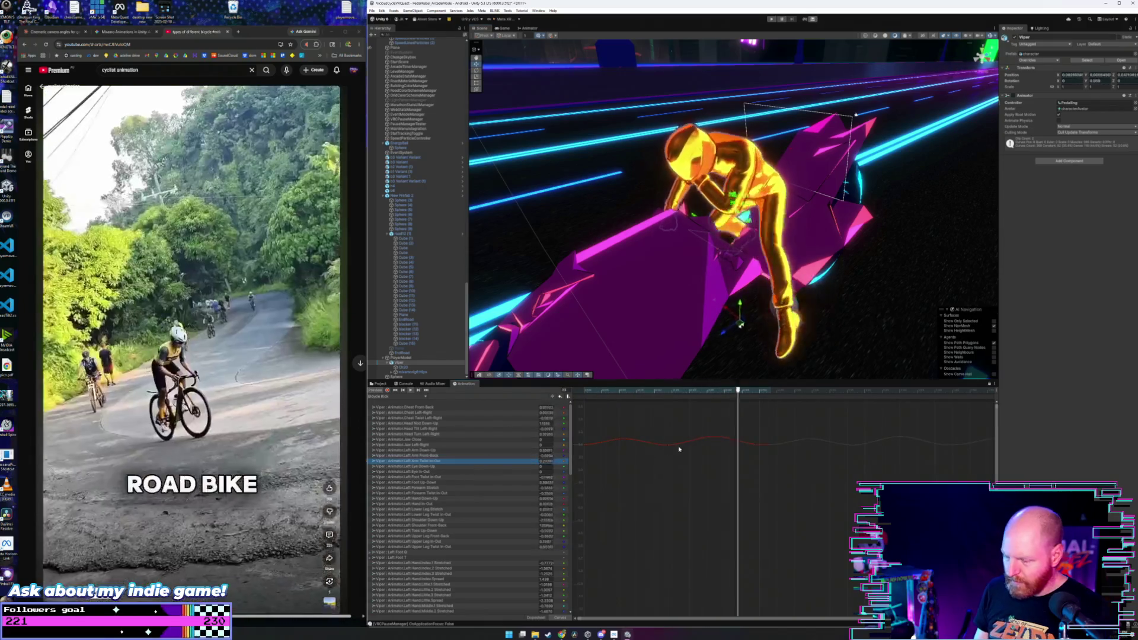
pyautogui.moveTo(568, 481); pyautogui.dragTo(569, 479)
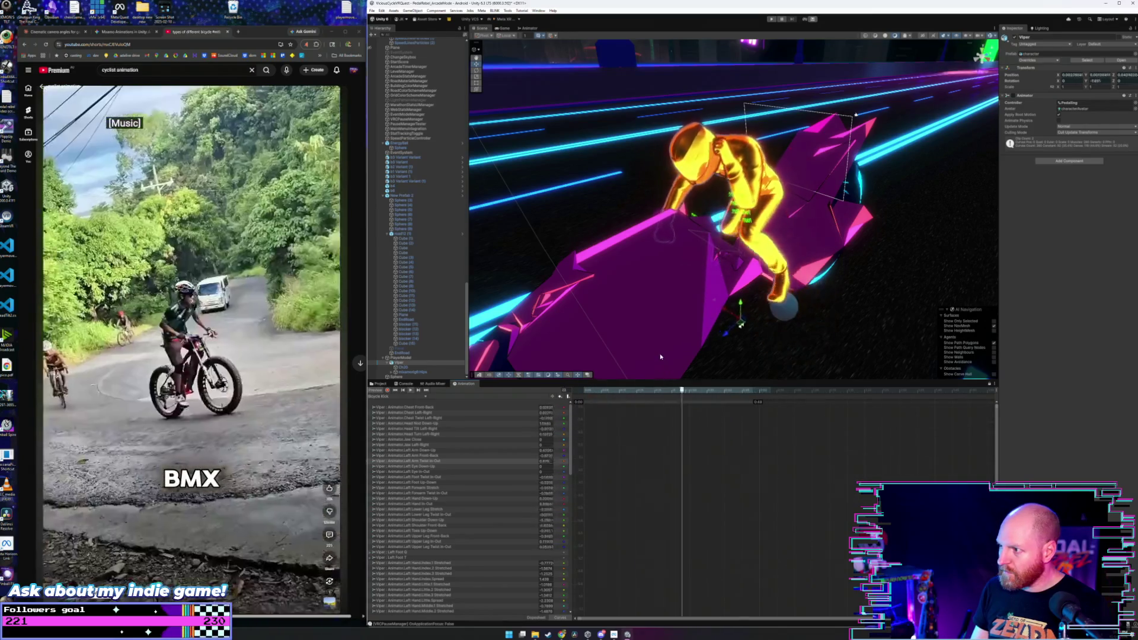
pyautogui.moveTo(679, 195)
pyautogui.mouseDown()
pyautogui.moveTo(757, 166)
pyautogui.moveTo(793, 167)
pyautogui.moveTo(735, 186)
pyautogui.moveTo(744, 202)
pyautogui.mouseUp()
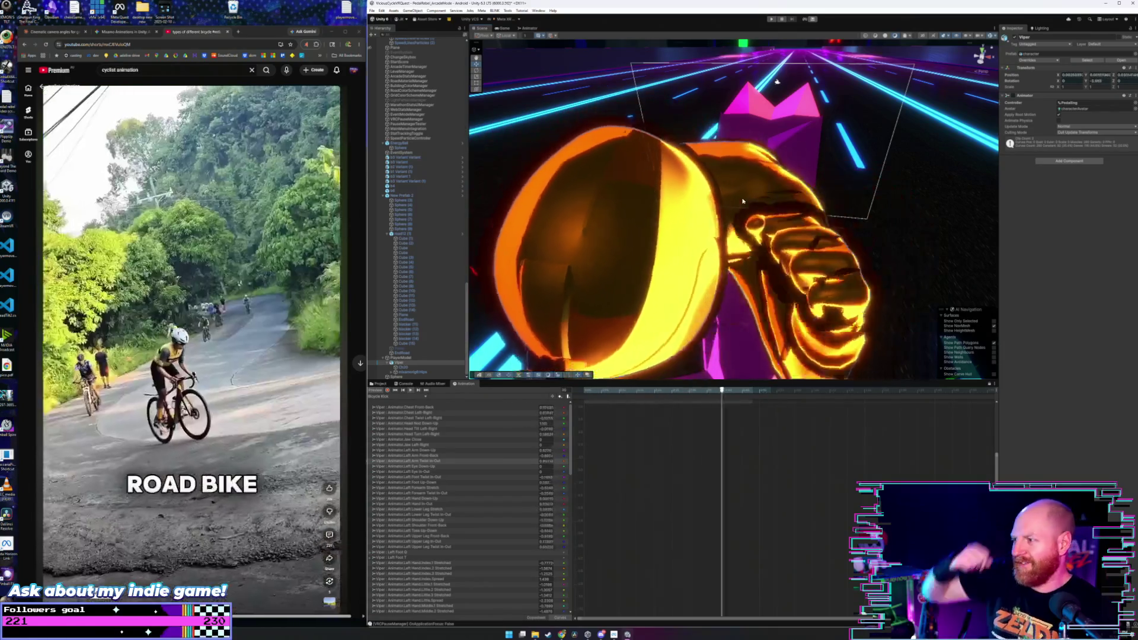
pyautogui.moveTo(743, 202)
pyautogui.mouseDown()
pyautogui.moveTo(735, 172)
pyautogui.moveTo(604, 180)
pyautogui.mouseUp()
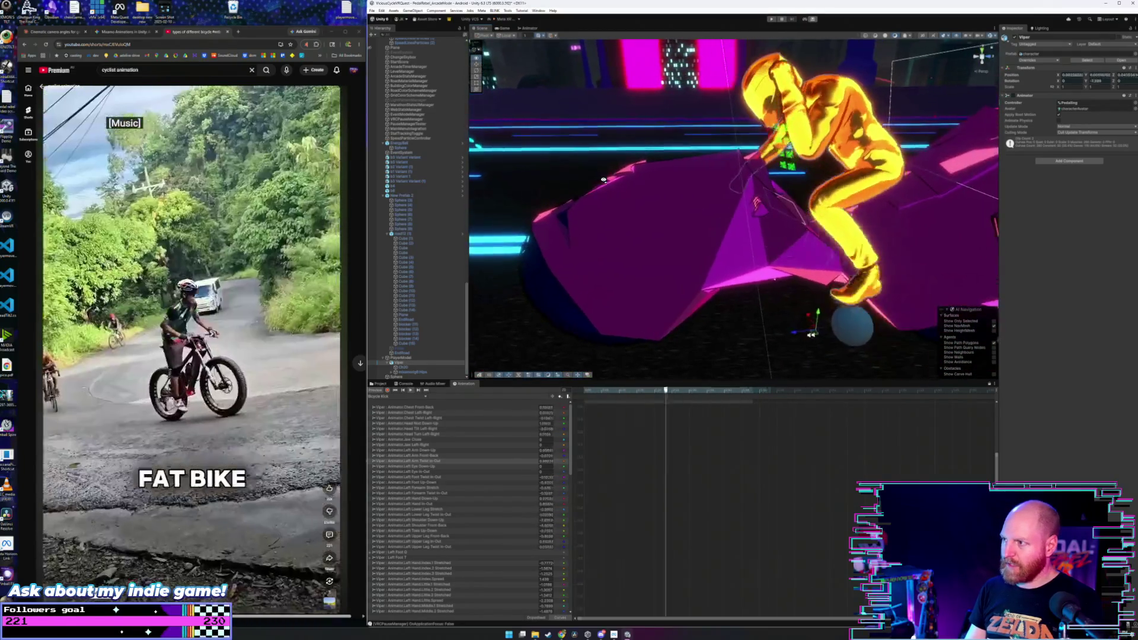
# - Select the Left Forearm Stretch keys, raise them, and frame them in the curve view
pyautogui.click(476, 489)
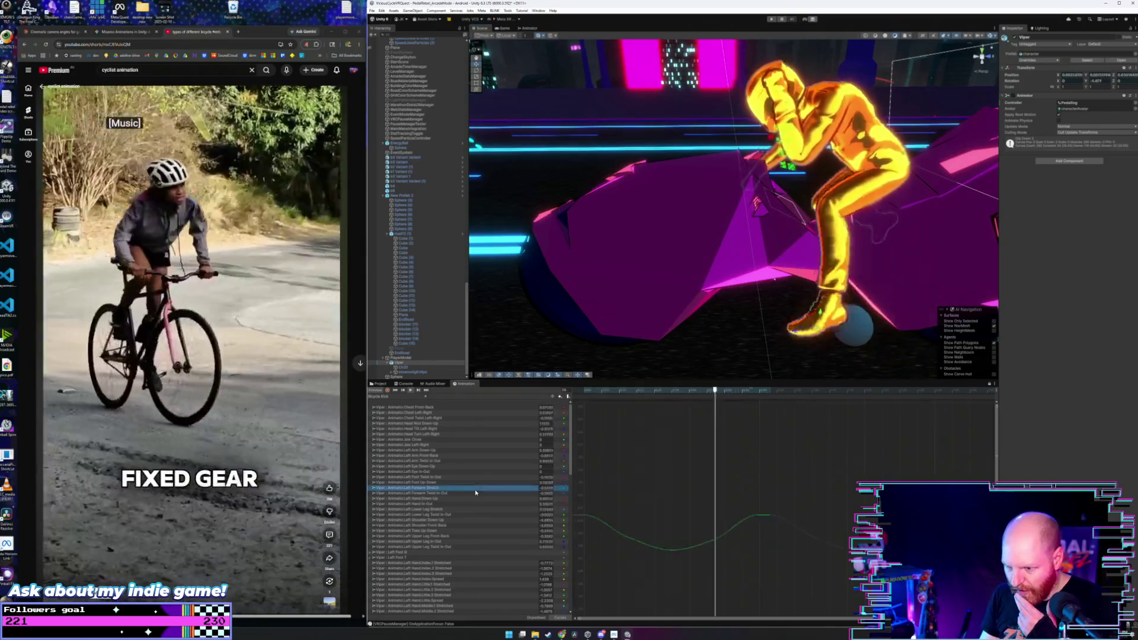
pyautogui.moveTo(827, 478)
pyautogui.mouseDown()
pyautogui.moveTo(681, 555)
pyautogui.moveTo(571, 586)
pyautogui.mouseUp()
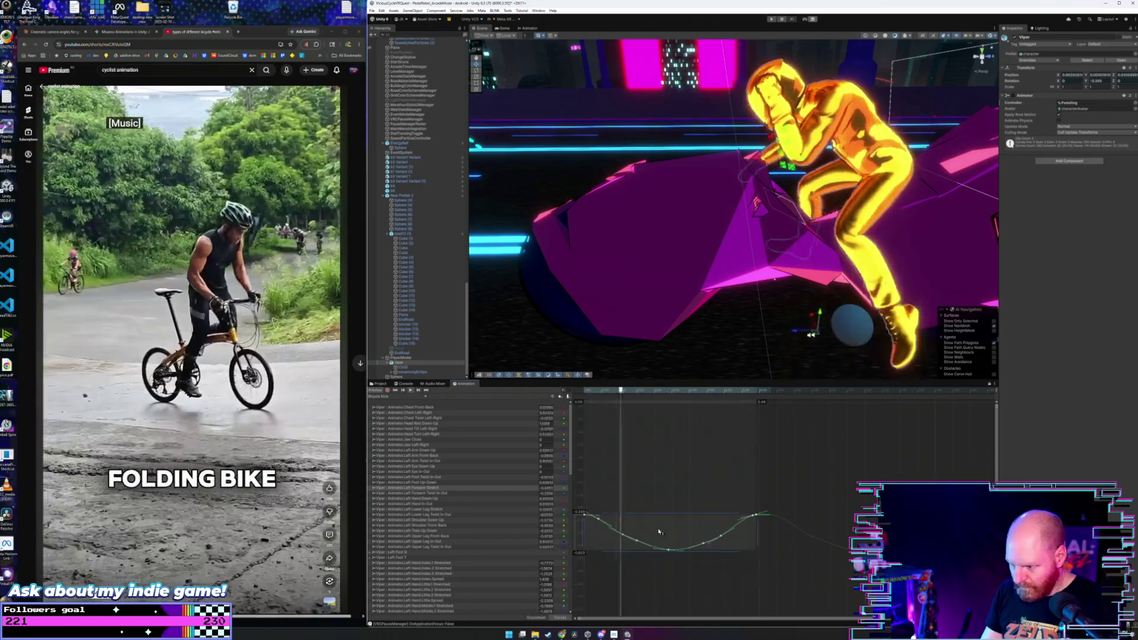
pyautogui.moveTo(660, 532); pyautogui.dragTo(634, 349)
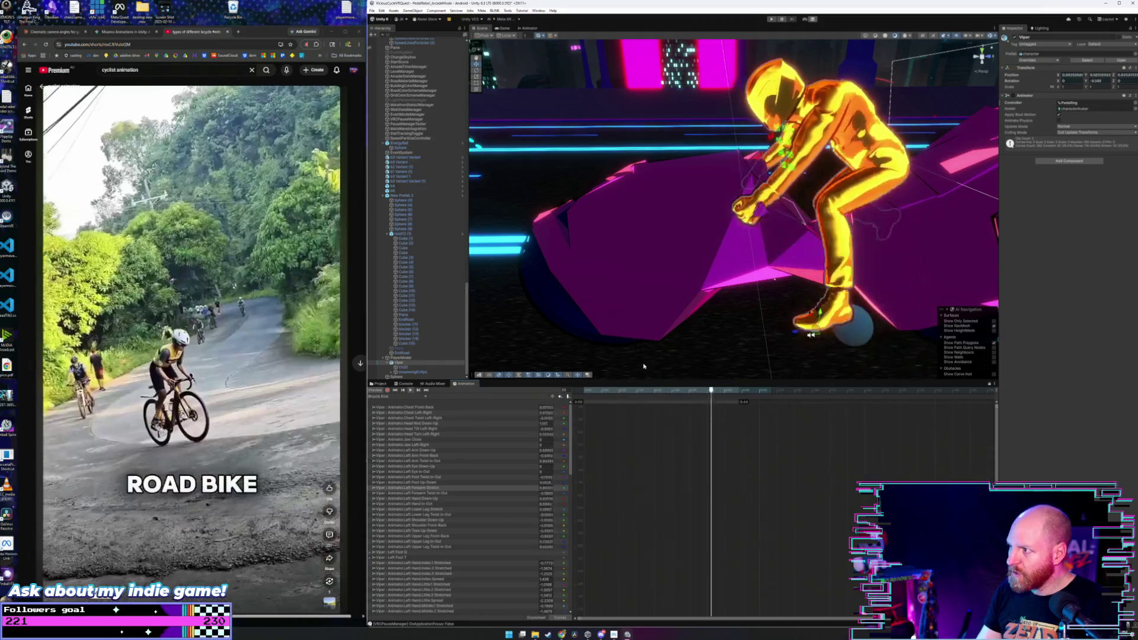
pyautogui.press('f')
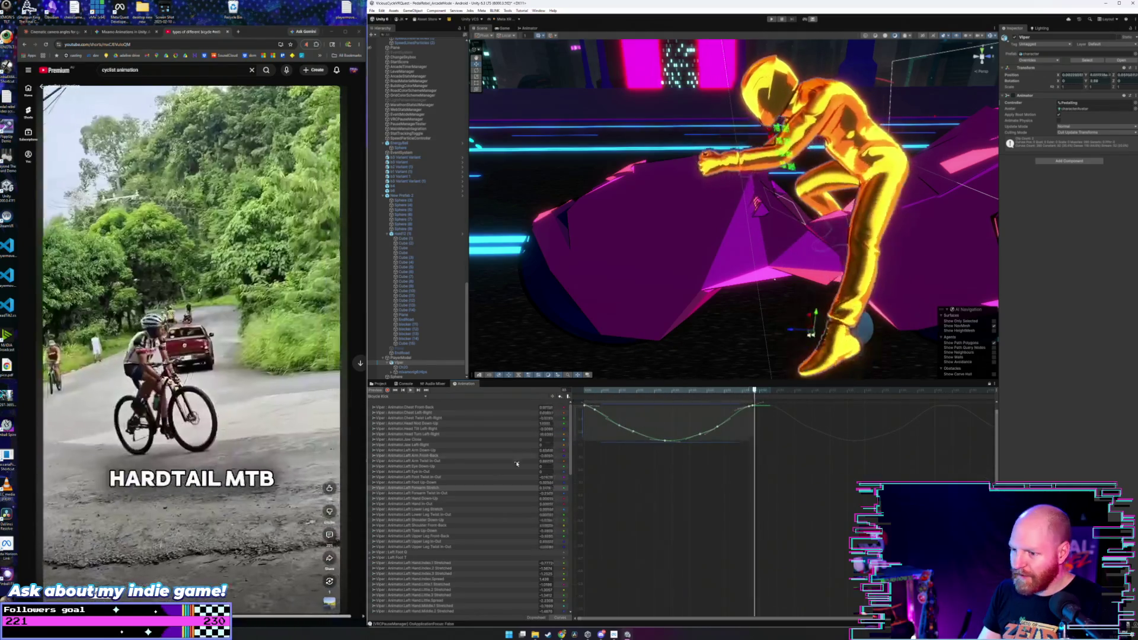
# - Select and frame the Left Arm Front-Back keys, then lower them
pyautogui.click(469, 451)
pyautogui.click(468, 455)
pyautogui.moveTo(827, 513); pyautogui.dragTo(584, 600)
pyautogui.press('f')
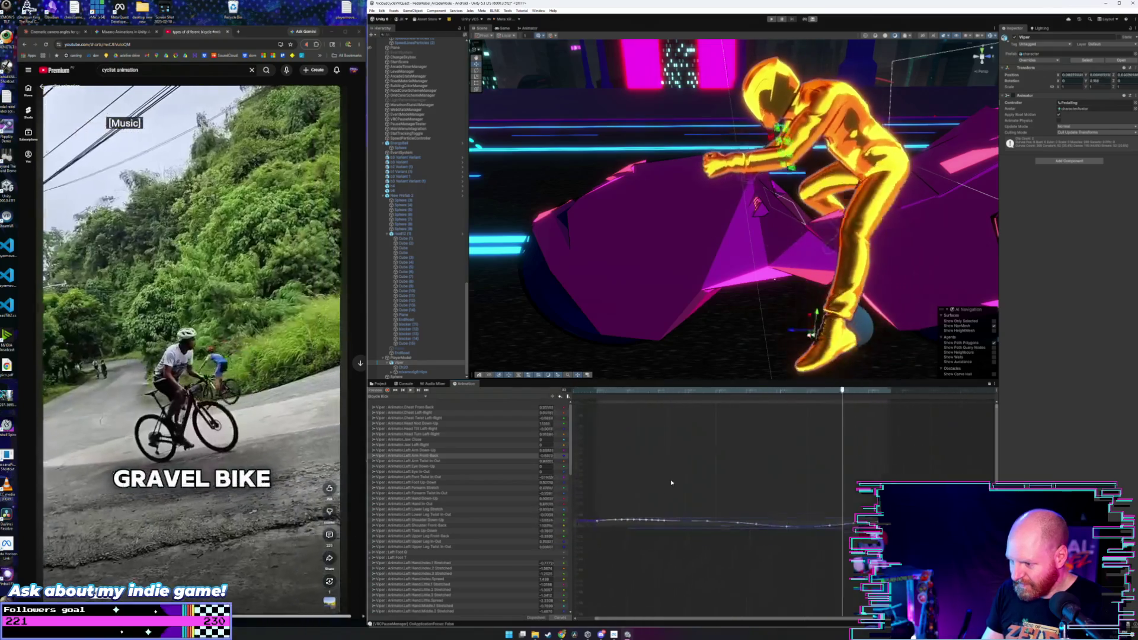
pyautogui.moveTo(700, 530)
pyautogui.mouseDown()
pyautogui.moveTo(701, 562)
pyautogui.moveTo(682, 428)
pyautogui.moveTo(681, 536)
pyautogui.mouseUp()
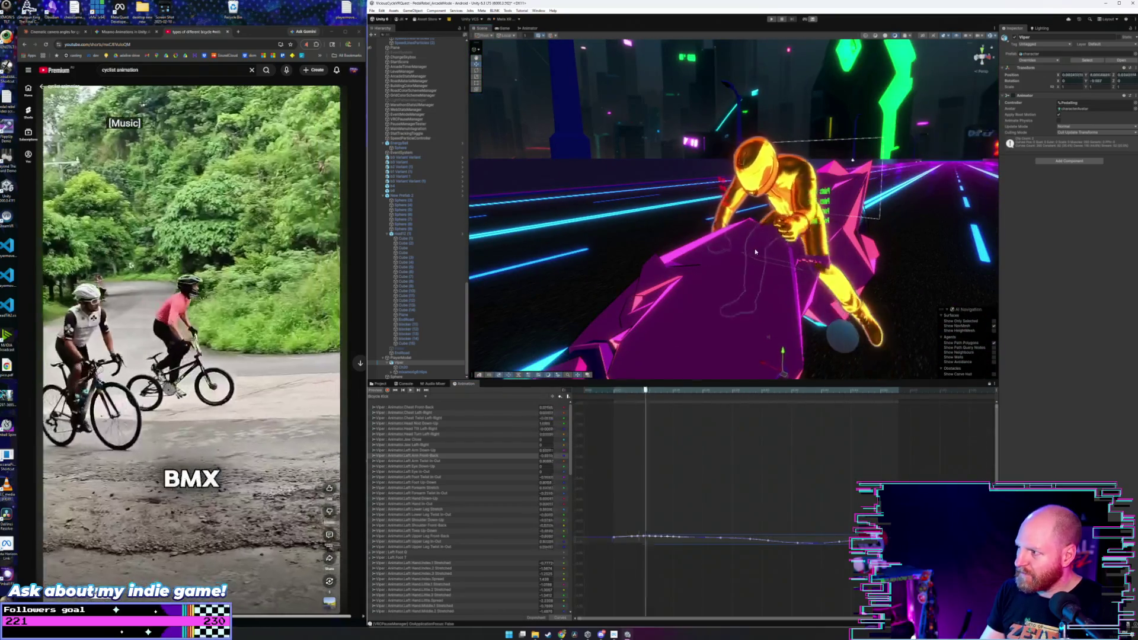
# - Select, frame, and lower the Left Arm Down-Up keys
pyautogui.click(541, 451)
pyautogui.click(677, 471)
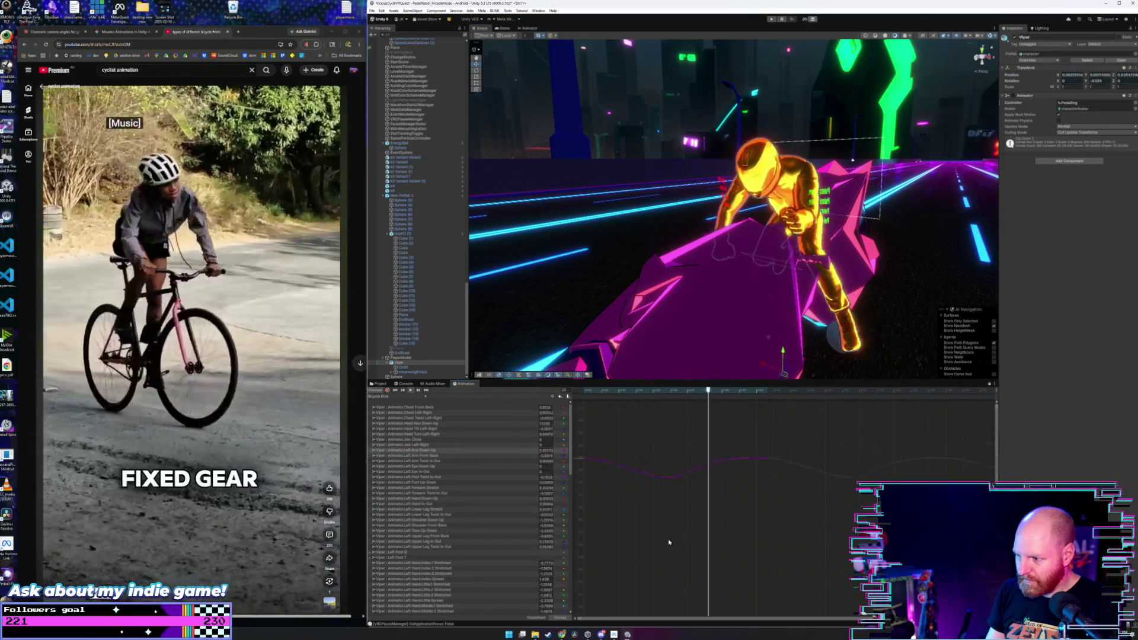
pyautogui.moveTo(765, 438); pyautogui.dragTo(688, 471)
pyautogui.press('f')
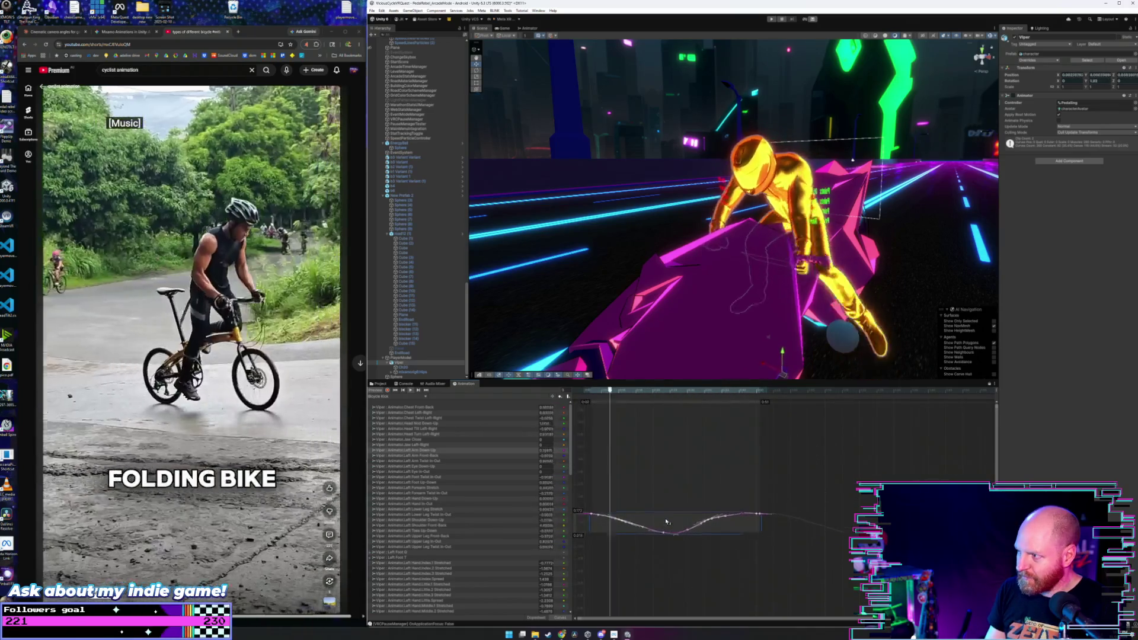
pyautogui.moveTo(749, 314); pyautogui.dragTo(647, 313)
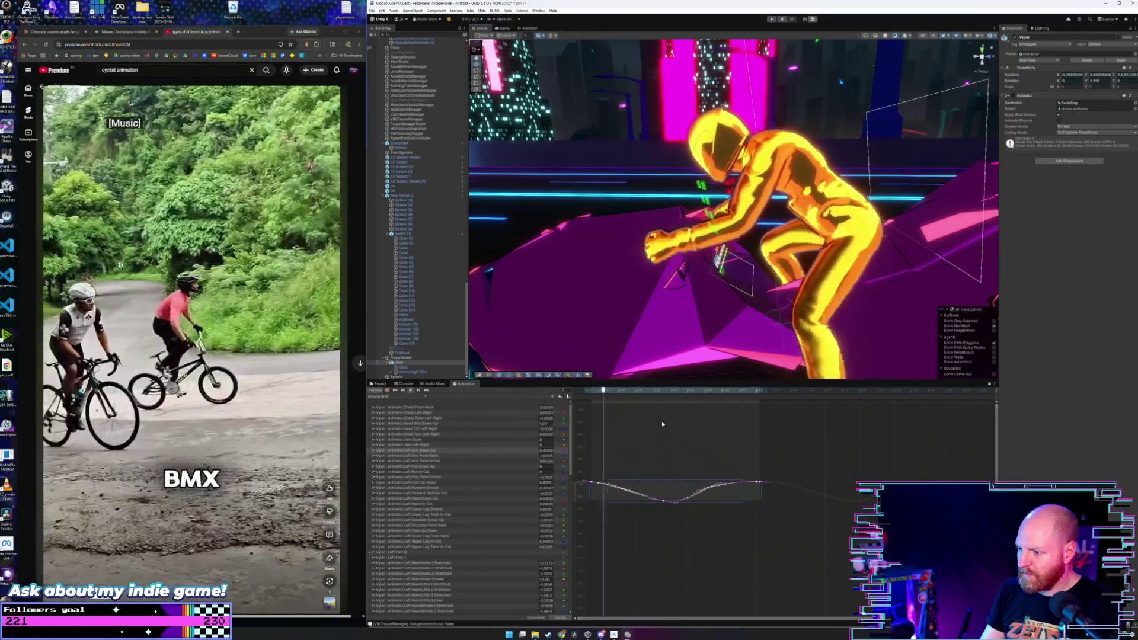
pyautogui.moveTo(668, 490); pyautogui.dragTo(674, 523)
# - Bring up the Left Forearm Twist In-Out curve and view the rider's left side
pyautogui.moveTo(653, 309)
pyautogui.mouseDown()
pyautogui.moveTo(789, 294)
pyautogui.moveTo(805, 304)
pyautogui.moveTo(803, 292)
pyautogui.mouseUp()
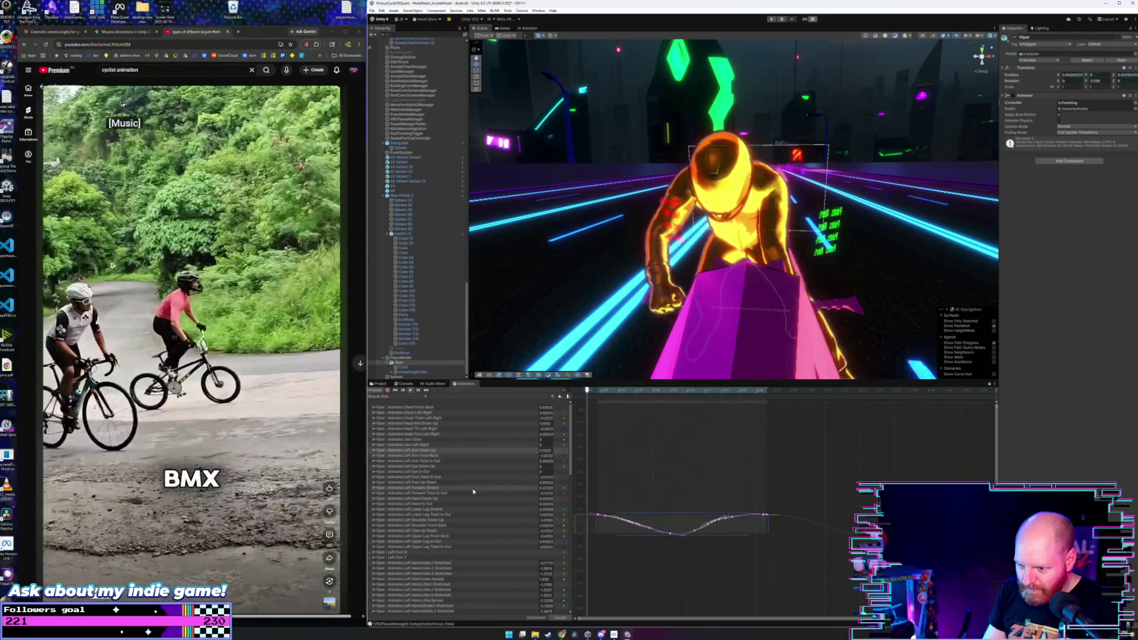
pyautogui.click(473, 494)
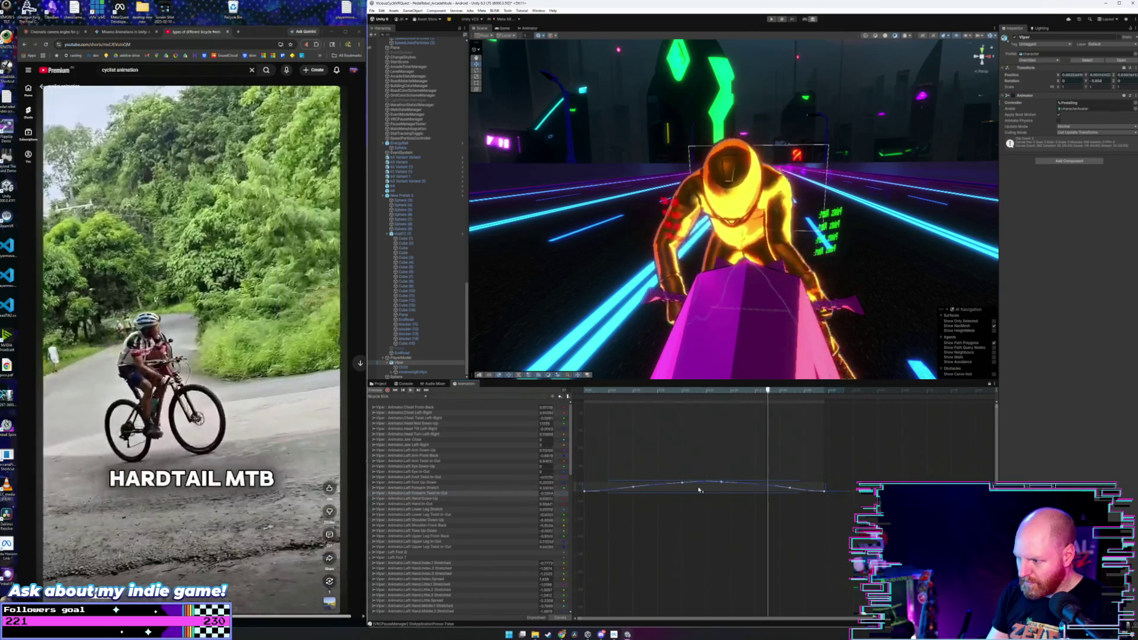
pyautogui.moveTo(700, 489); pyautogui.dragTo(702, 413)
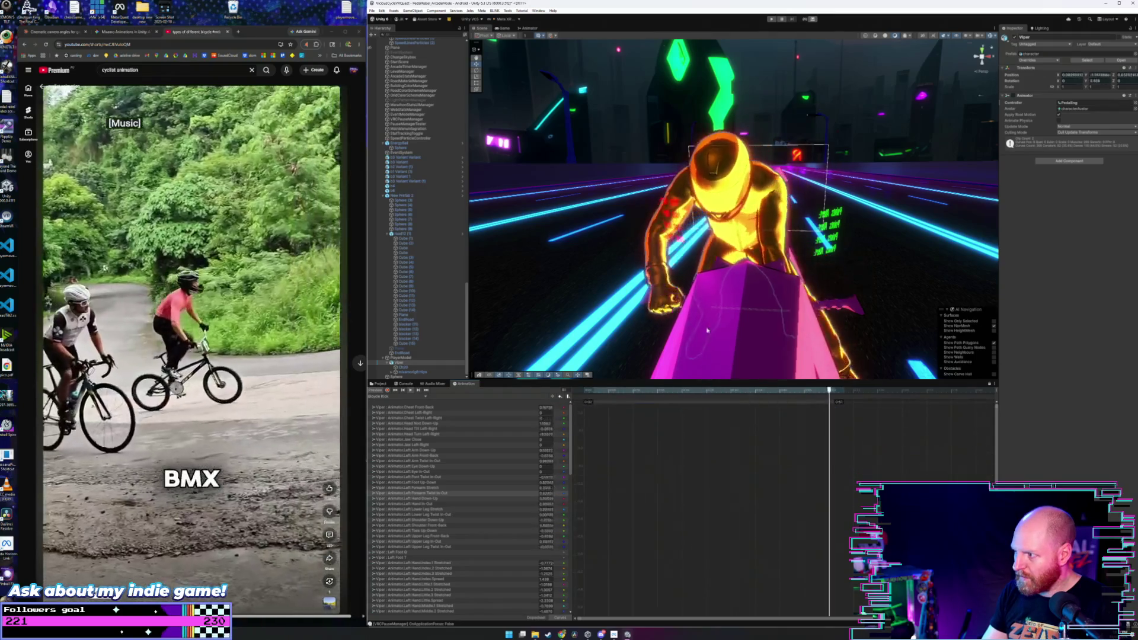
pyautogui.scroll(-5, 744, 595)
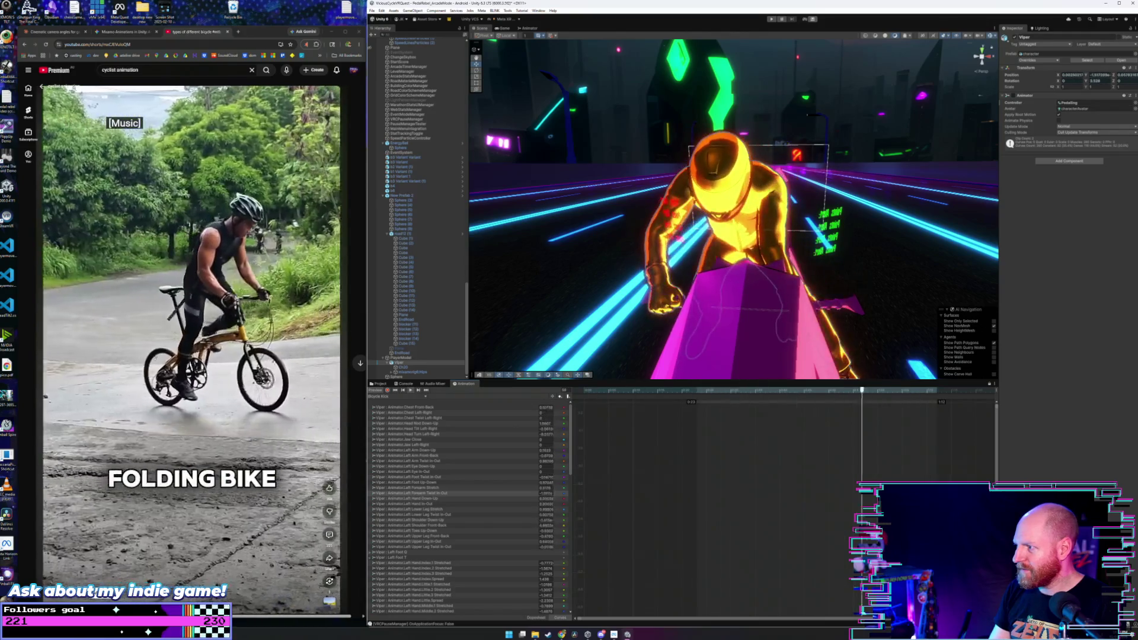
pyautogui.moveTo(784, 314)
pyautogui.mouseDown()
pyautogui.moveTo(501, 285)
pyautogui.moveTo(506, 319)
pyautogui.moveTo(546, 337)
pyautogui.mouseUp()
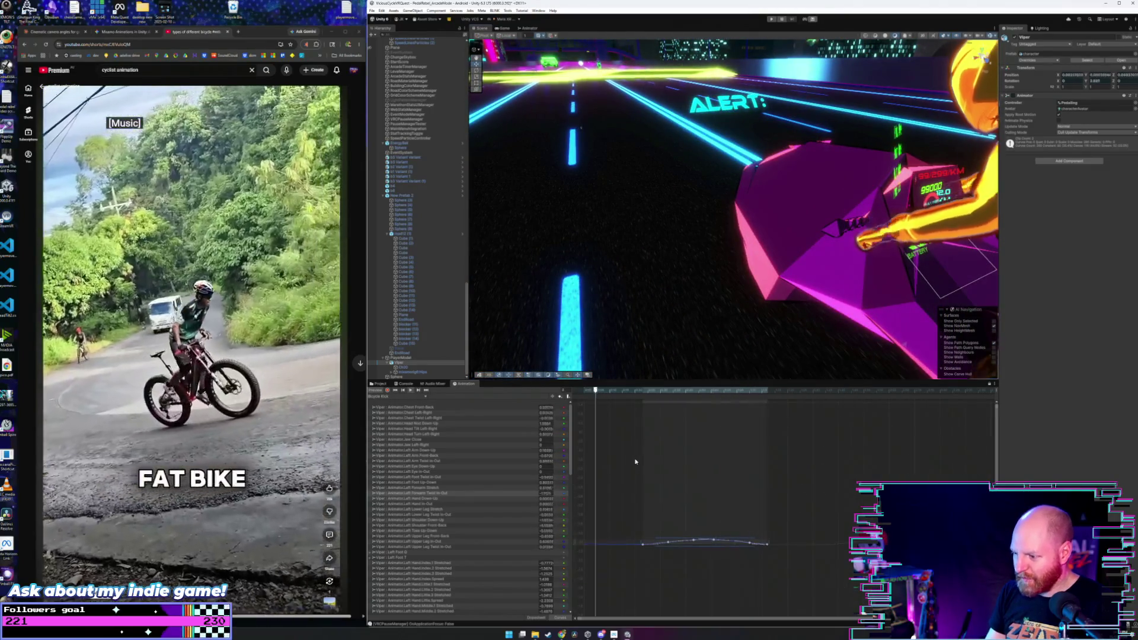
# - Drag the Left Arm Twist In-Out keys lower and later, then preview a later frame
pyautogui.moveTo(701, 511); pyautogui.dragTo(675, 514)
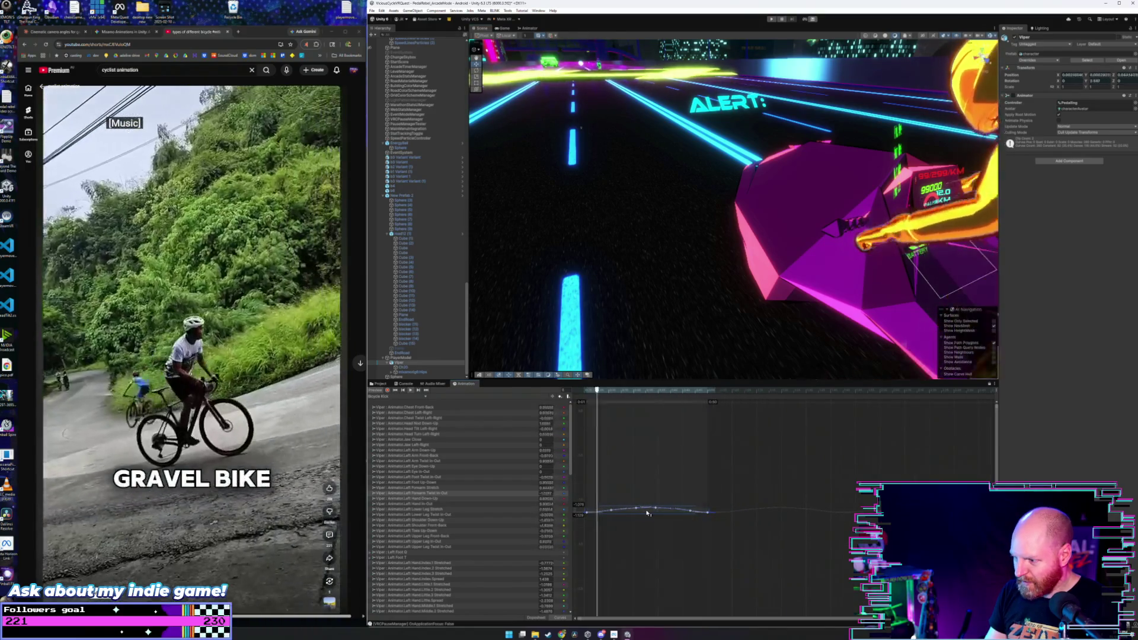
pyautogui.moveTo(723, 363)
pyautogui.mouseDown()
pyautogui.moveTo(712, 323)
pyautogui.moveTo(696, 326)
pyautogui.mouseUp()
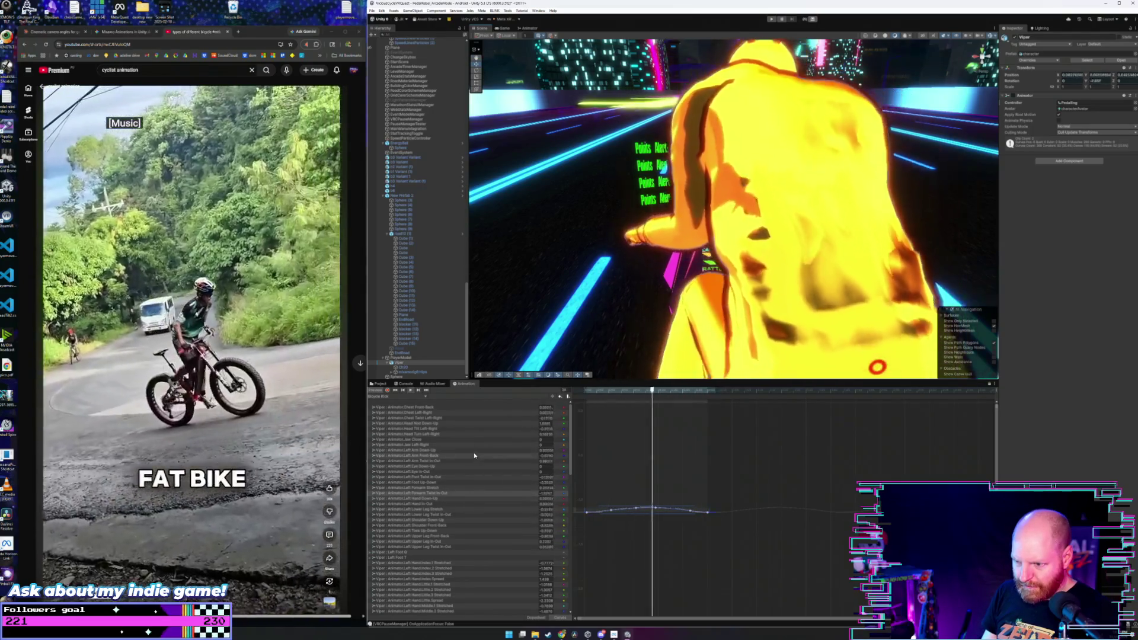
pyautogui.click(476, 461)
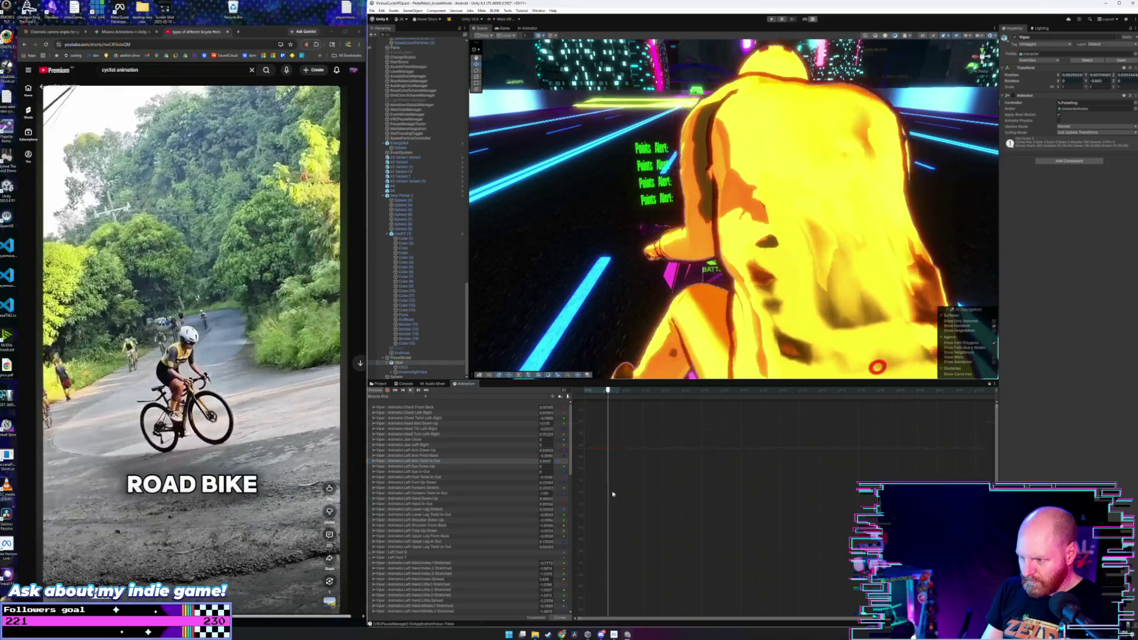
pyautogui.moveTo(716, 468); pyautogui.dragTo(568, 542)
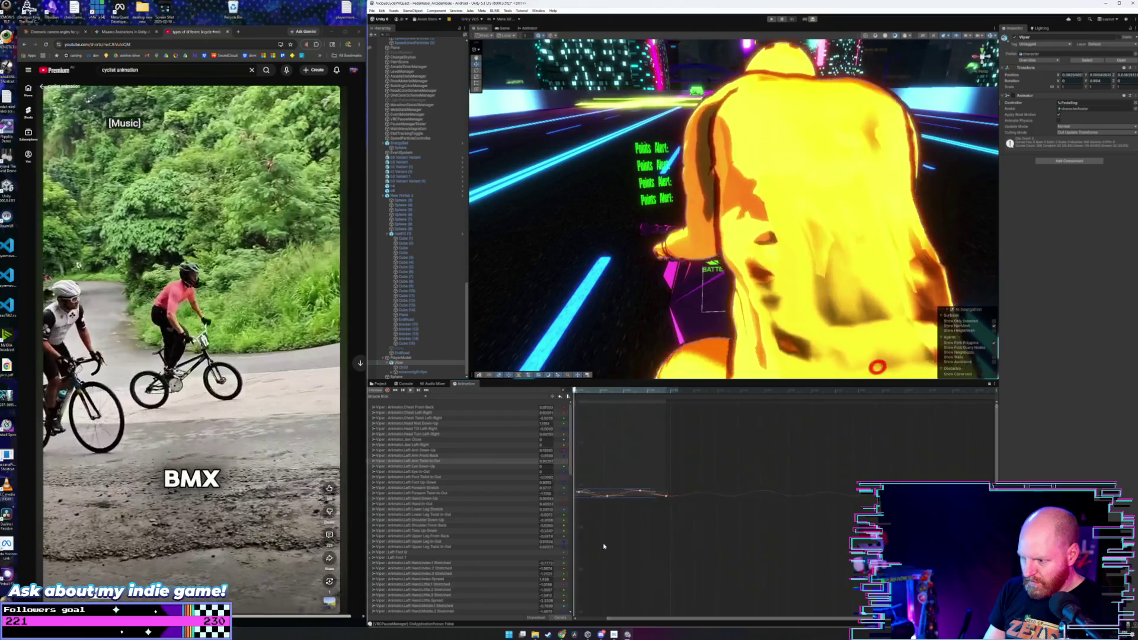
pyautogui.scroll(3, 604, 533)
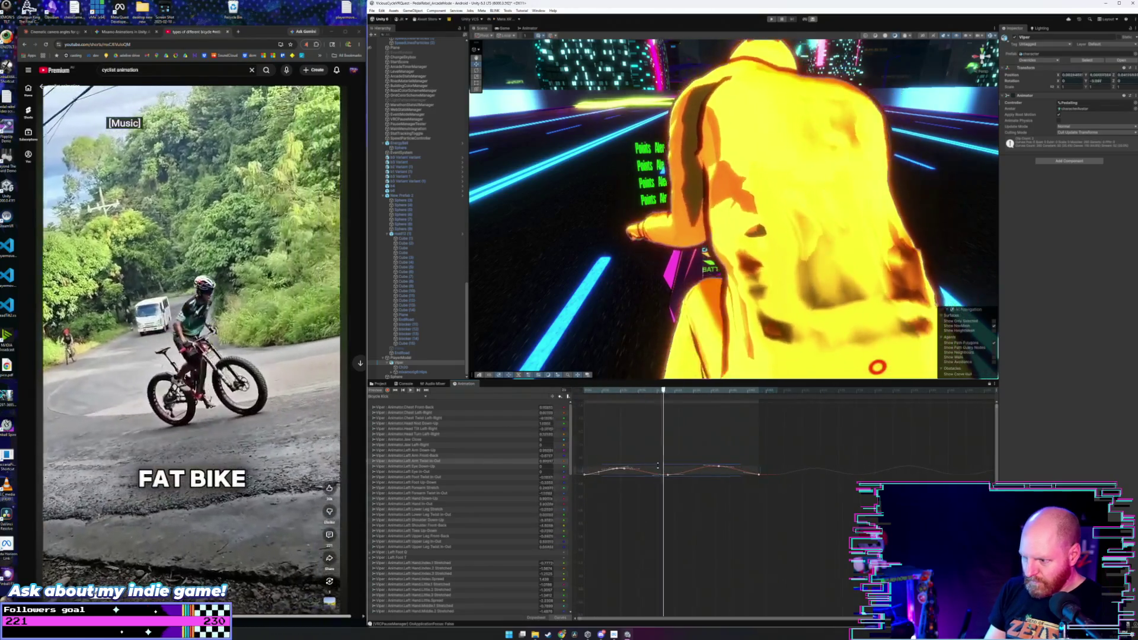
pyautogui.moveTo(665, 470)
pyautogui.mouseDown()
pyautogui.moveTo(681, 605)
pyautogui.moveTo(673, 529)
pyautogui.mouseUp()
pyautogui.click(731, 392)
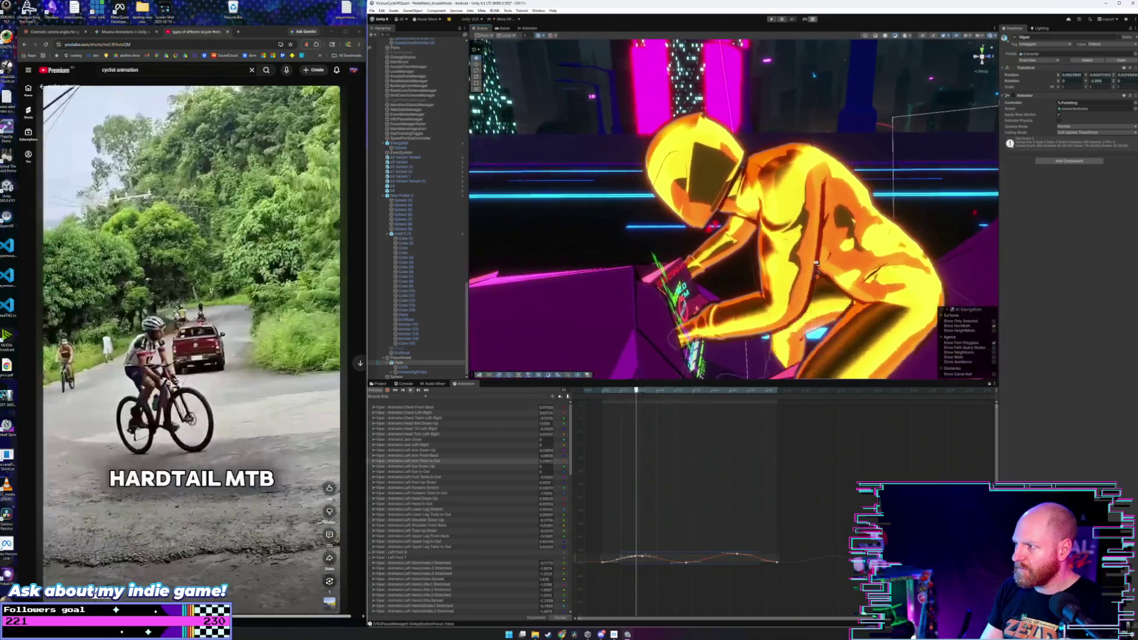
# - Orbit to face the rider and select the Left Arm Twist In-Out keyframes
pyautogui.moveTo(816, 263); pyautogui.dragTo(944, 264)
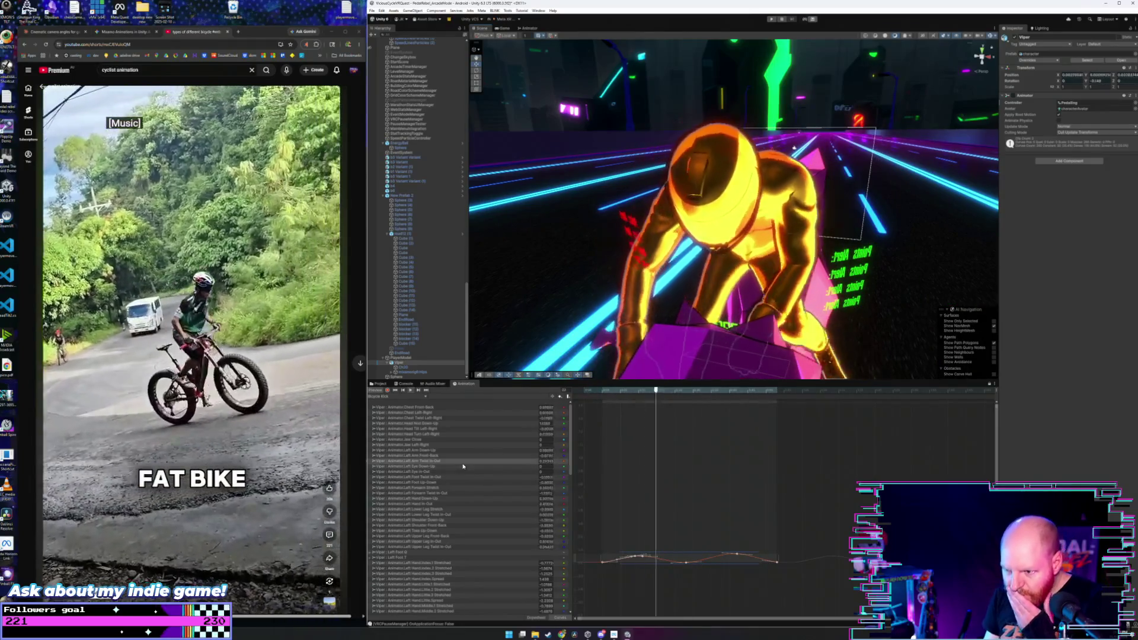
pyautogui.scroll(-15, 463, 467)
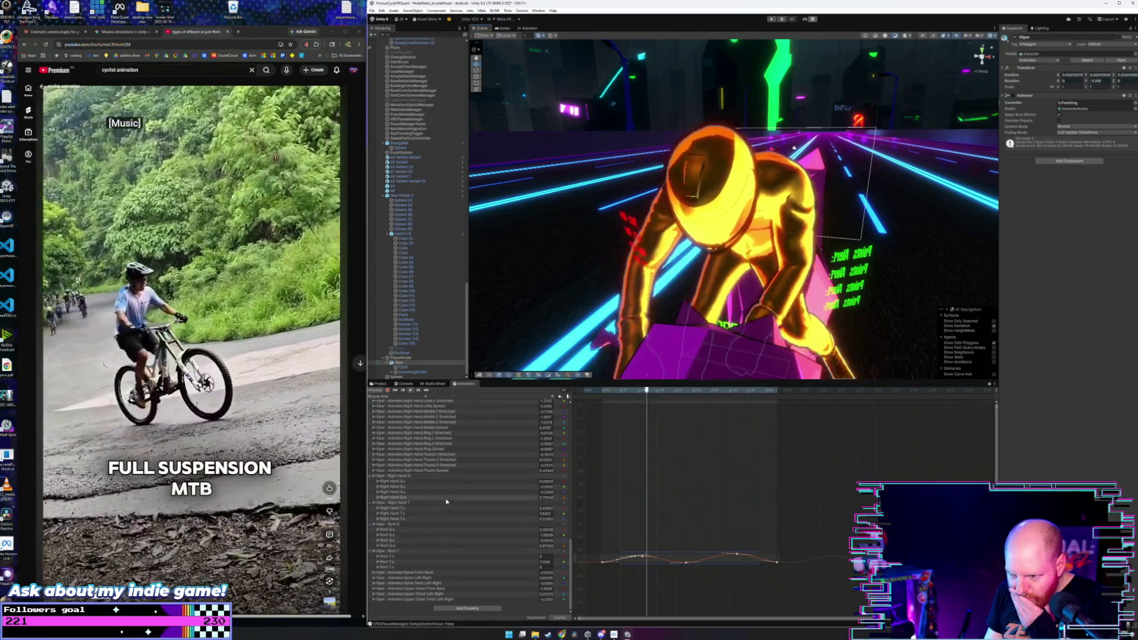
pyautogui.scroll(3, 447, 501)
pyautogui.scroll(15, 446, 501)
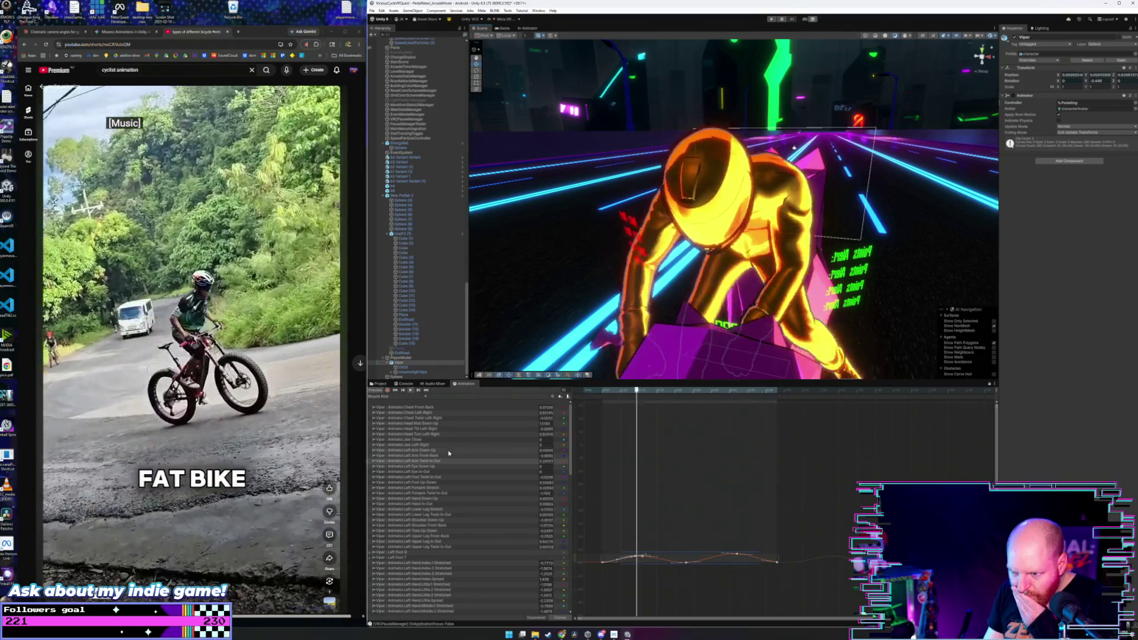
pyautogui.click(449, 452)
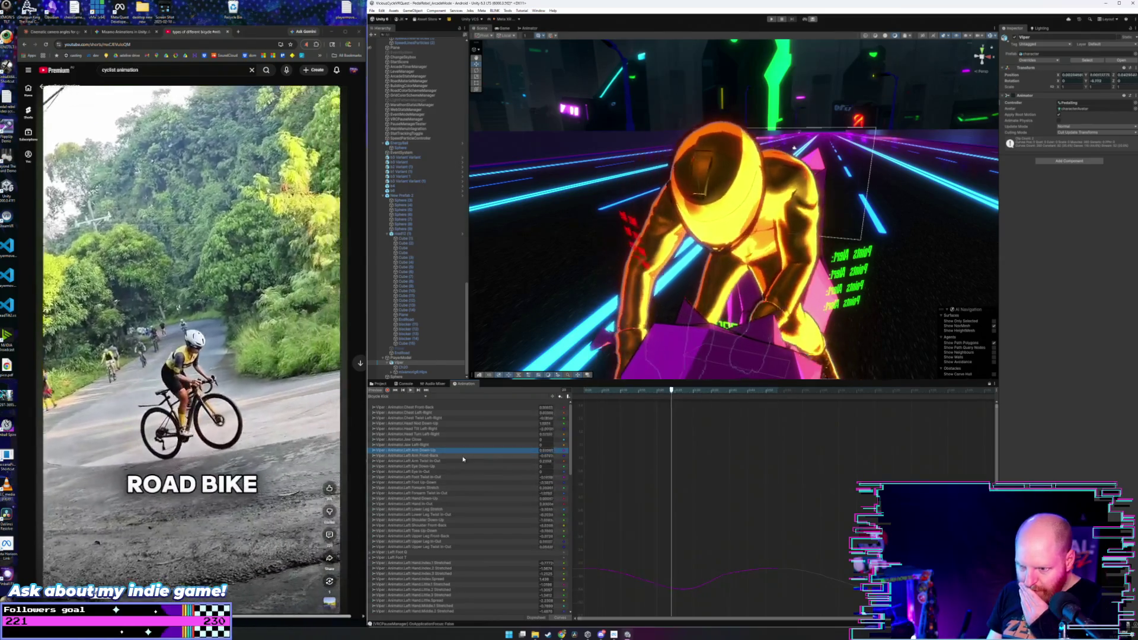
pyautogui.click(463, 462)
pyautogui.moveTo(845, 495)
pyautogui.mouseDown()
pyautogui.moveTo(626, 587)
pyautogui.moveTo(591, 584)
pyautogui.mouseUp()
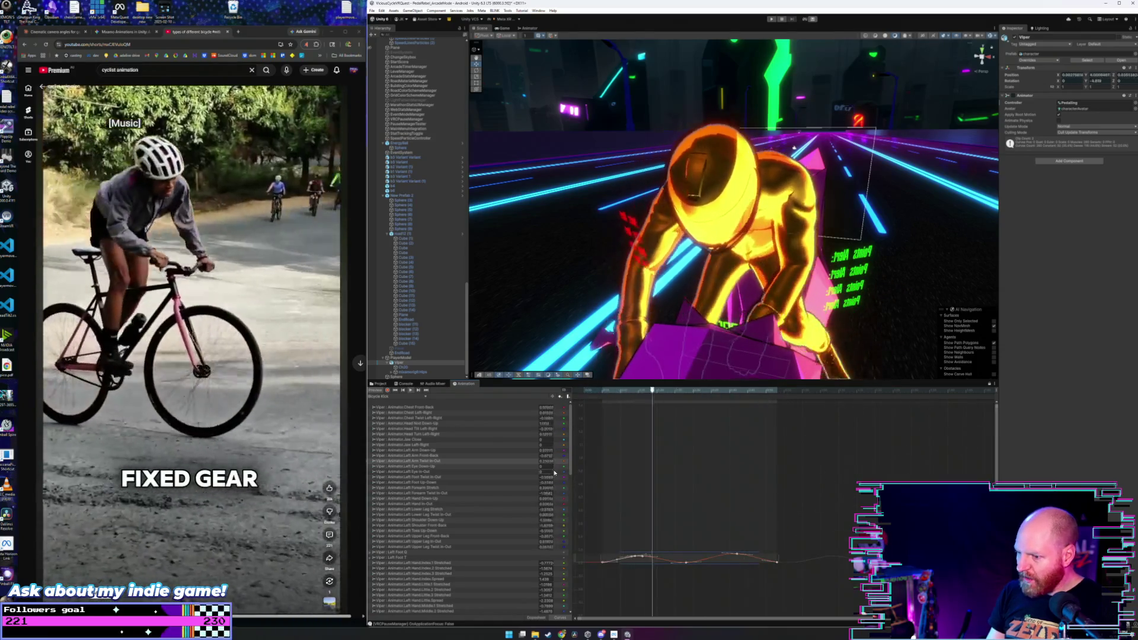
# - Raise the Left Arm Down-Up keys and play the animation to check the pose
pyautogui.click(464, 450)
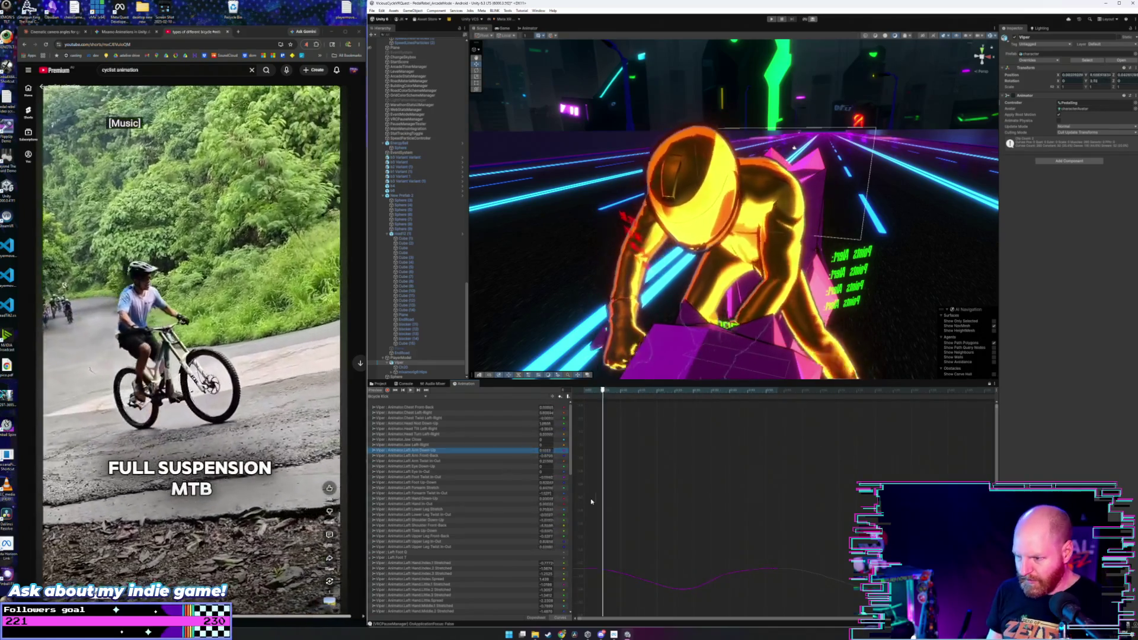
pyautogui.moveTo(821, 527)
pyautogui.mouseDown()
pyautogui.moveTo(576, 569)
pyautogui.moveTo(595, 562)
pyautogui.mouseUp()
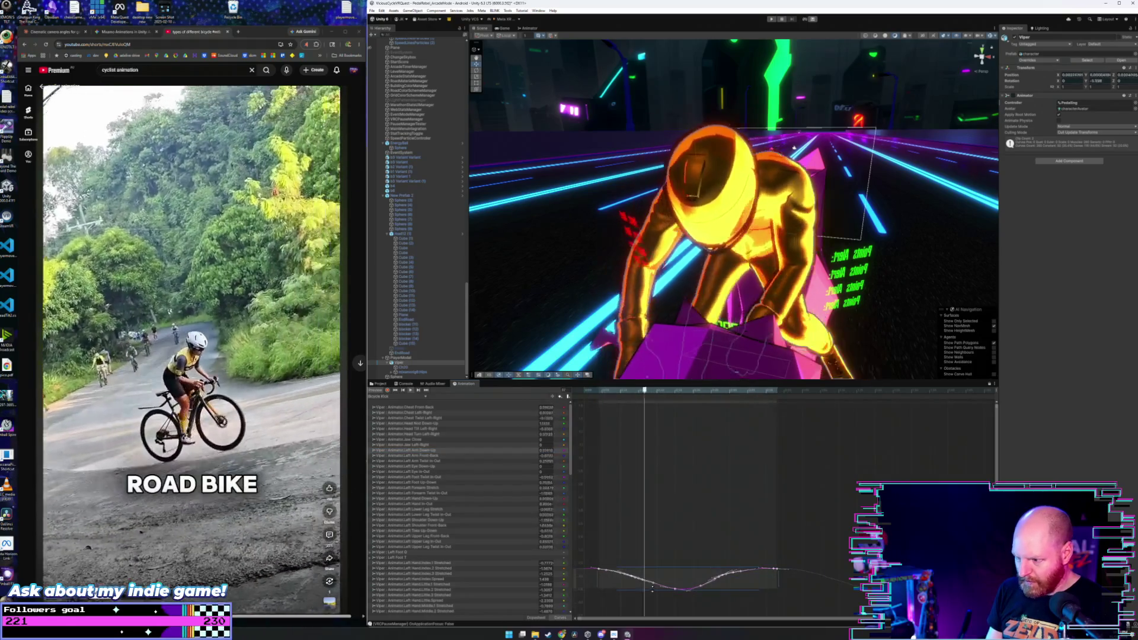
pyautogui.moveTo(677, 577); pyautogui.dragTo(678, 475)
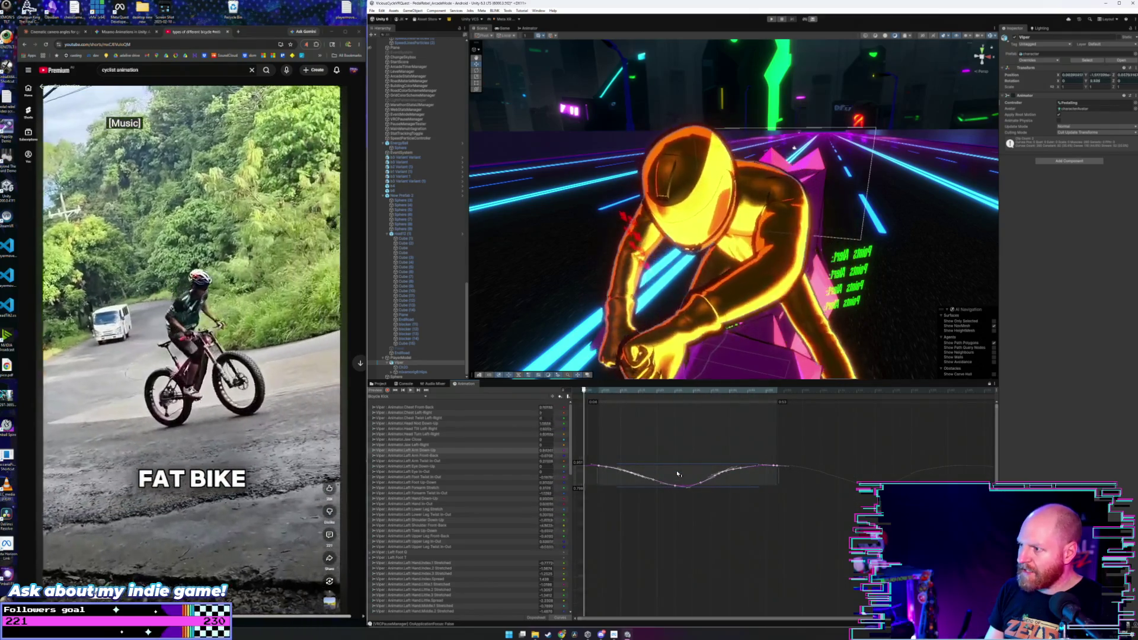
pyautogui.press('space')
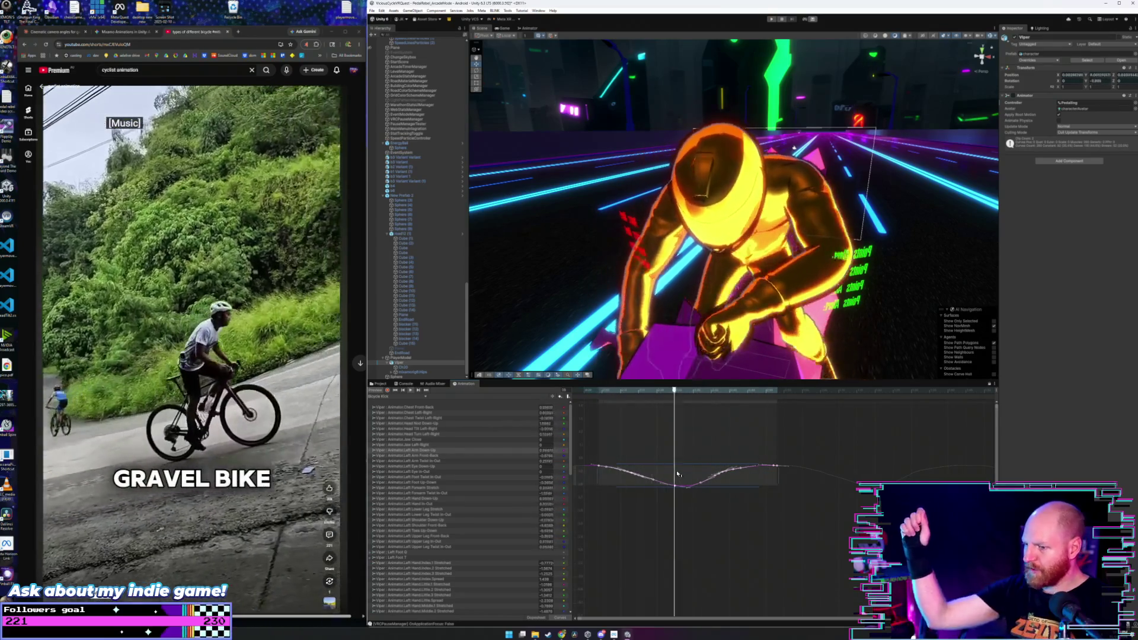
# - Select the Left Arm Twist In-Out and Front-Back keyframes, then view the rider from the side
pyautogui.click(628, 481)
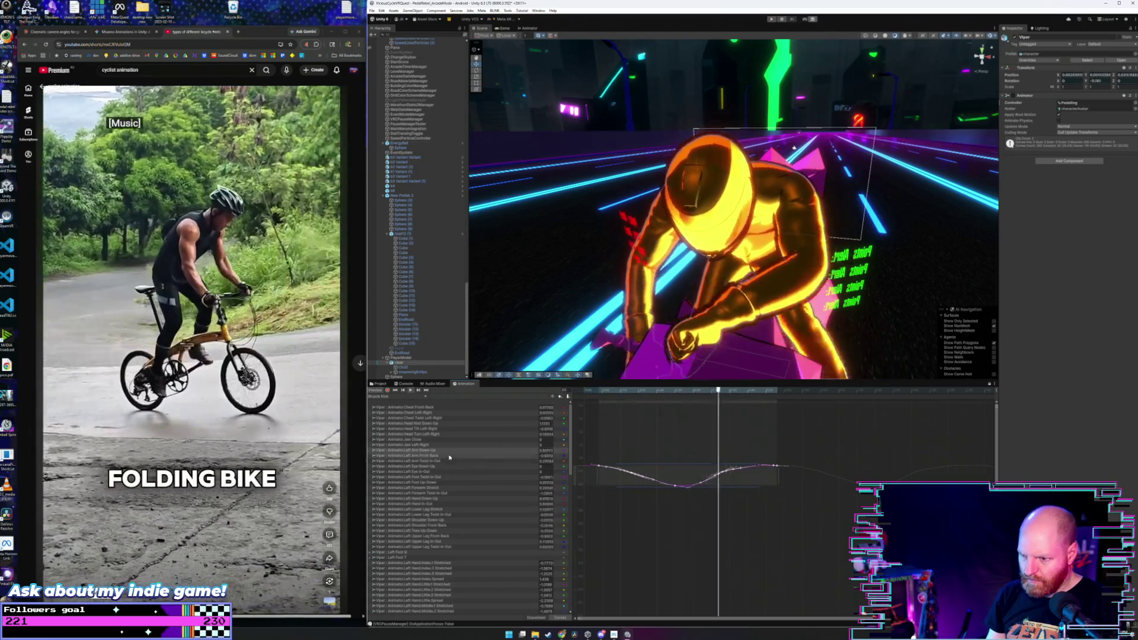
pyautogui.moveTo(792, 534)
pyautogui.mouseDown()
pyautogui.moveTo(611, 596)
pyautogui.moveTo(679, 543)
pyautogui.moveTo(685, 454)
pyautogui.moveTo(688, 475)
pyautogui.mouseUp()
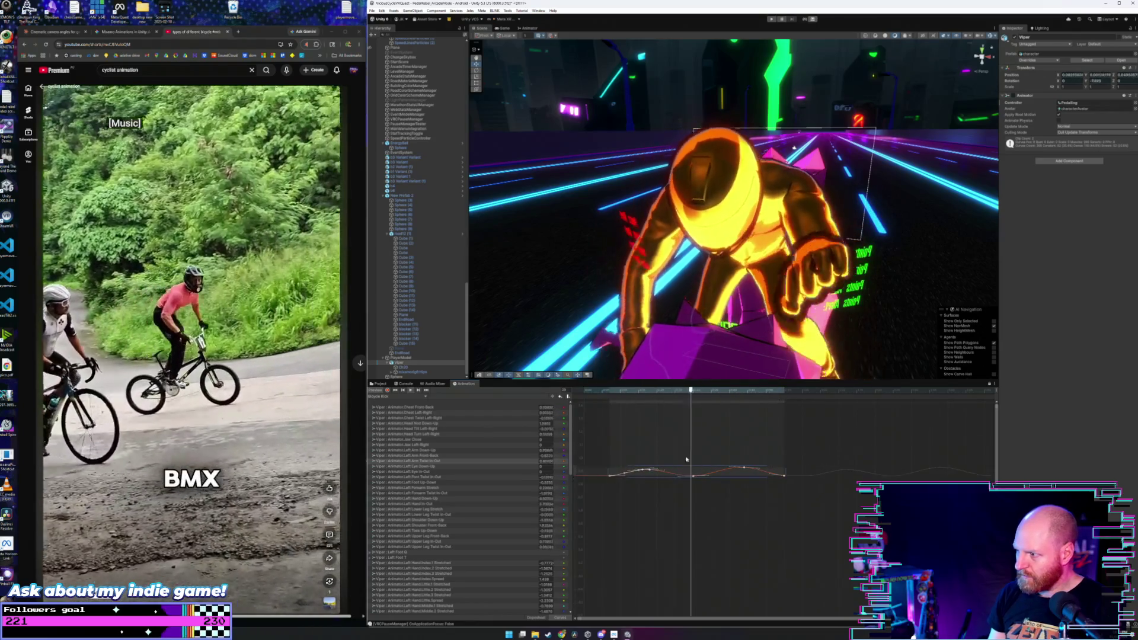
pyautogui.click(464, 457)
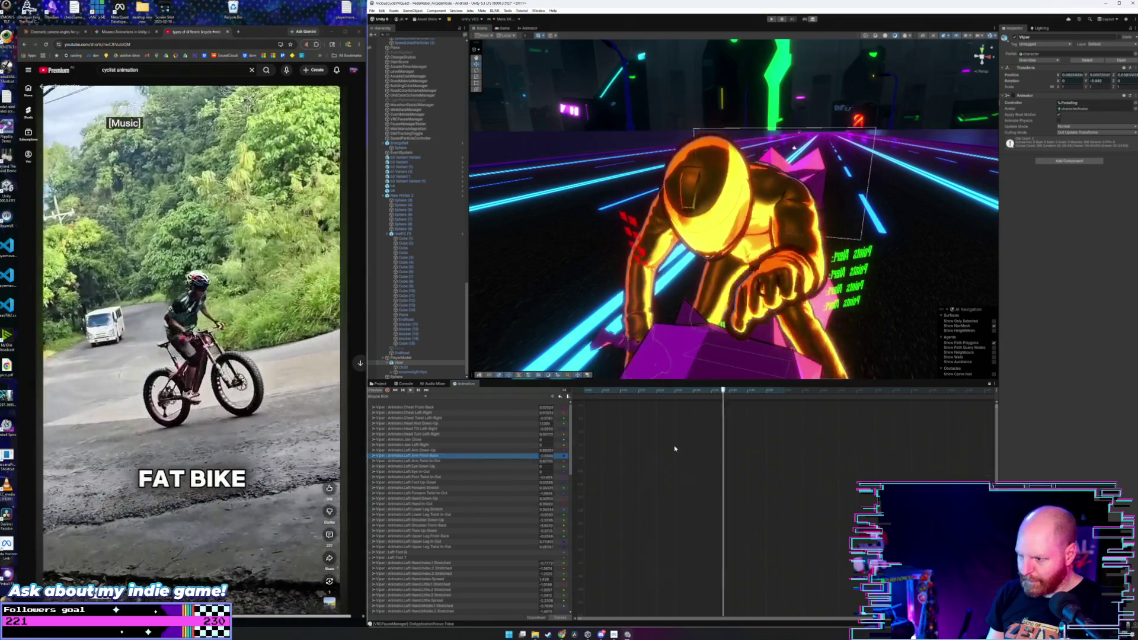
pyautogui.moveTo(692, 551); pyautogui.dragTo(584, 595)
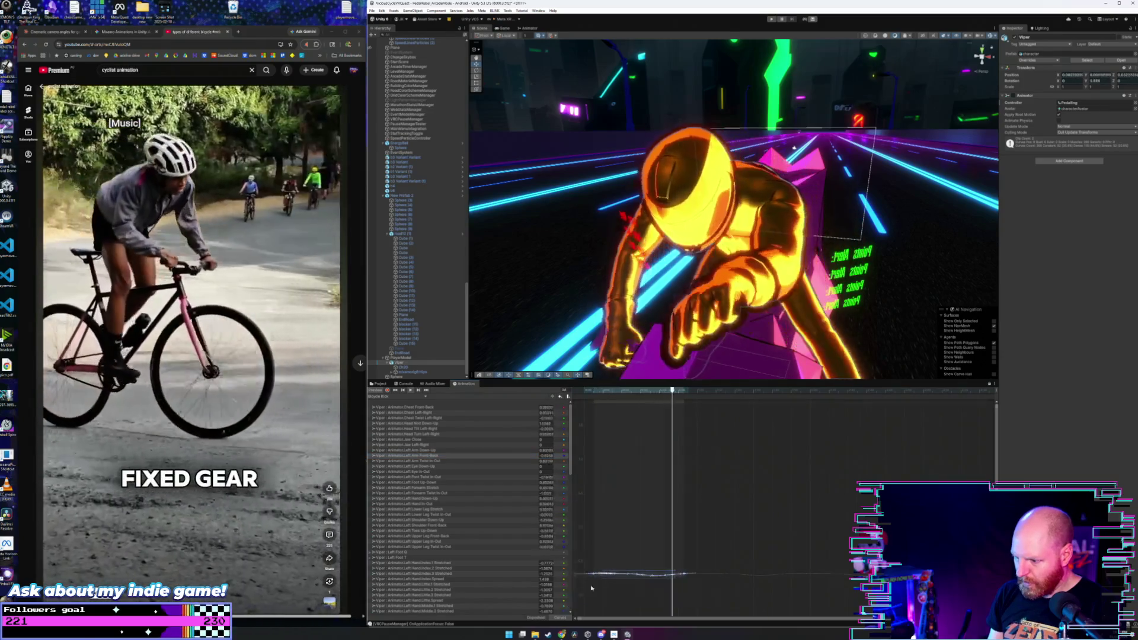
pyautogui.moveTo(628, 237); pyautogui.dragTo(661, 265)
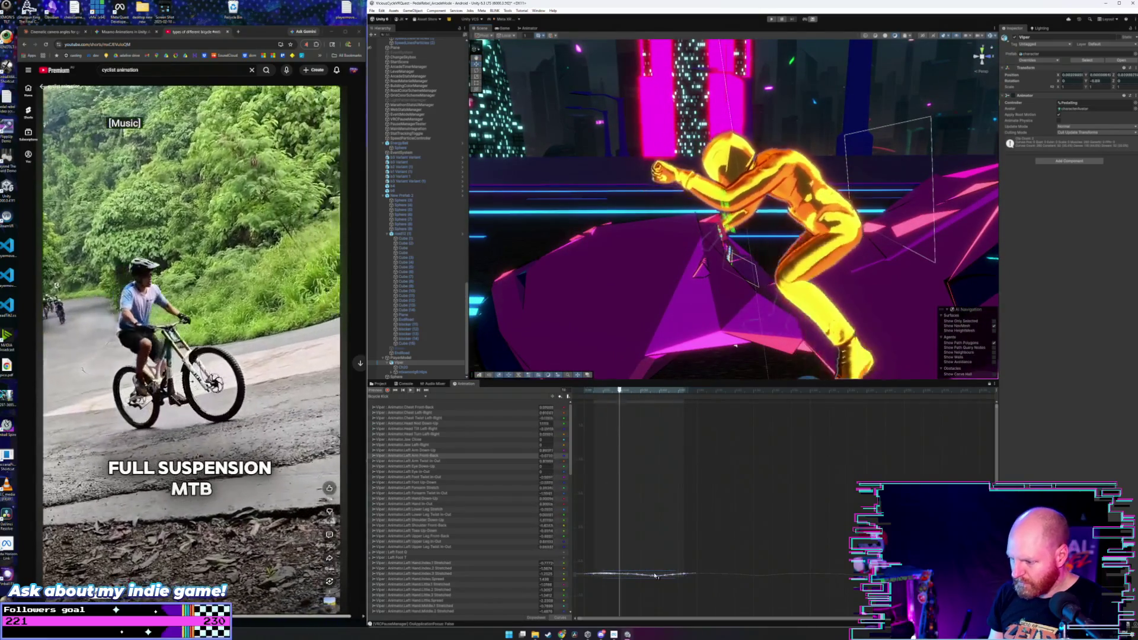
# - Nudge, then lower the selected curve keys while previewing, and view the rider from behind
pyautogui.moveTo(656, 576)
pyautogui.mouseDown()
pyautogui.moveTo(658, 562)
pyautogui.moveTo(680, 628)
pyautogui.mouseUp()
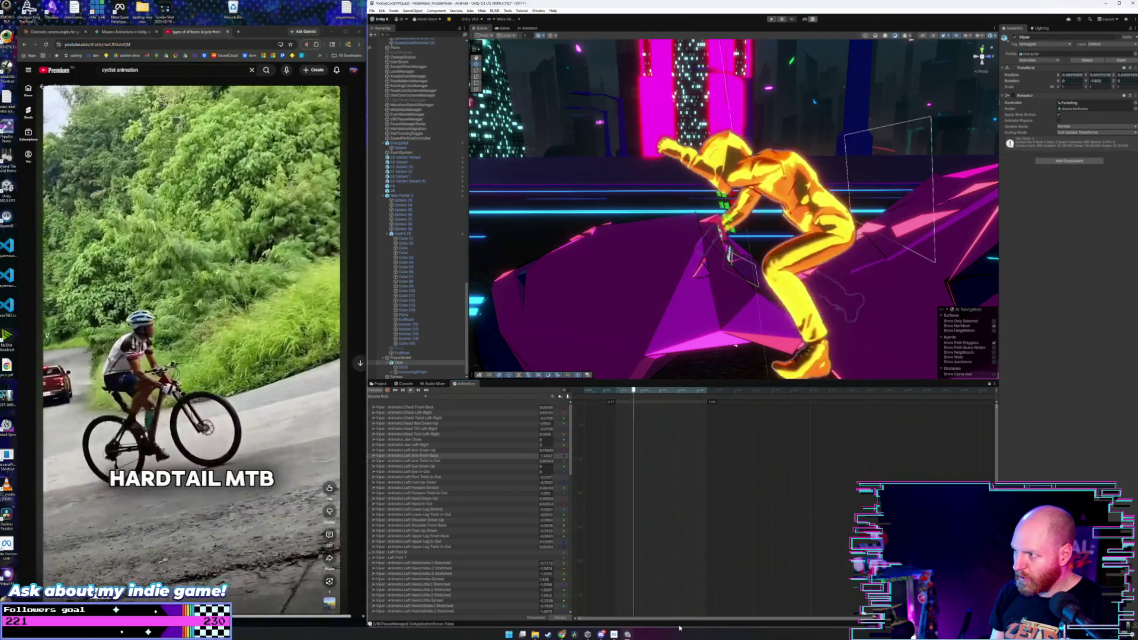
pyautogui.press('f')
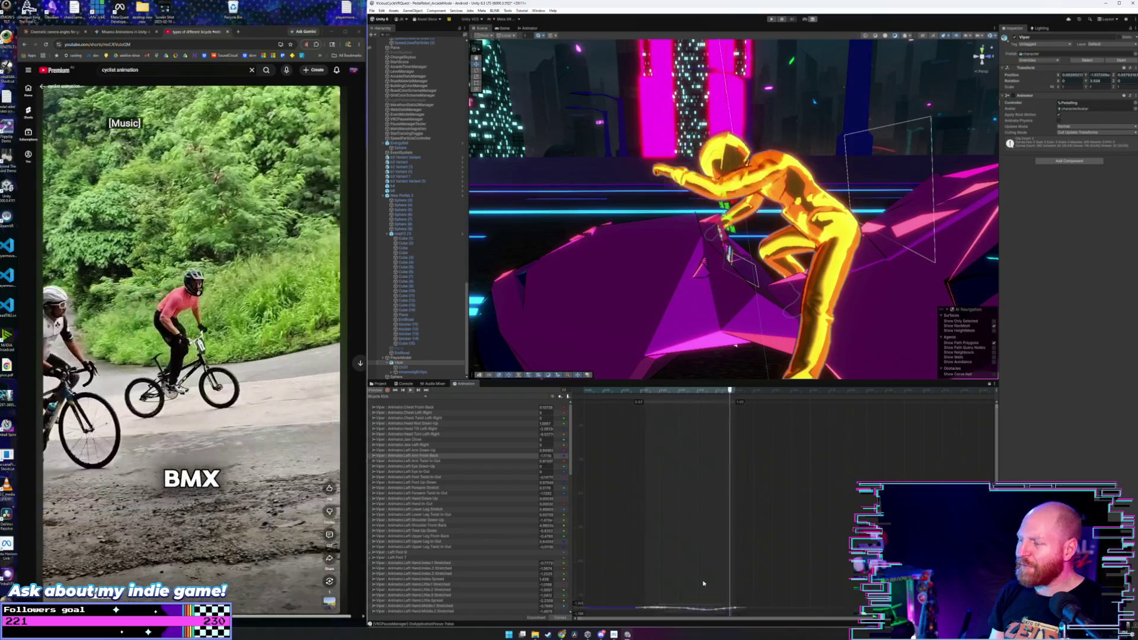
pyautogui.moveTo(701, 532)
pyautogui.mouseDown()
pyautogui.moveTo(711, 591)
pyautogui.moveTo(715, 495)
pyautogui.moveTo(723, 510)
pyautogui.moveTo(736, 413)
pyautogui.moveTo(744, 558)
pyautogui.mouseUp()
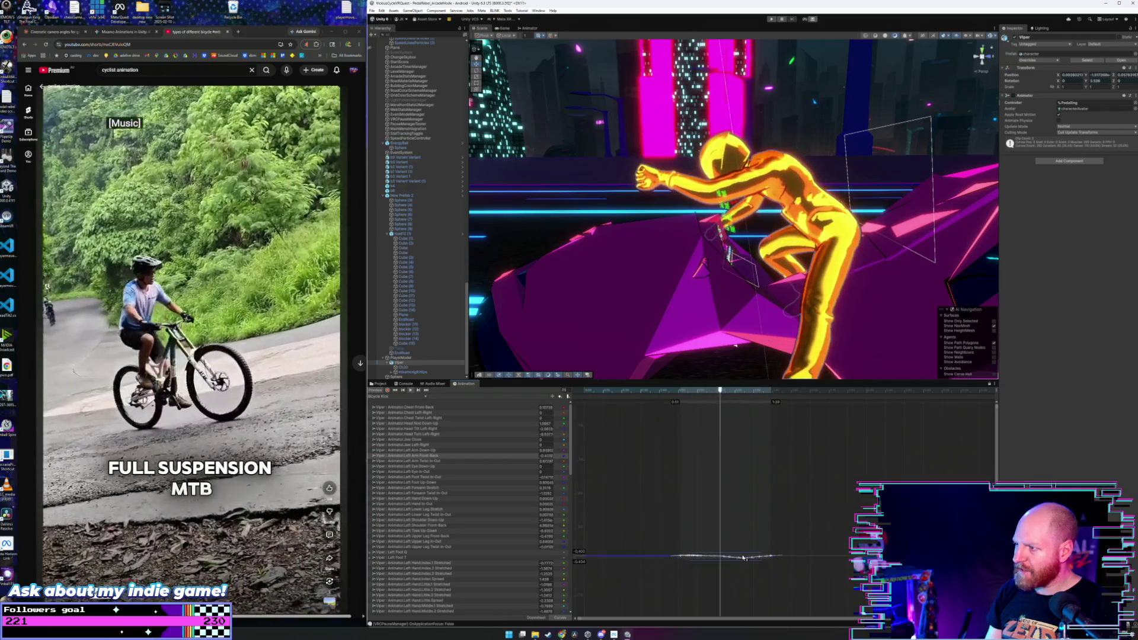
pyautogui.moveTo(694, 323); pyautogui.dragTo(841, 275)
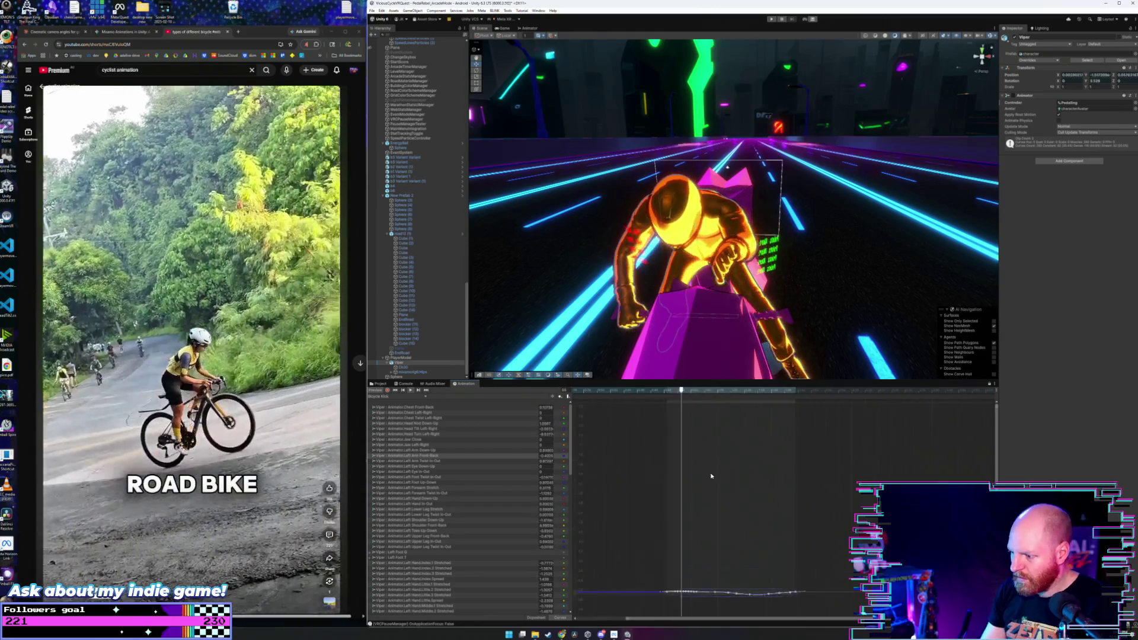
# - Raise the curve, then reselect its keys across the whole clip and raise them again
pyautogui.moveTo(711, 593)
pyautogui.mouseDown()
pyautogui.moveTo(742, 489)
pyautogui.moveTo(700, 491)
pyautogui.mouseUp()
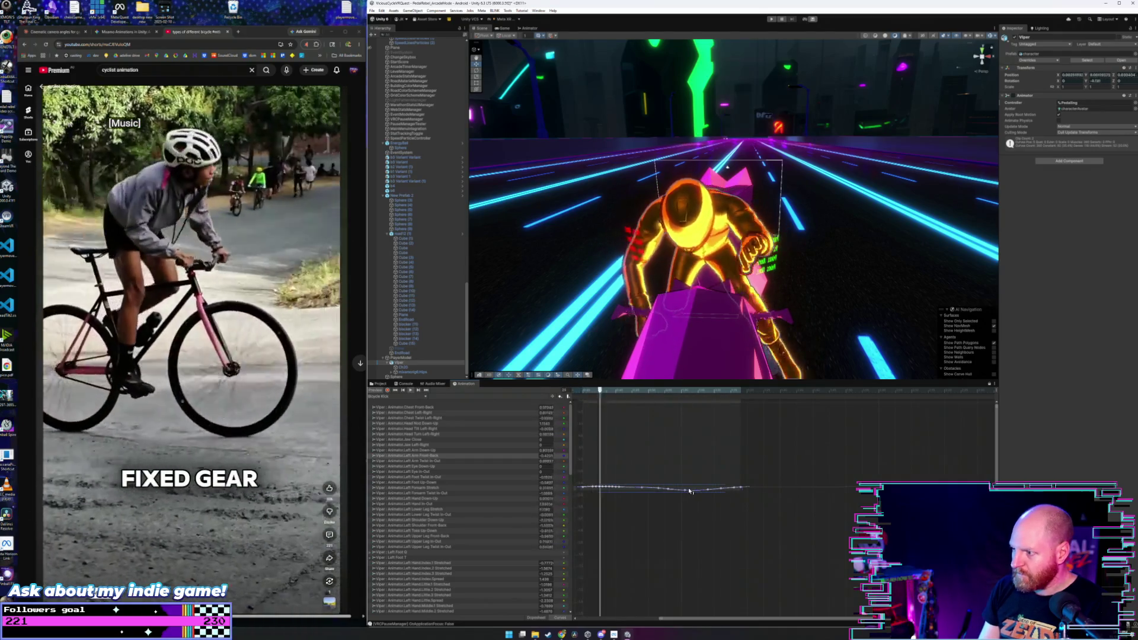
pyautogui.scroll(1, 688, 460)
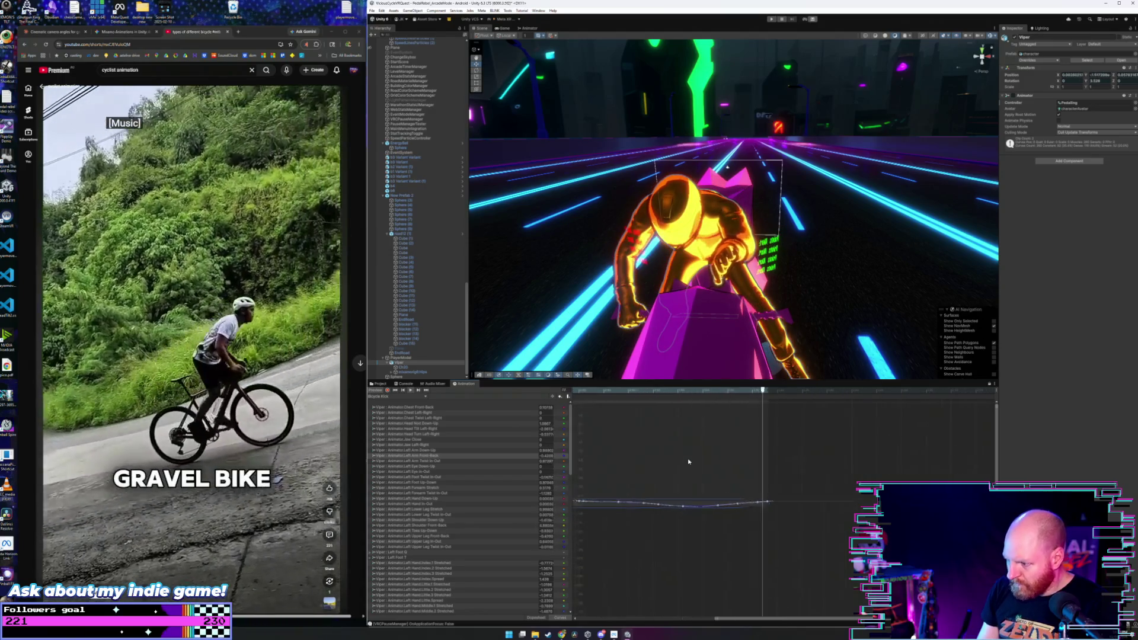
pyautogui.scroll(-2, 688, 462)
pyautogui.scroll(-1, 742, 475)
pyautogui.moveTo(821, 508); pyautogui.dragTo(706, 509)
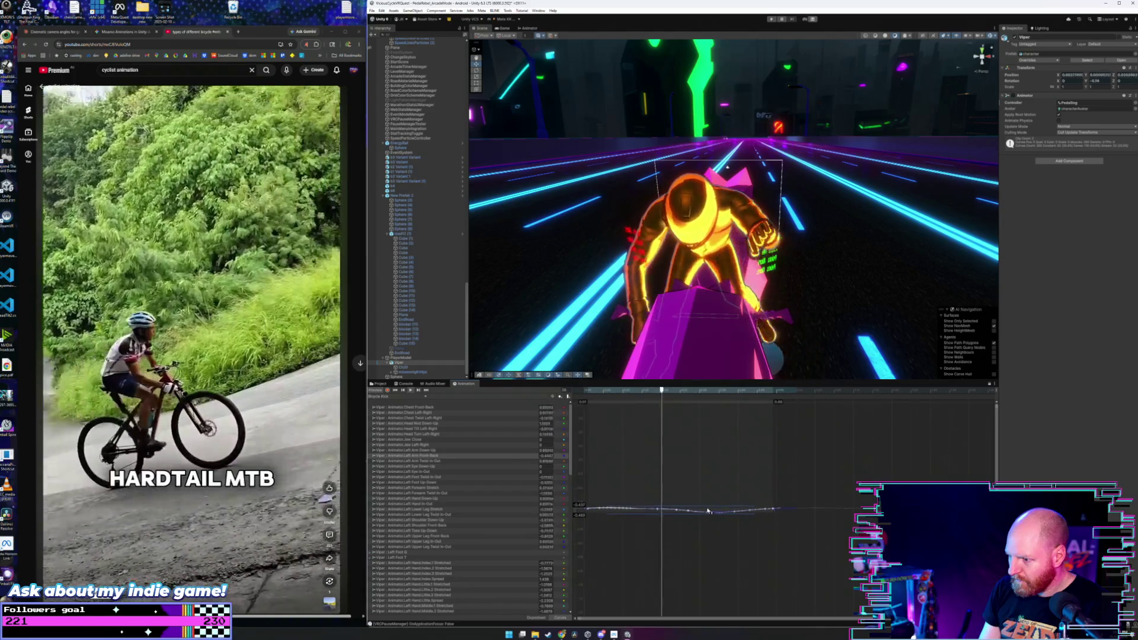
pyautogui.hscroll(-2, 709, 507)
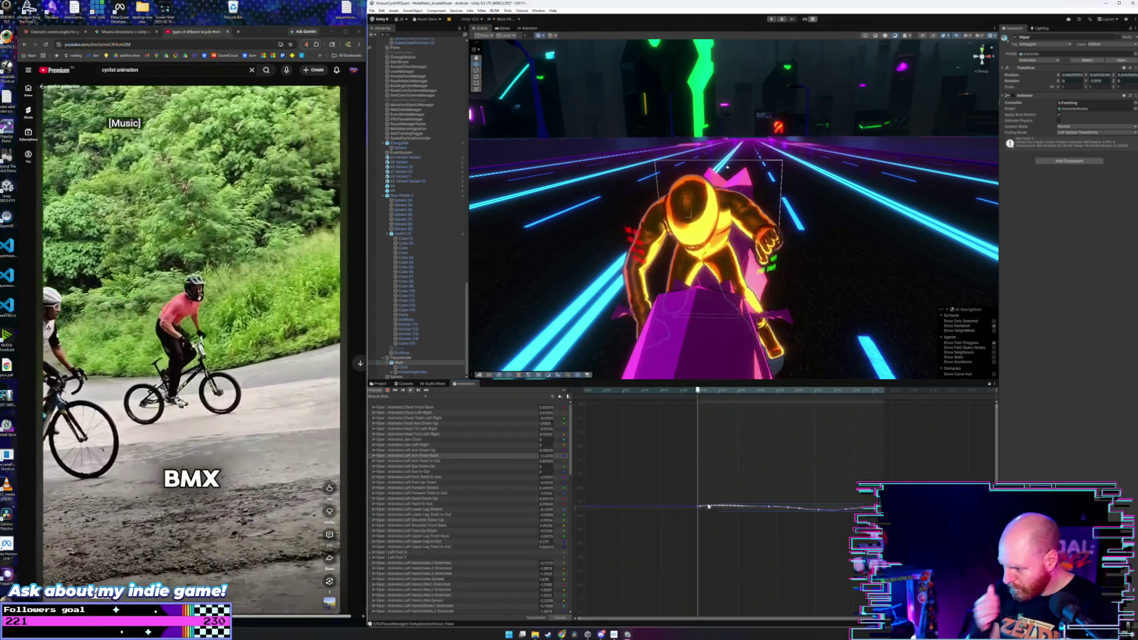
pyautogui.hscroll(-2, 708, 504)
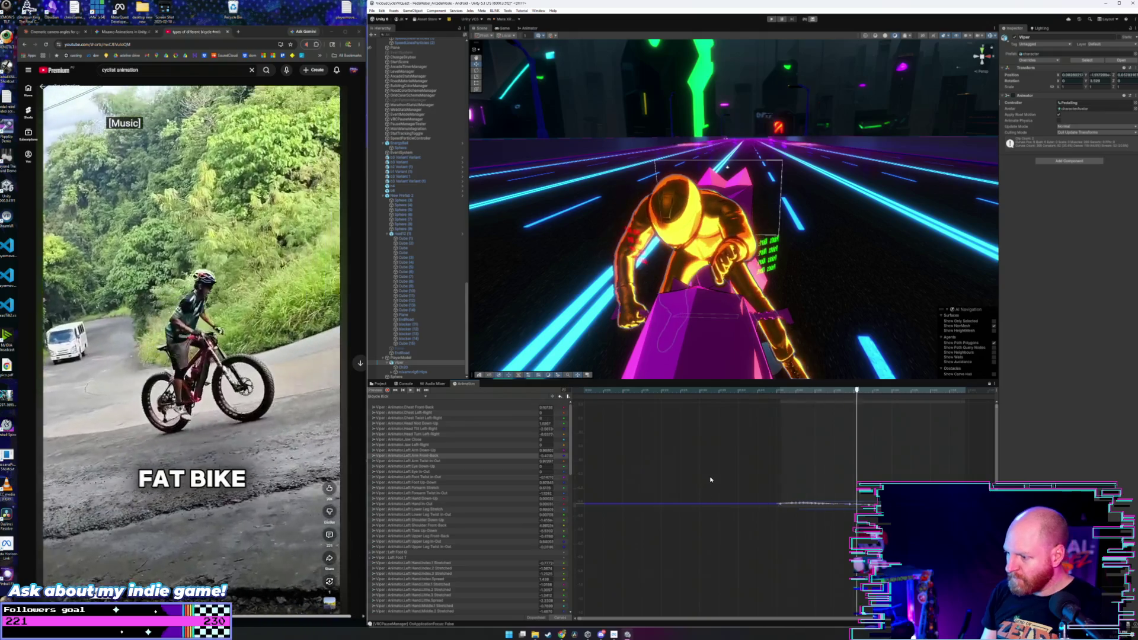
pyautogui.hscroll(3, 711, 482)
pyautogui.click(686, 488)
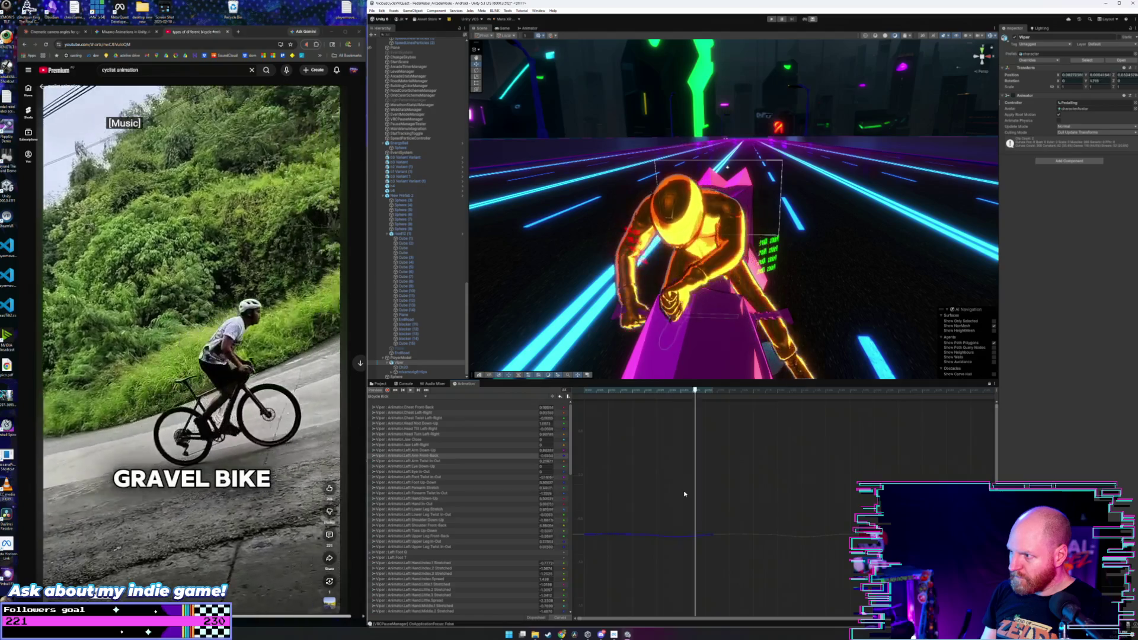
pyautogui.moveTo(775, 498)
pyautogui.mouseDown()
pyautogui.moveTo(681, 547)
pyautogui.moveTo(575, 547)
pyautogui.mouseUp()
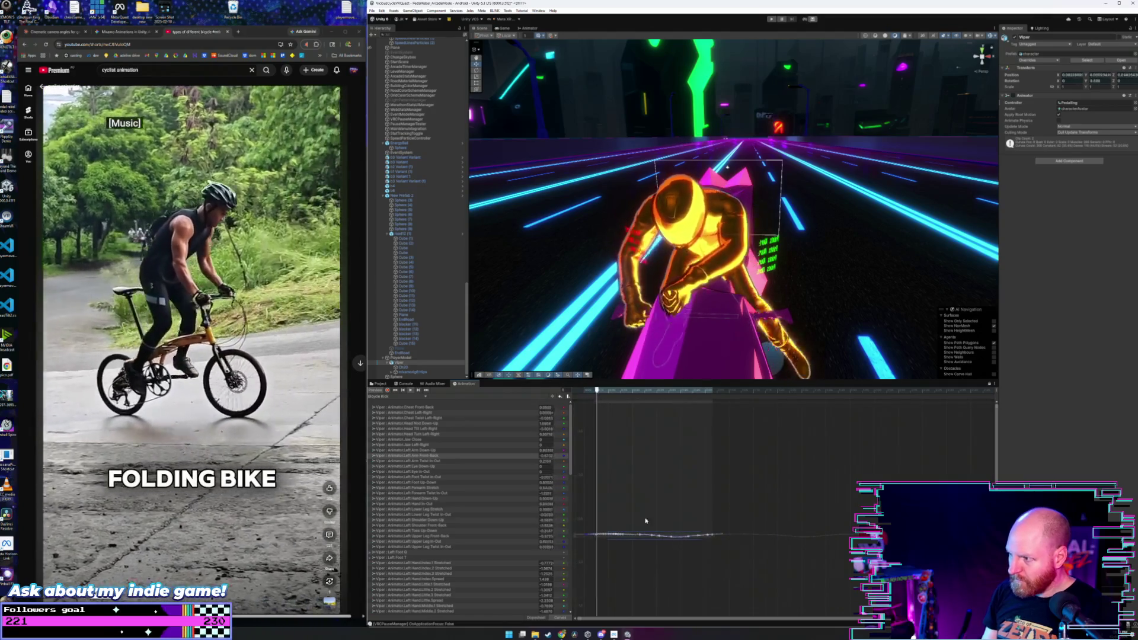
pyautogui.moveTo(675, 536)
pyautogui.mouseDown()
pyautogui.moveTo(672, 482)
pyautogui.moveTo(653, 528)
pyautogui.moveTo(651, 441)
pyautogui.mouseUp()
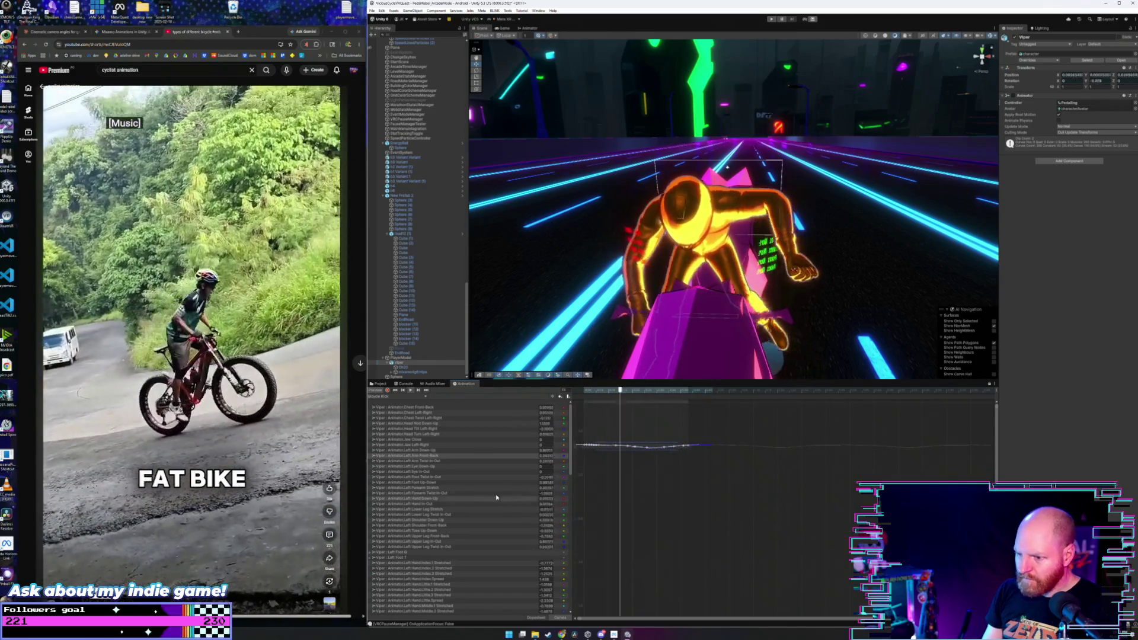
# - Select Left Arm Down-Up and Front-Back keys, then raise the Left Arm Twist In-Out keys
pyautogui.click(506, 451)
pyautogui.click(635, 509)
pyautogui.moveTo(698, 448)
pyautogui.mouseDown()
pyautogui.moveTo(578, 541)
pyautogui.moveTo(623, 476)
pyautogui.moveTo(611, 557)
pyautogui.mouseUp()
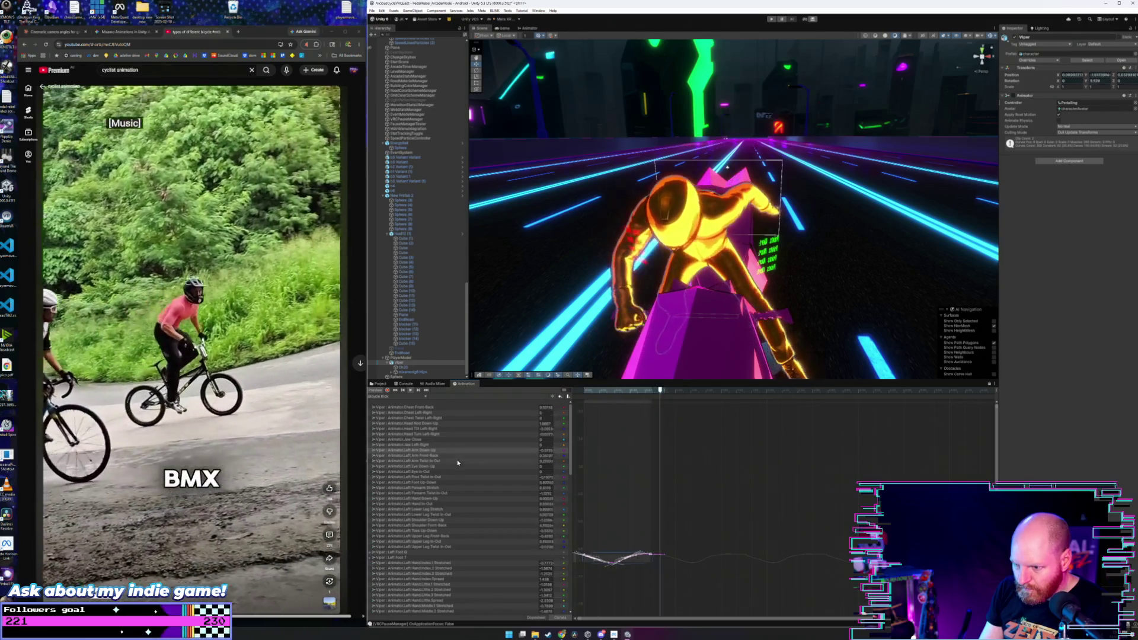
pyautogui.click(457, 456)
pyautogui.moveTo(731, 475); pyautogui.dragTo(574, 526)
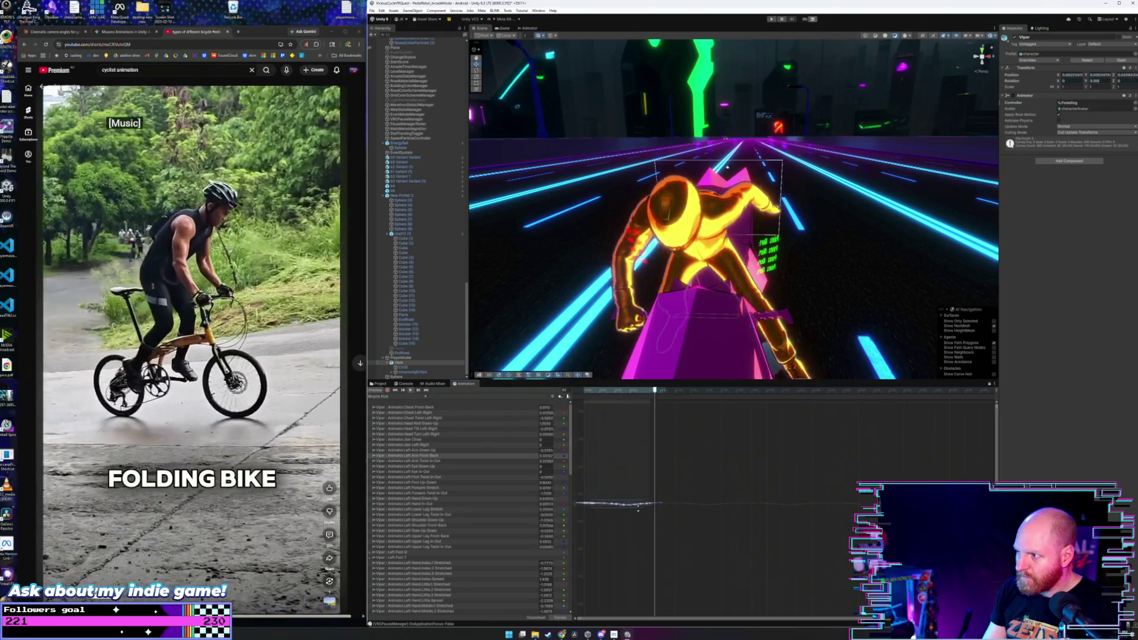
pyautogui.click(478, 462)
pyautogui.moveTo(716, 477); pyautogui.dragTo(559, 546)
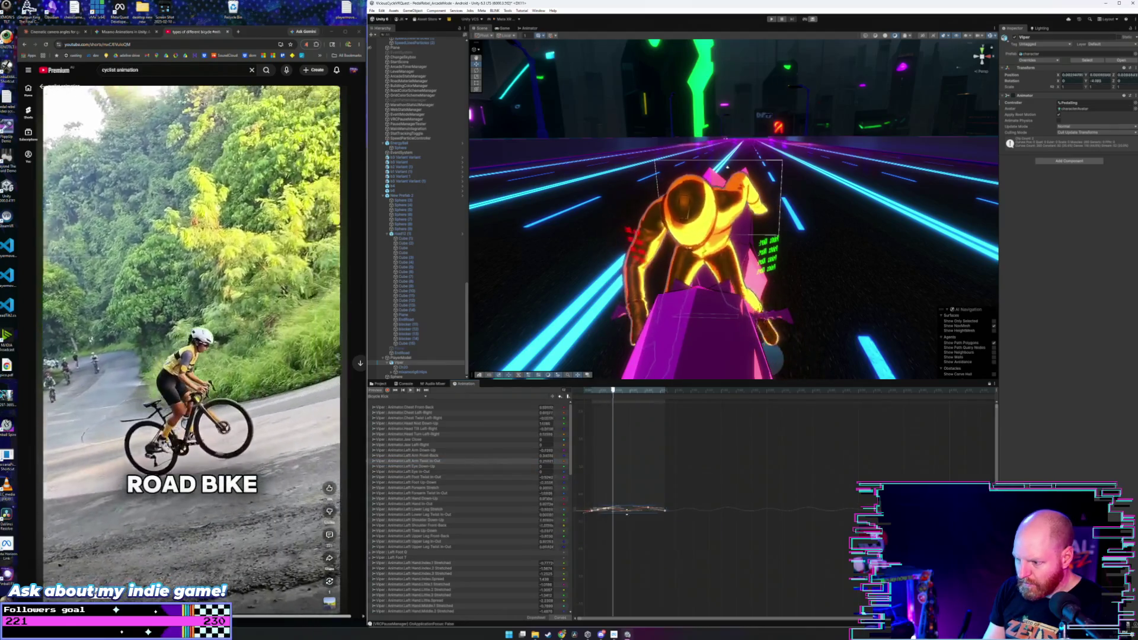
pyautogui.moveTo(631, 510)
pyautogui.mouseDown()
pyautogui.moveTo(630, 467)
pyautogui.moveTo(662, 518)
pyautogui.mouseUp()
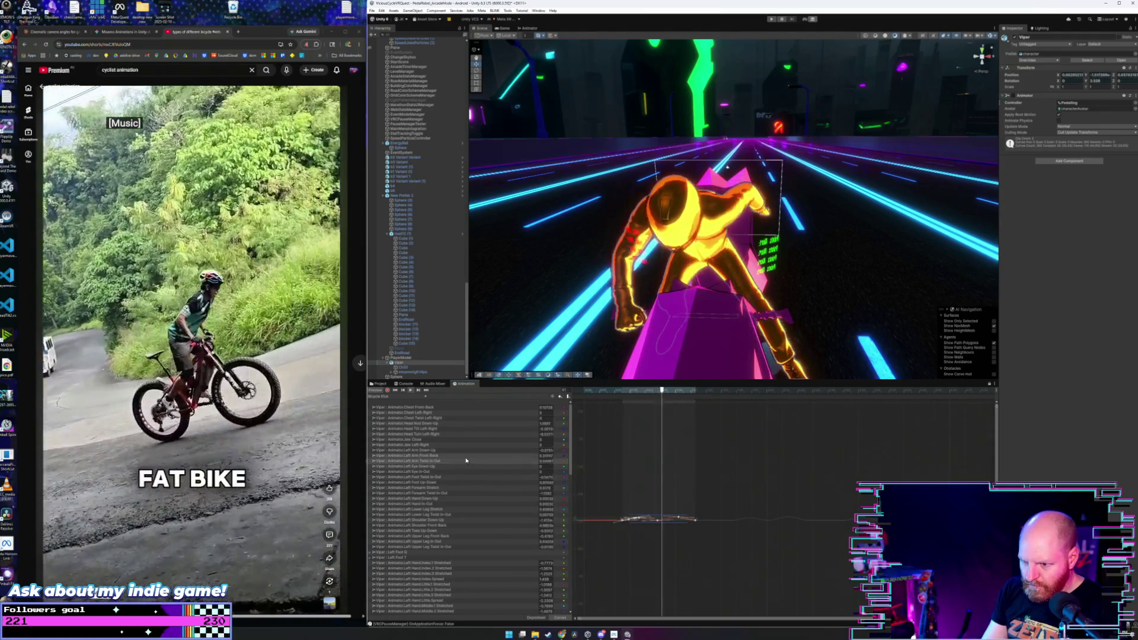
# - Select the Left Arm Twist In-Out keys and raise them in two drags
pyautogui.click(466, 457)
pyautogui.moveTo(725, 486)
pyautogui.mouseDown()
pyautogui.moveTo(611, 522)
pyautogui.moveTo(626, 511)
pyautogui.mouseUp()
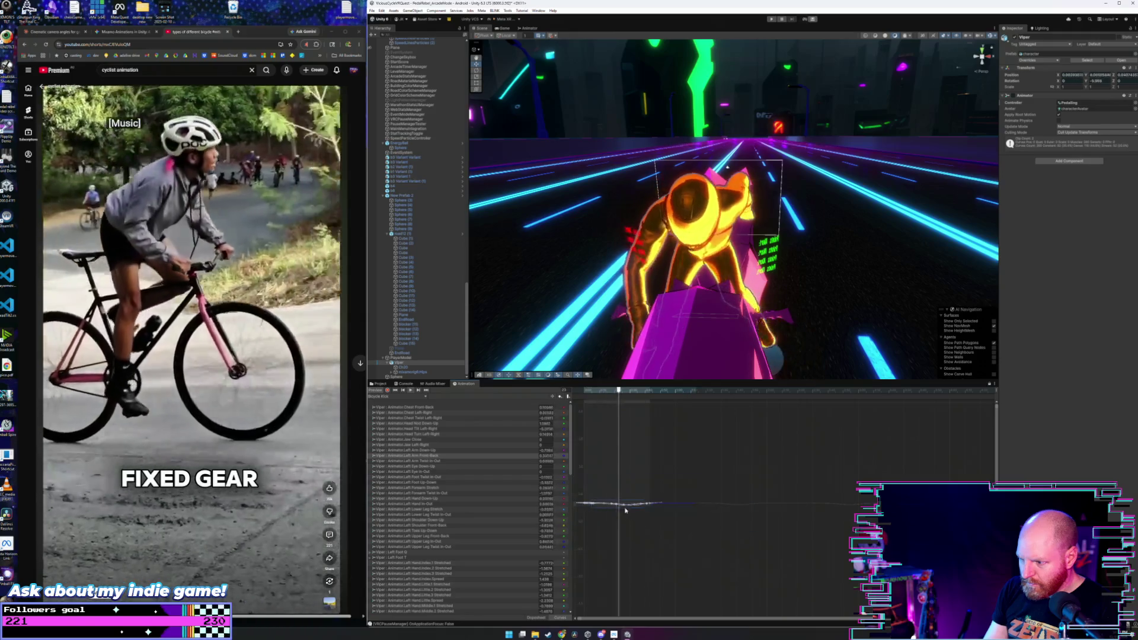
pyautogui.click(441, 462)
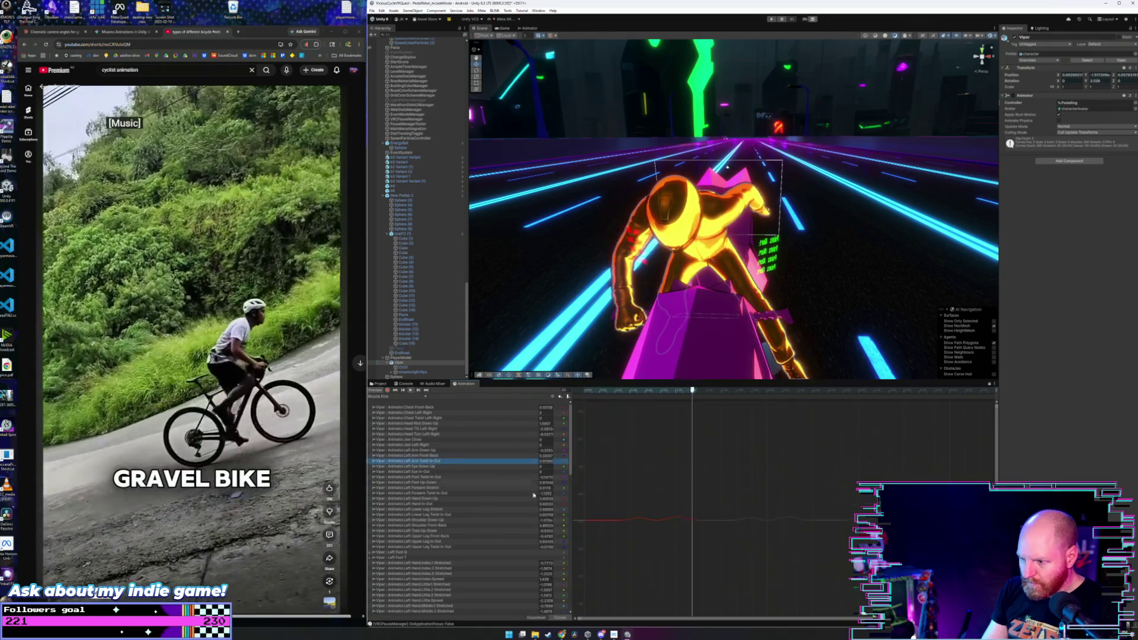
pyautogui.moveTo(721, 505); pyautogui.dragTo(607, 531)
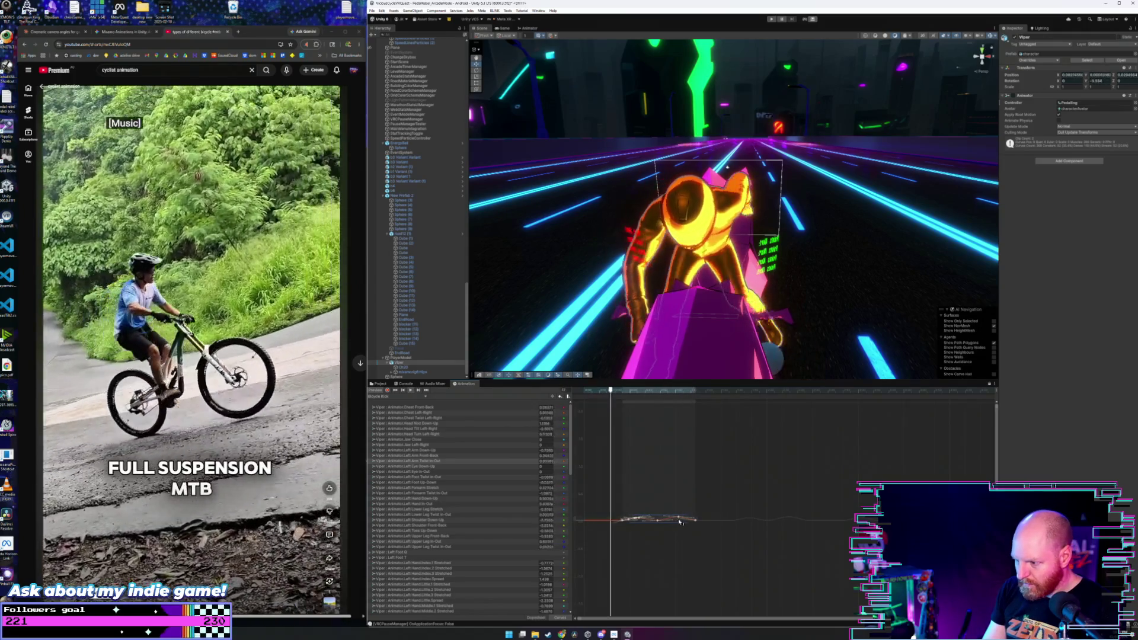
pyautogui.moveTo(708, 505)
pyautogui.mouseDown()
pyautogui.moveTo(627, 530)
pyautogui.moveTo(726, 530)
pyautogui.moveTo(643, 518)
pyautogui.mouseUp()
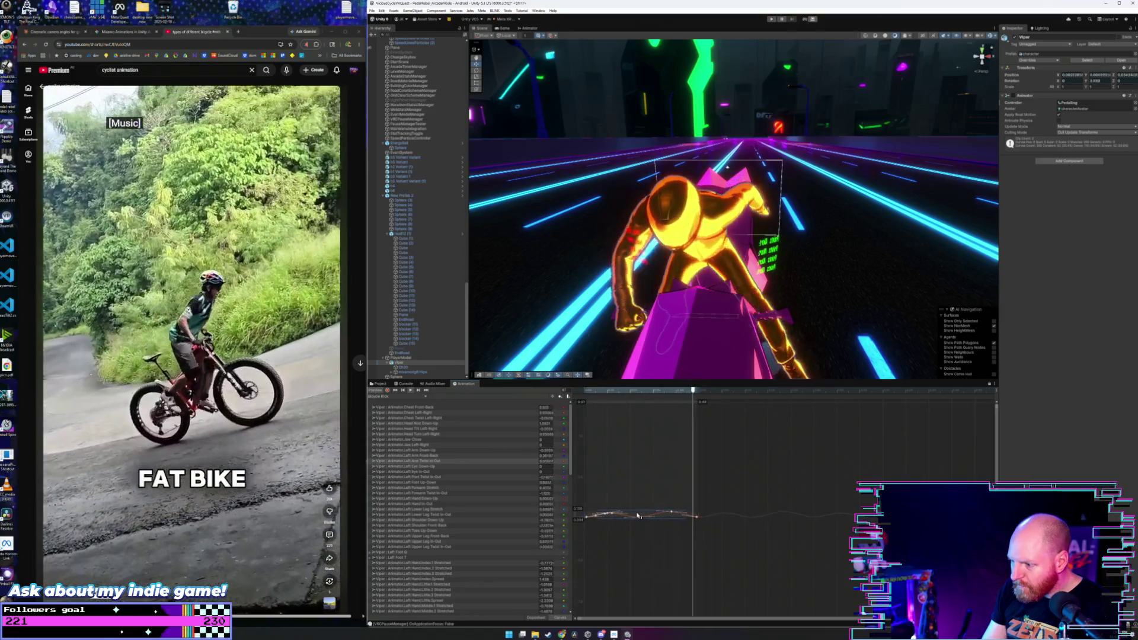
pyautogui.moveTo(638, 516)
pyautogui.mouseDown()
pyautogui.moveTo(638, 436)
pyautogui.moveTo(644, 612)
pyautogui.mouseUp()
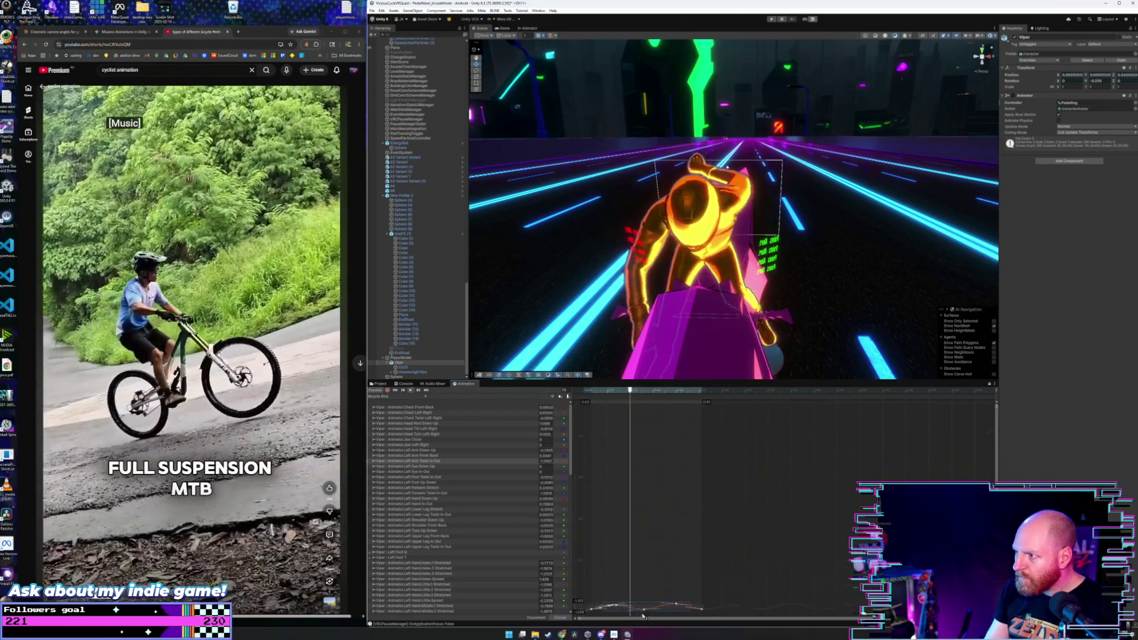
pyautogui.moveTo(636, 543); pyautogui.dragTo(633, 510)
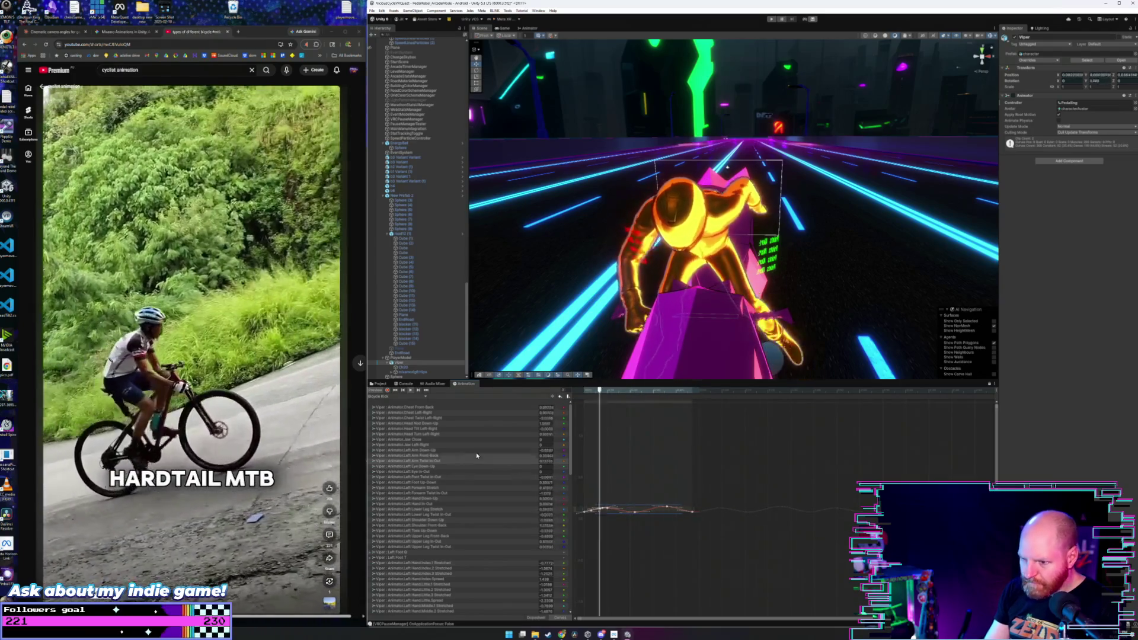
# - Lower the Left Arm Front-Back keys and select the whole Left Arm Down-Up curve
pyautogui.click(474, 456)
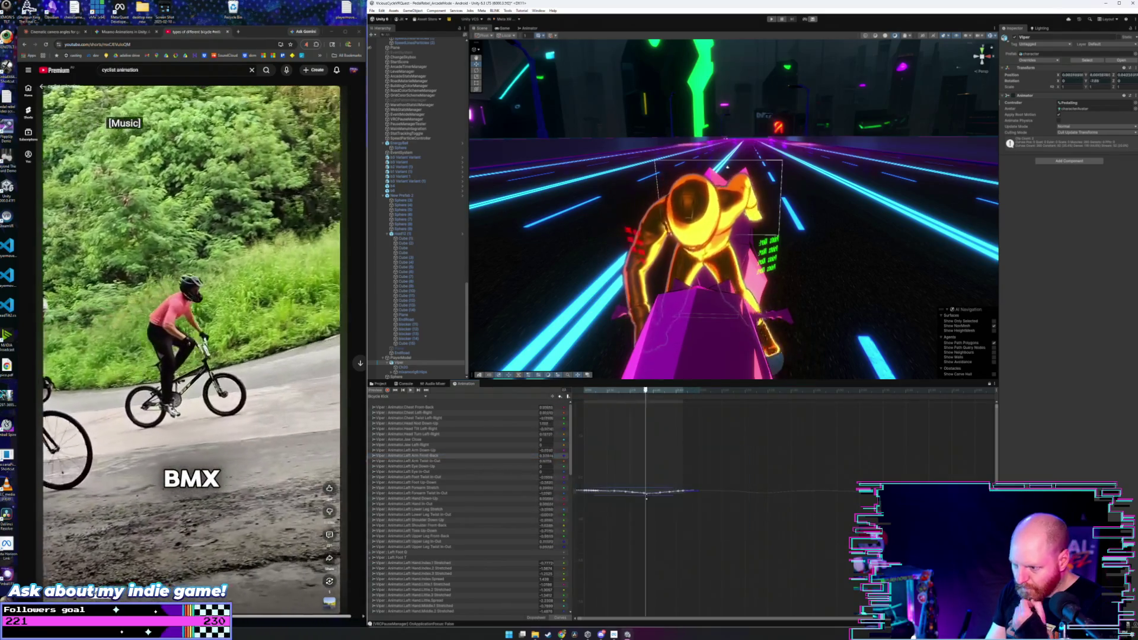
pyautogui.moveTo(650, 492)
pyautogui.mouseDown()
pyautogui.moveTo(649, 457)
pyautogui.moveTo(648, 534)
pyautogui.mouseUp()
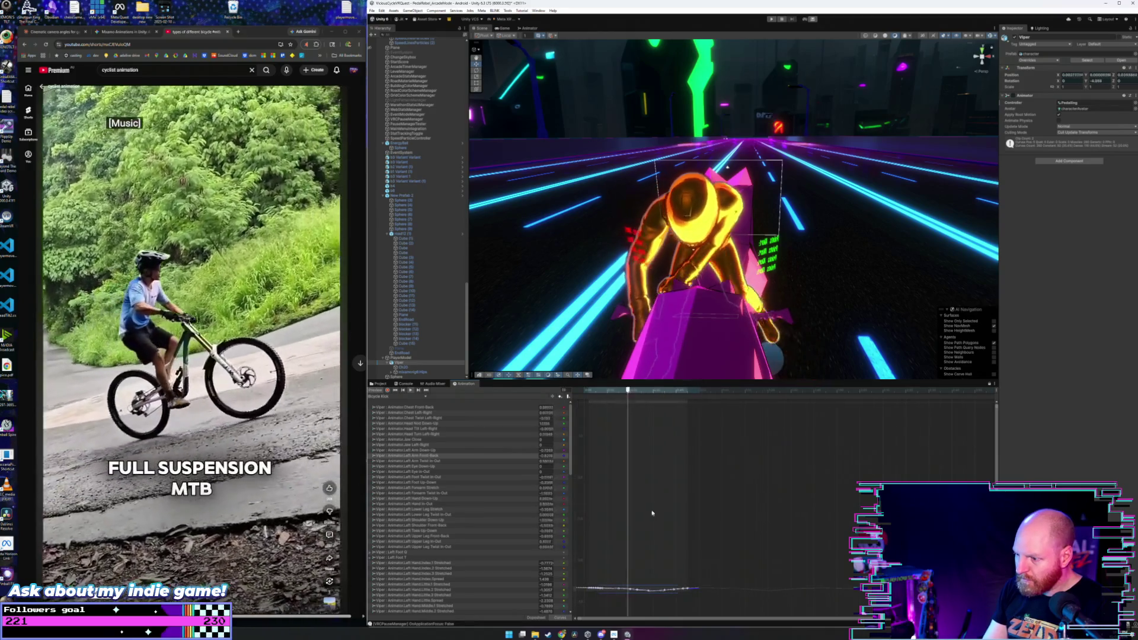
pyautogui.click(637, 449)
pyautogui.click(638, 449)
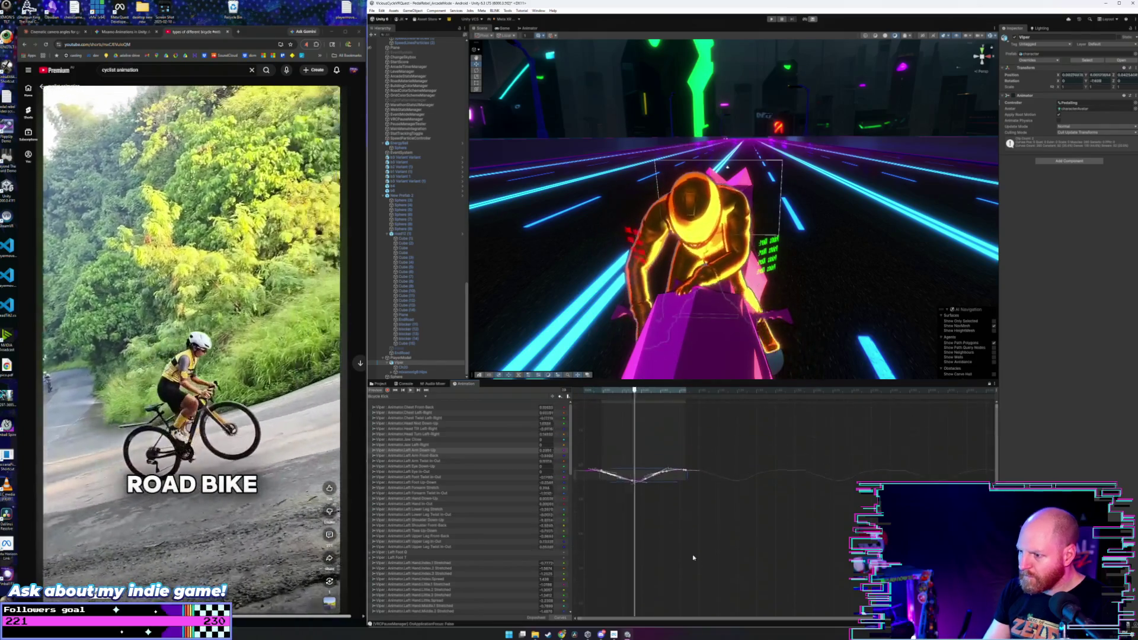
pyautogui.click(487, 456)
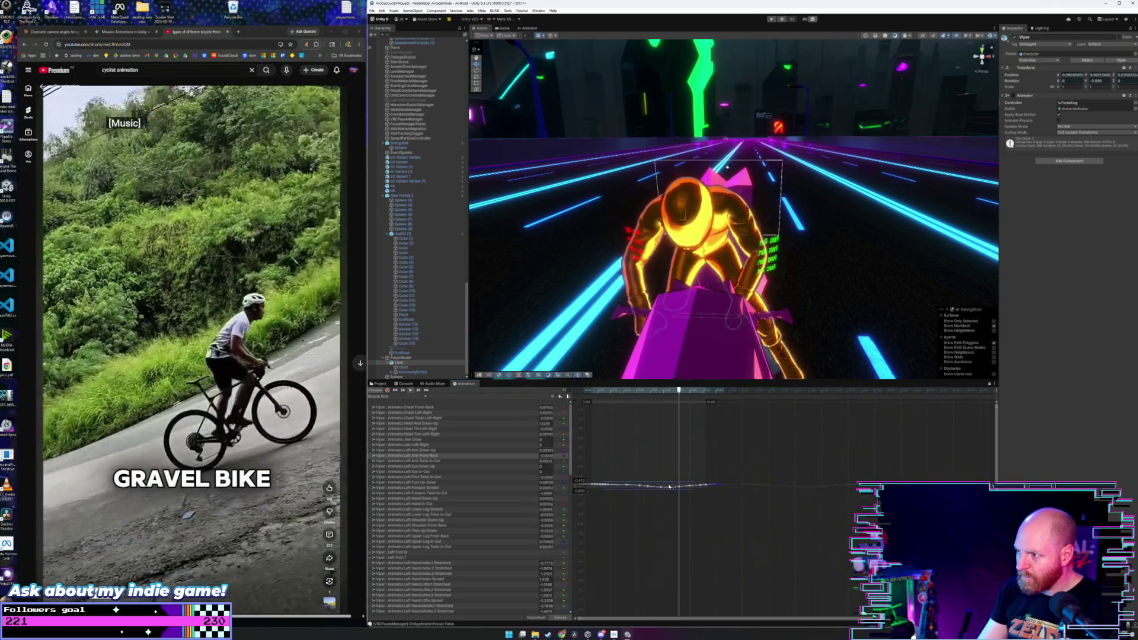
# - Select all Left Arm Twist In-Out keyframes while orbiting around the rider
pyautogui.moveTo(736, 287)
pyautogui.mouseDown()
pyautogui.moveTo(582, 300)
pyautogui.moveTo(516, 287)
pyautogui.moveTo(455, 309)
pyautogui.moveTo(683, 300)
pyautogui.mouseUp()
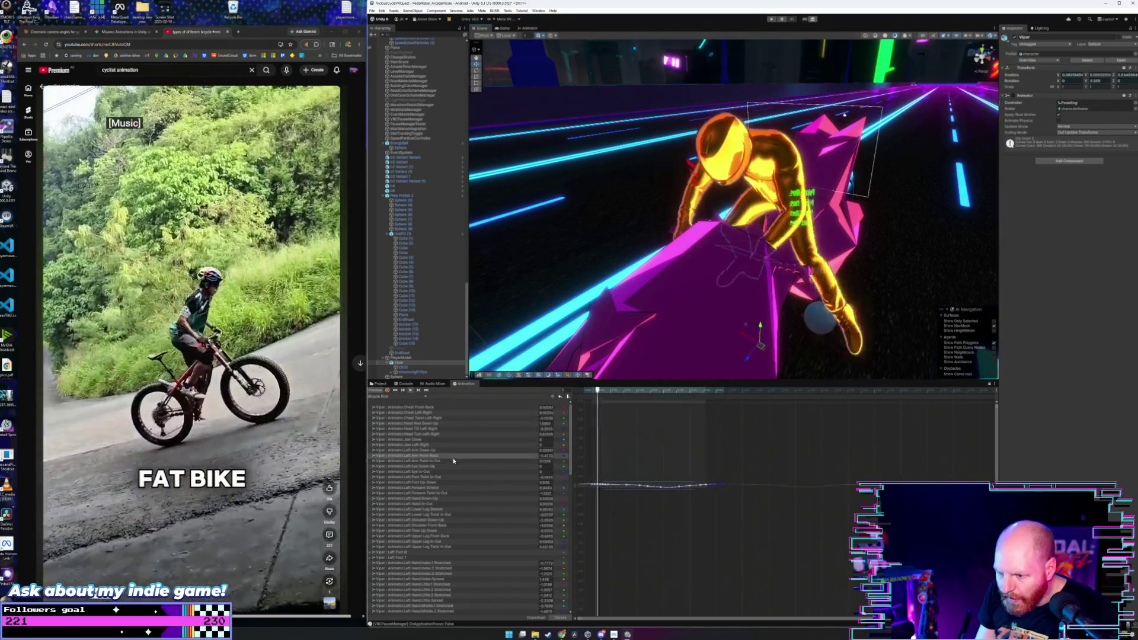
pyautogui.click(453, 461)
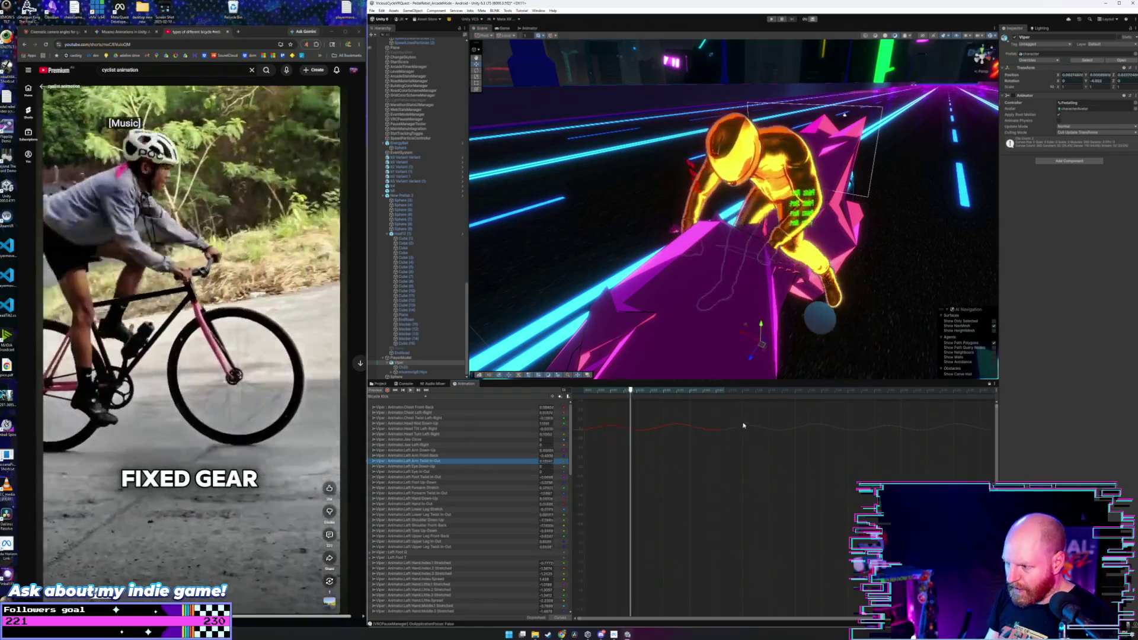
pyautogui.click(643, 427)
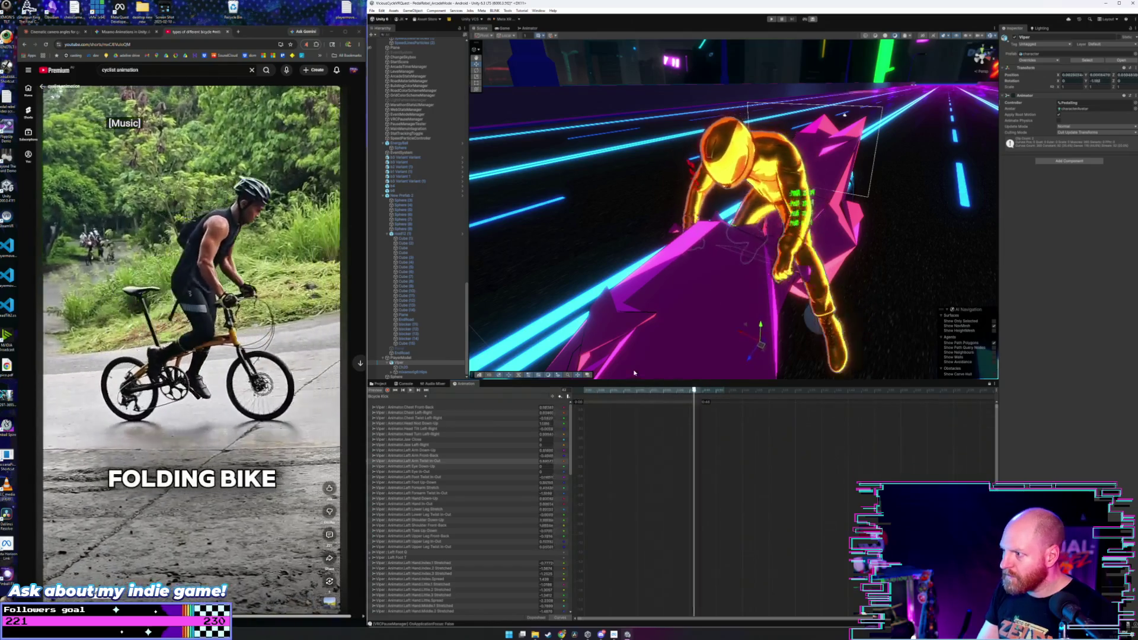
pyautogui.moveTo(660, 279)
pyautogui.mouseDown()
pyautogui.moveTo(711, 279)
pyautogui.moveTo(670, 242)
pyautogui.moveTo(714, 228)
pyautogui.moveTo(571, 230)
pyautogui.mouseUp()
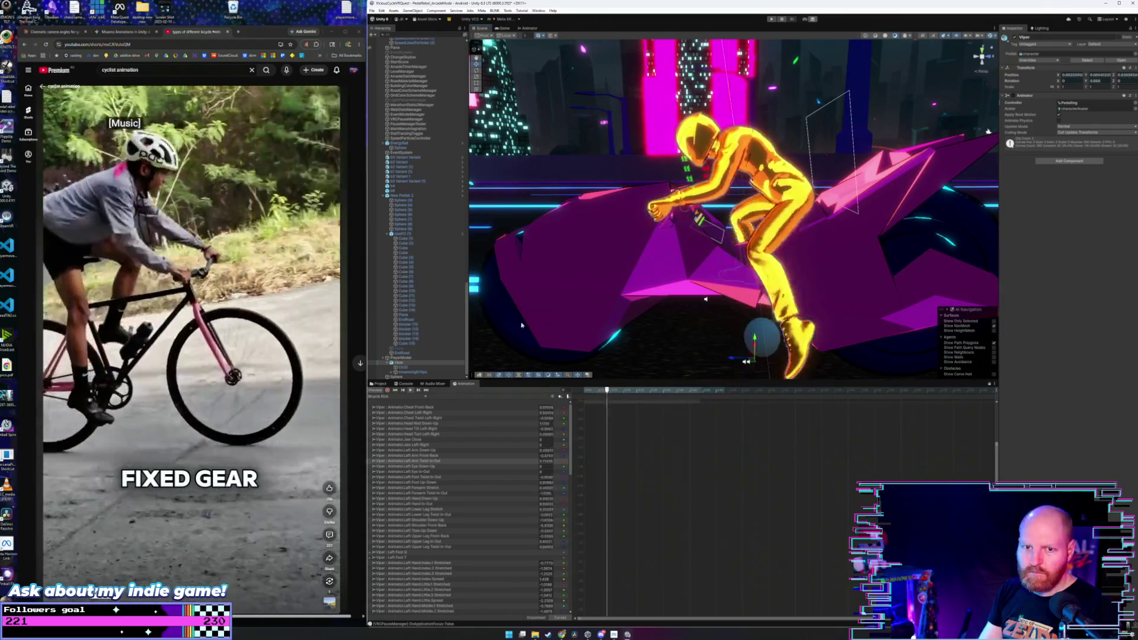
# - Lower the Left Arm Front-Back keys and look down the neon road
pyautogui.click(767, 466)
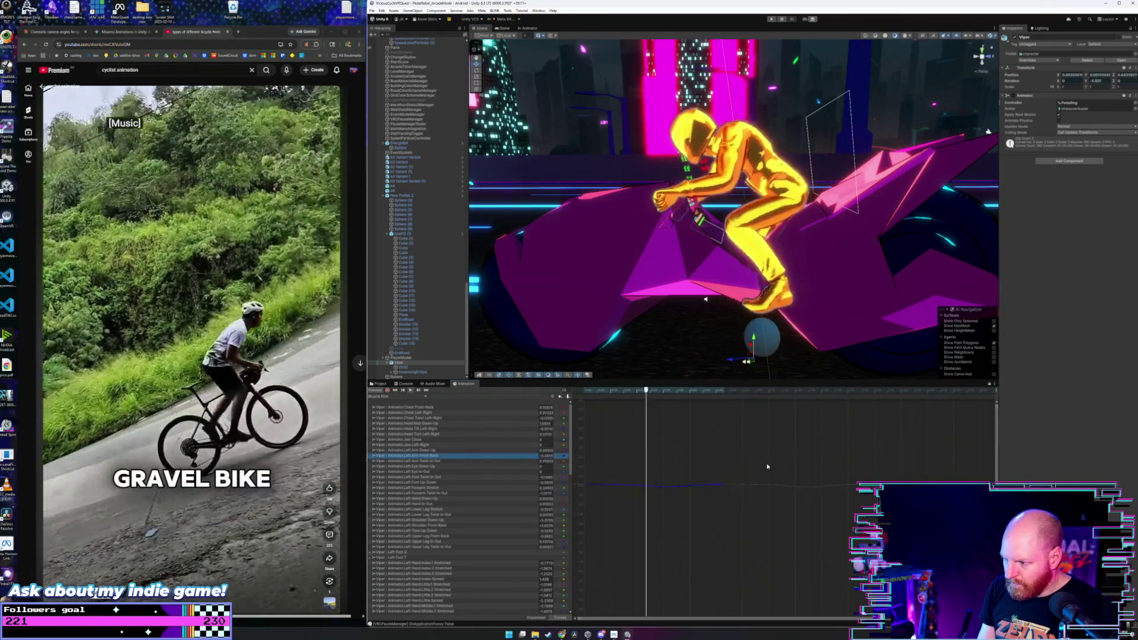
pyautogui.click(667, 490)
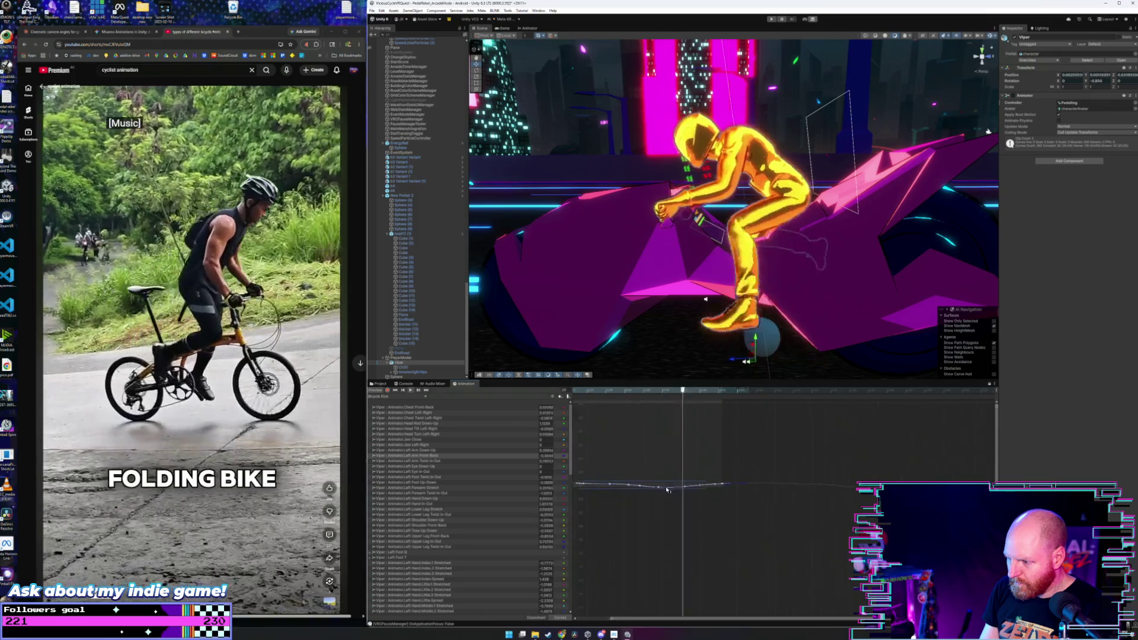
pyautogui.scroll(1, 688, 481)
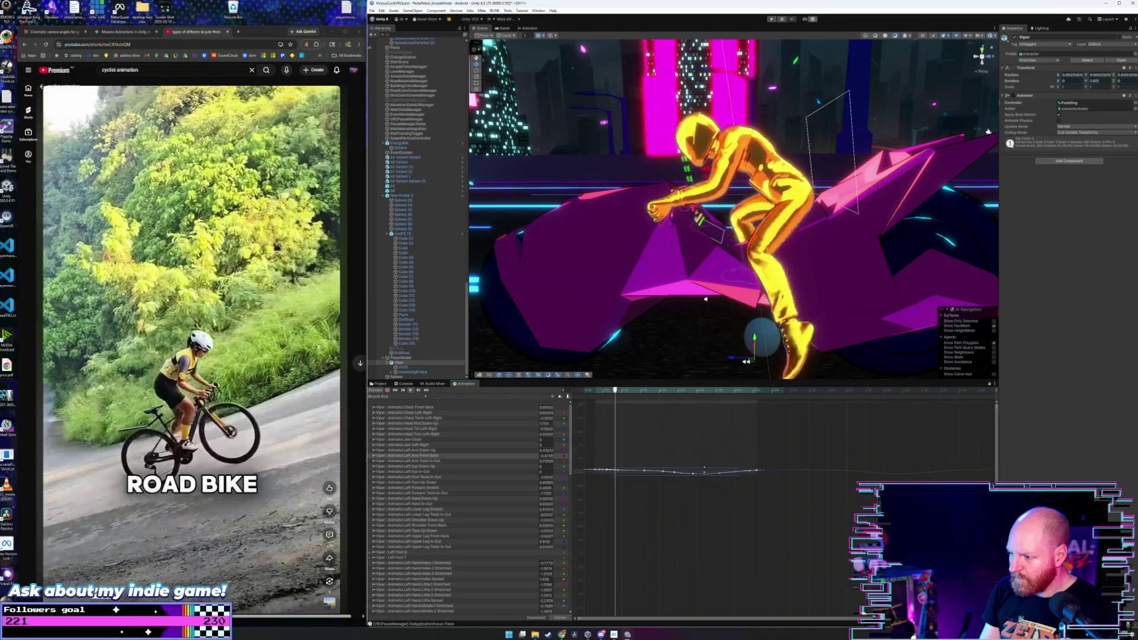
pyautogui.moveTo(705, 470)
pyautogui.mouseDown()
pyautogui.moveTo(703, 485)
pyautogui.moveTo(662, 443)
pyautogui.mouseUp()
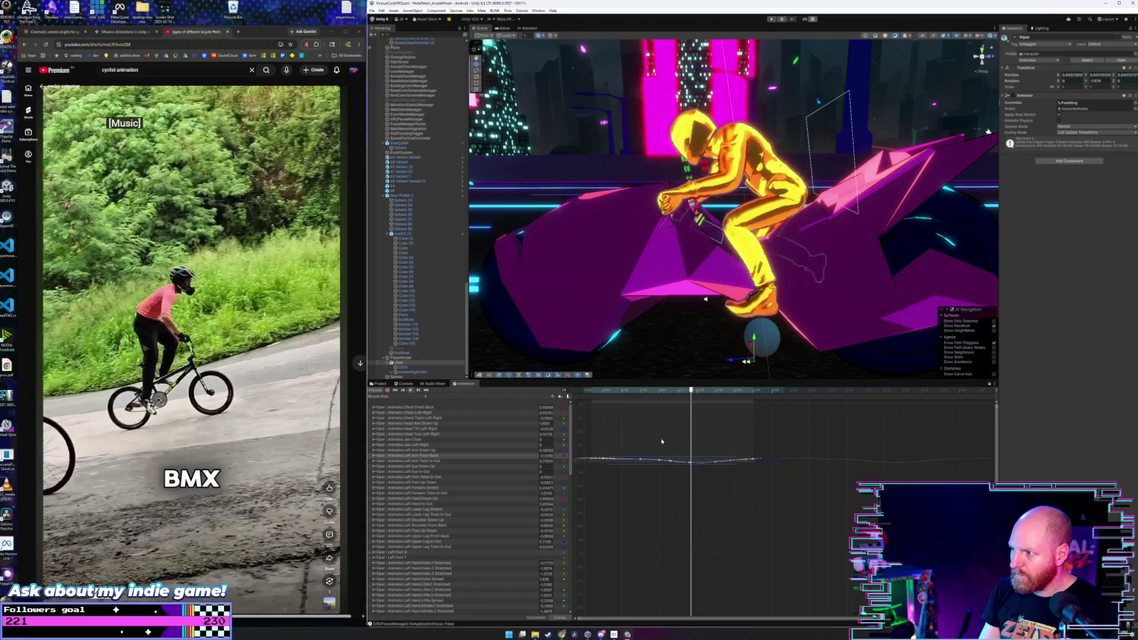
pyautogui.moveTo(711, 285)
pyautogui.mouseDown()
pyautogui.moveTo(771, 284)
pyautogui.moveTo(476, 407)
pyautogui.mouseUp()
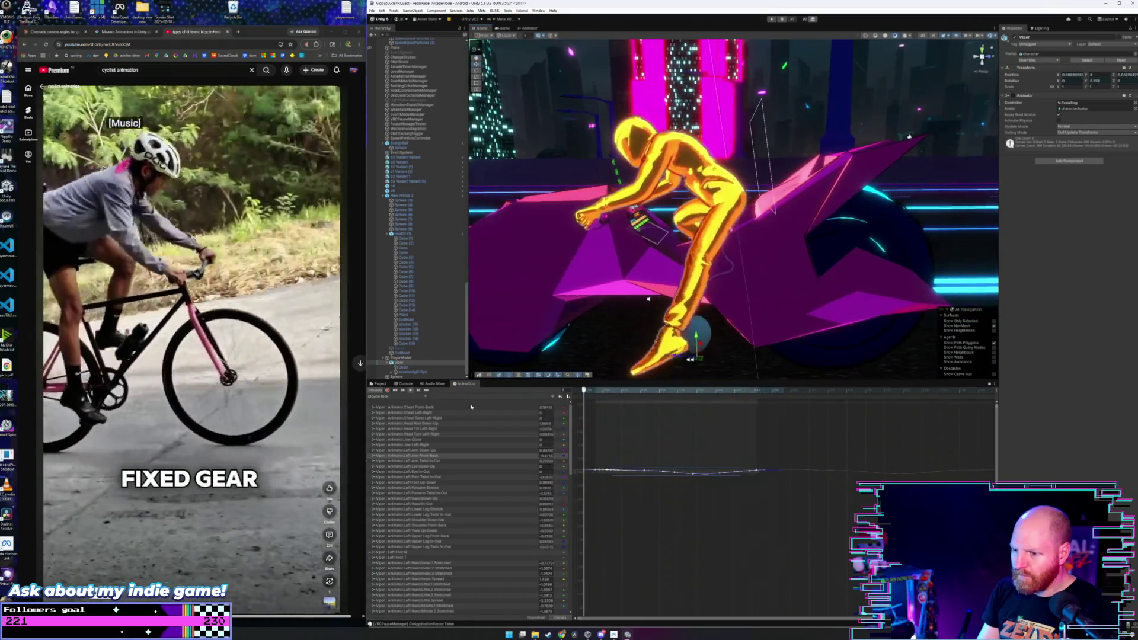
# - Fit and select part of the Left Arm Down-Up curve, checking the rider from front and behind
pyautogui.click(468, 451)
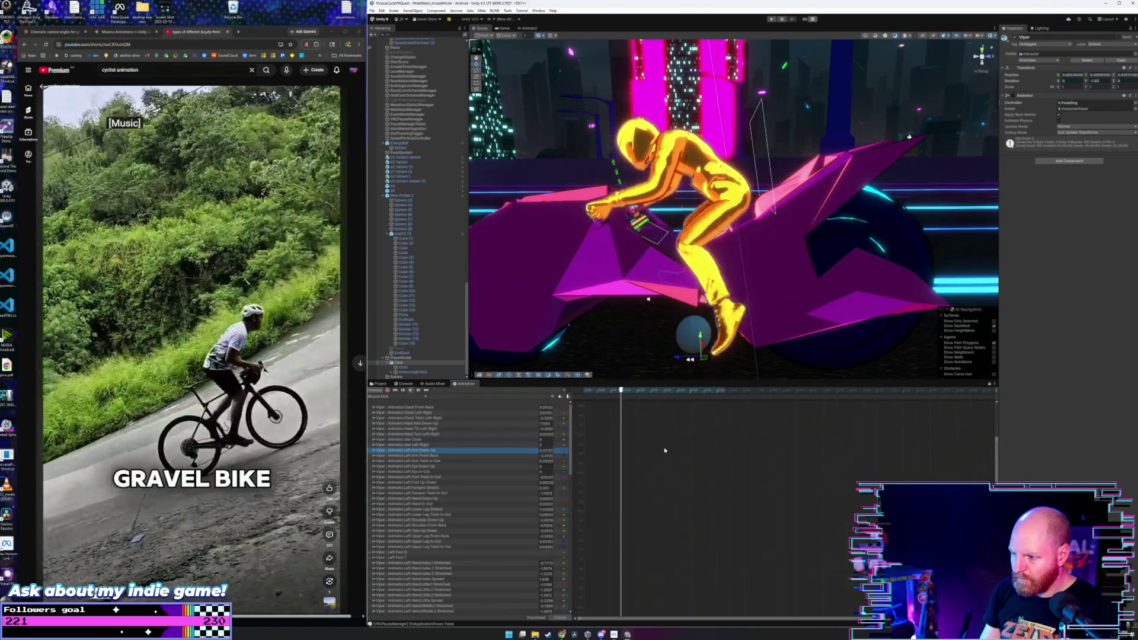
pyautogui.press('f')
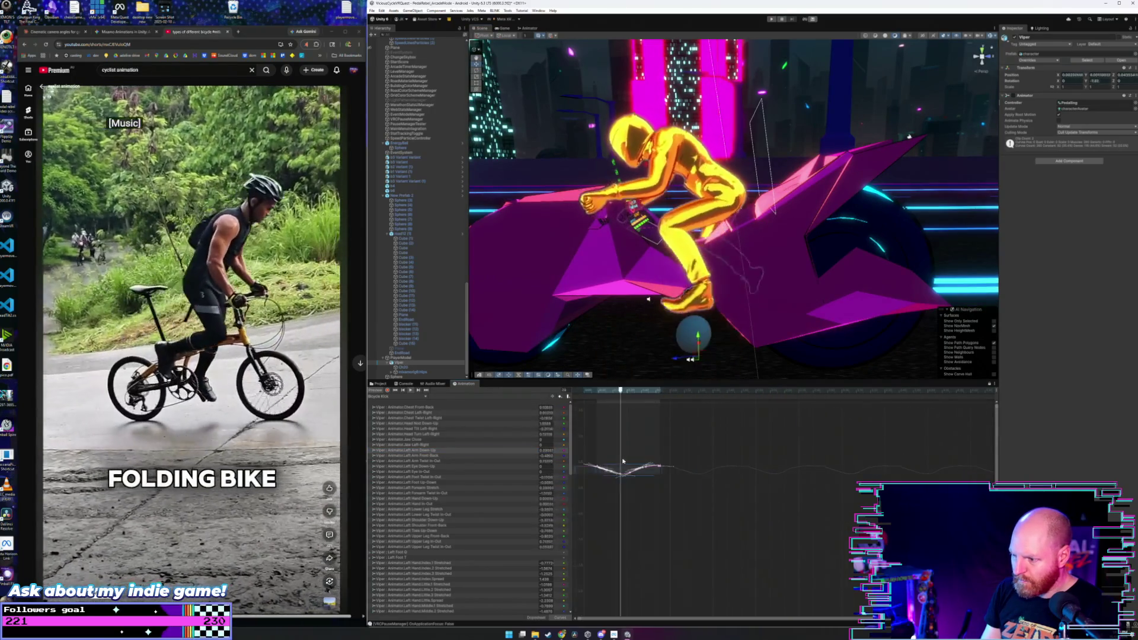
pyautogui.scroll(3, 652, 458)
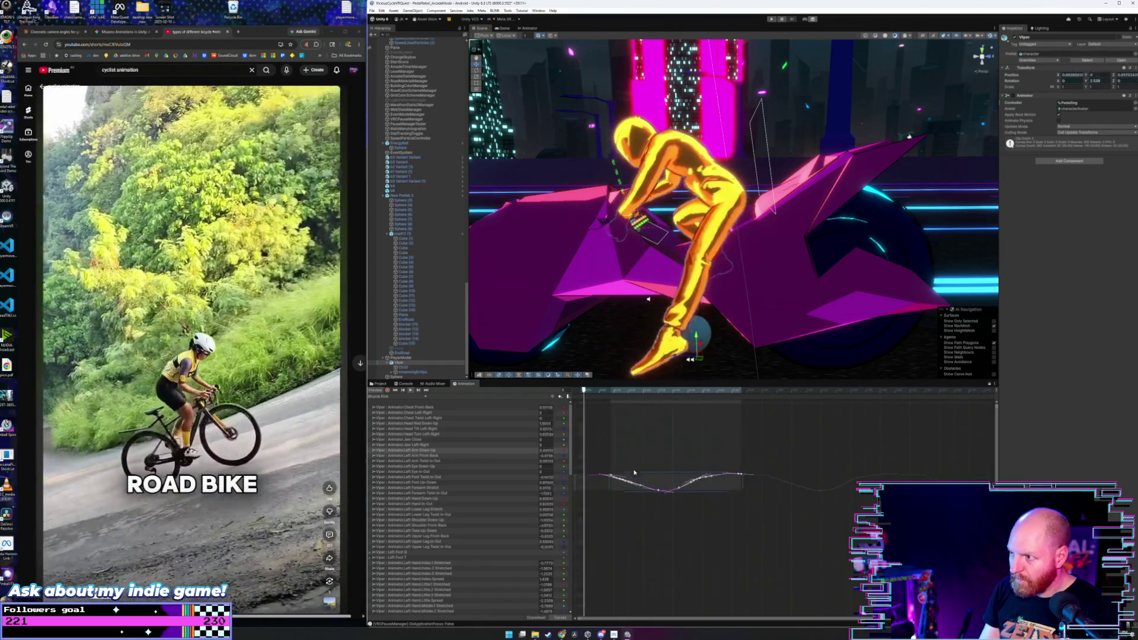
pyautogui.click(665, 482)
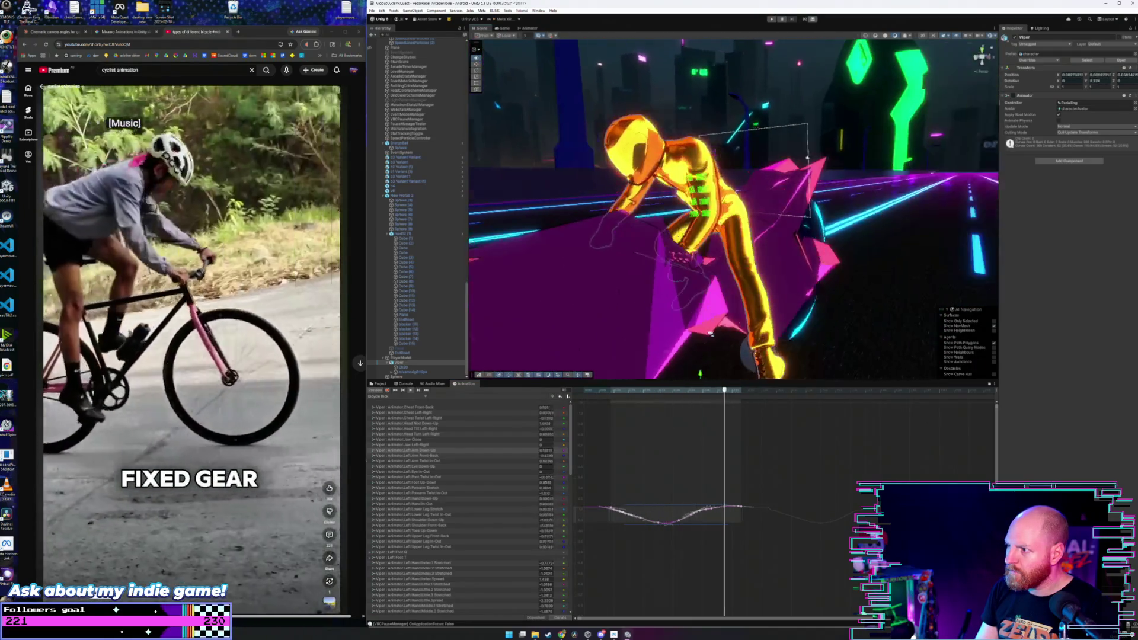
pyautogui.moveTo(711, 333)
pyautogui.mouseDown()
pyautogui.moveTo(746, 337)
pyautogui.moveTo(604, 344)
pyautogui.mouseUp()
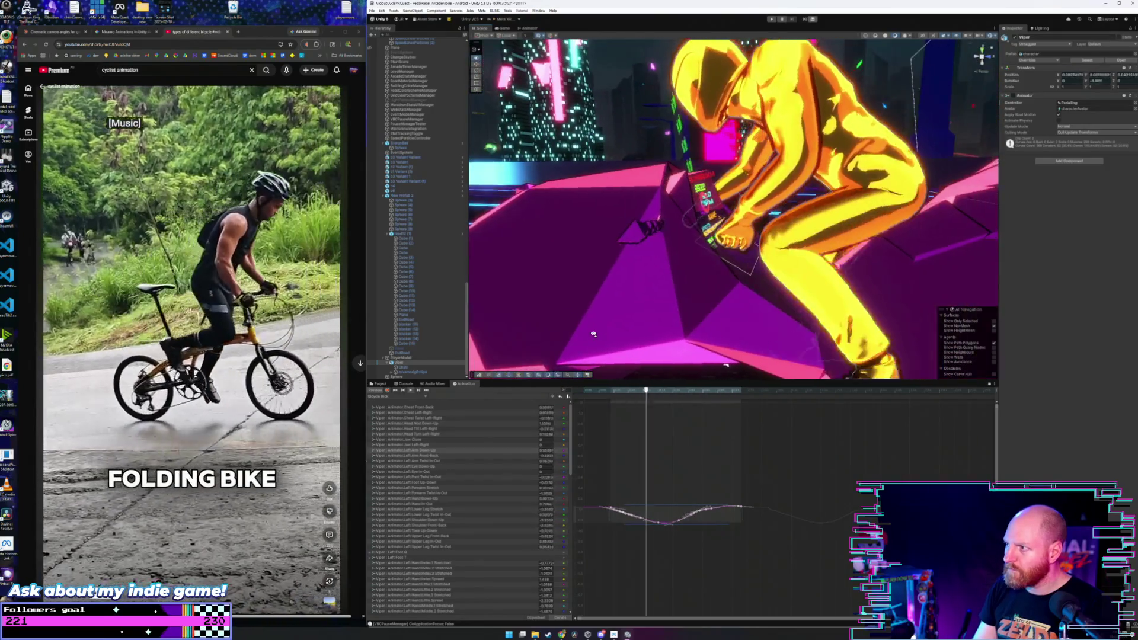
pyautogui.scroll(-3, 606, 340)
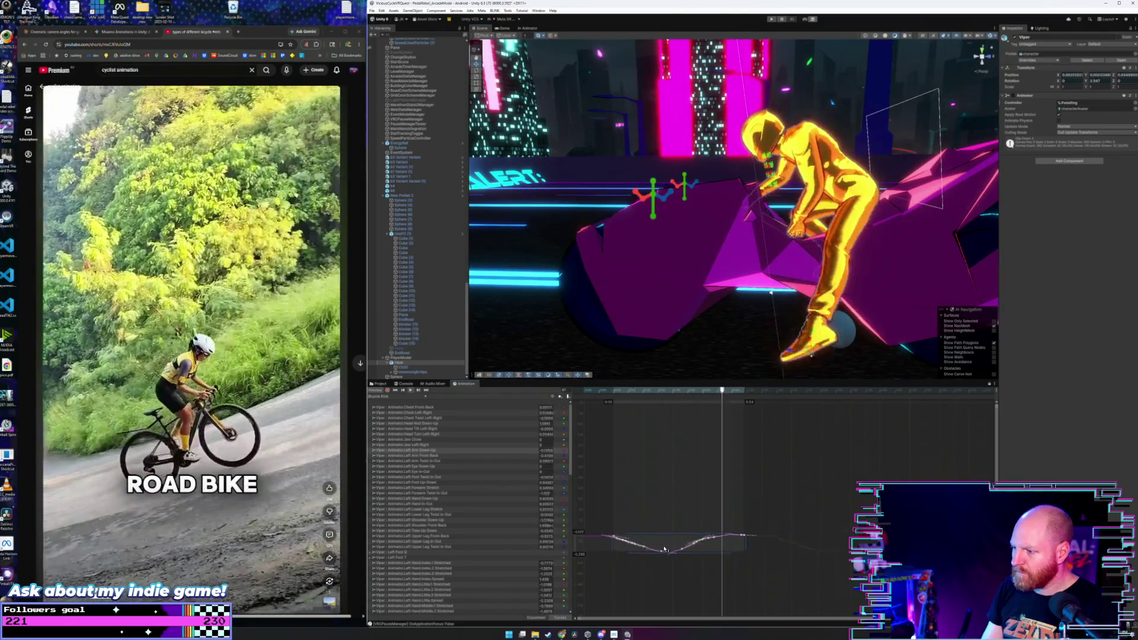
pyautogui.moveTo(665, 547); pyautogui.dragTo(674, 620)
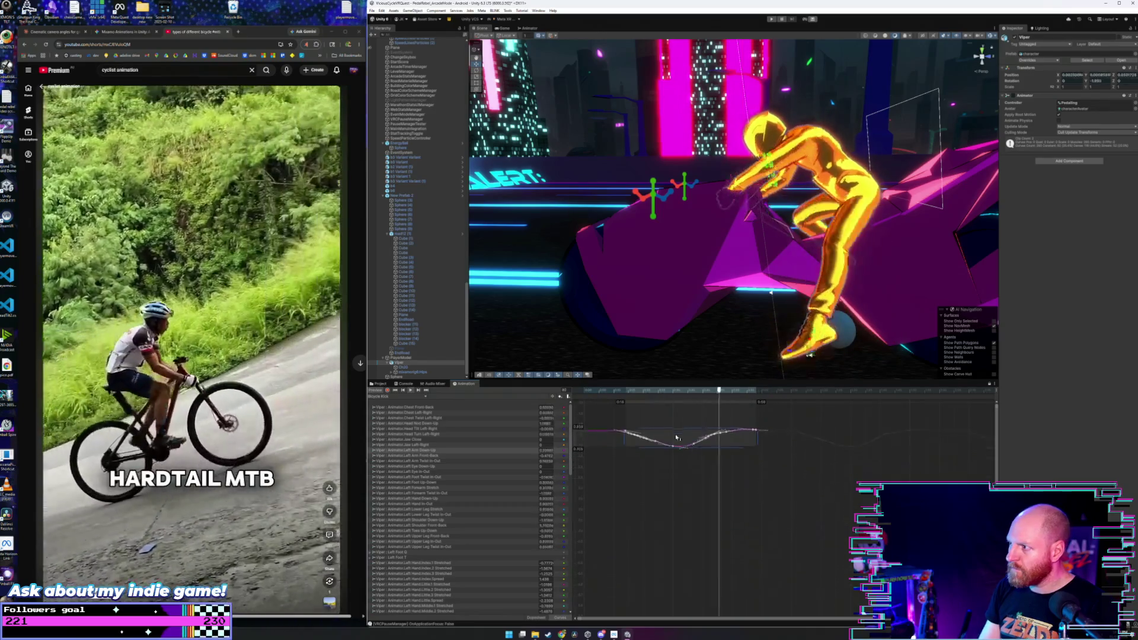
pyautogui.moveTo(740, 251); pyautogui.dragTo(895, 283)
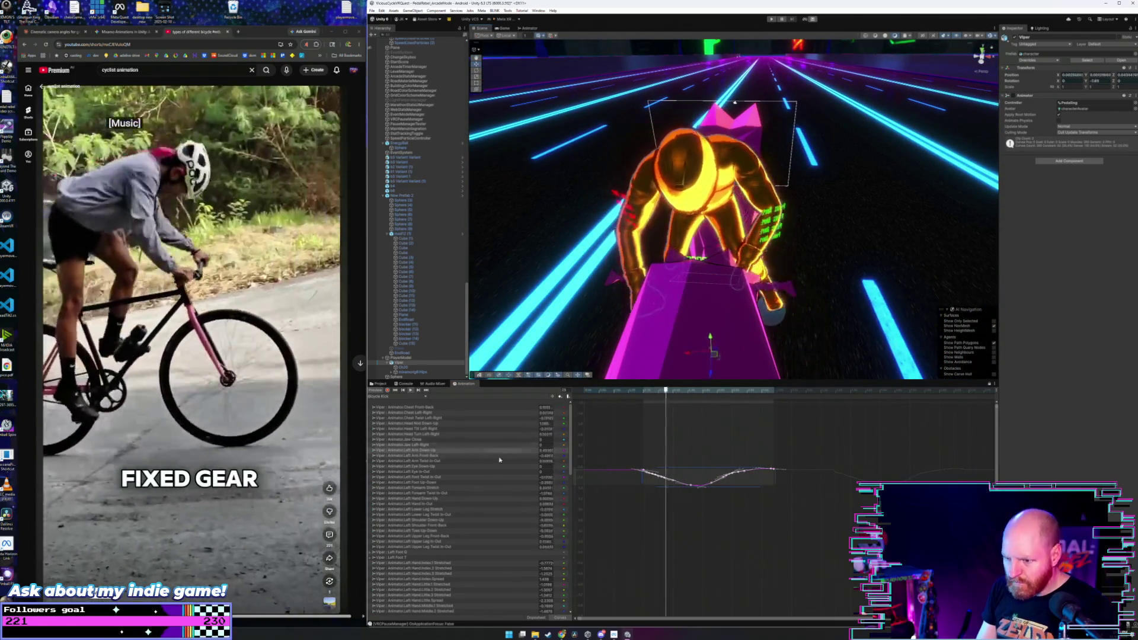
# - Select the Left Forearm Stretch keys, raise them, then lower them at an earlier frame
pyautogui.click(472, 489)
pyautogui.moveTo(812, 440); pyautogui.dragTo(578, 506)
pyautogui.moveTo(672, 475)
pyautogui.mouseDown()
pyautogui.moveTo(670, 428)
pyautogui.moveTo(672, 452)
pyautogui.mouseUp()
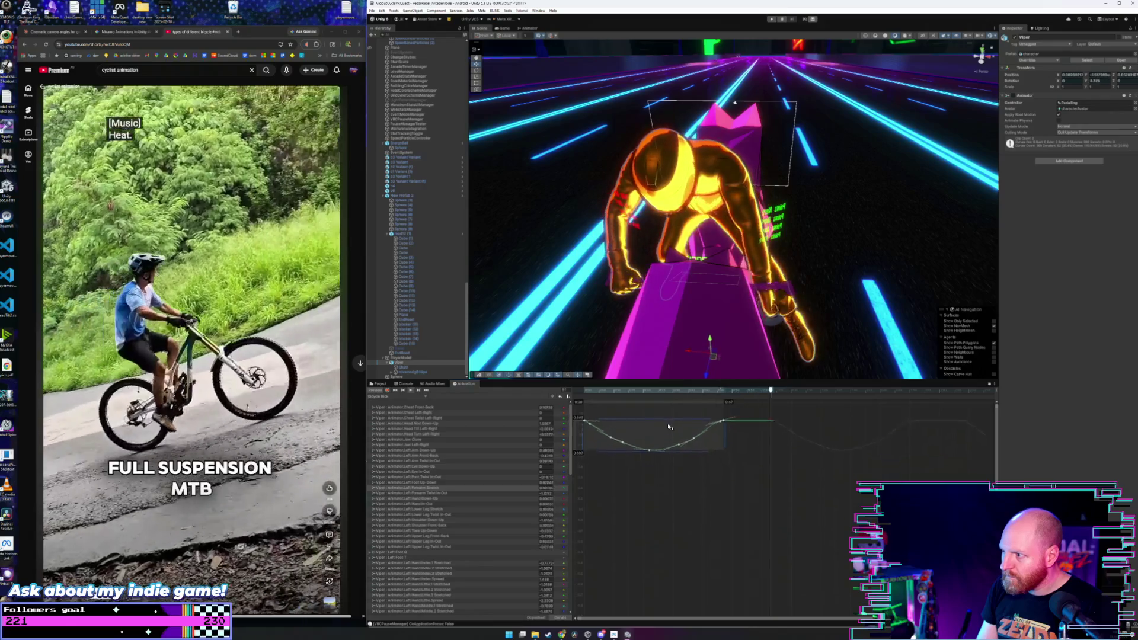
pyautogui.click(663, 390)
pyautogui.moveTo(672, 405); pyautogui.dragTo(674, 488)
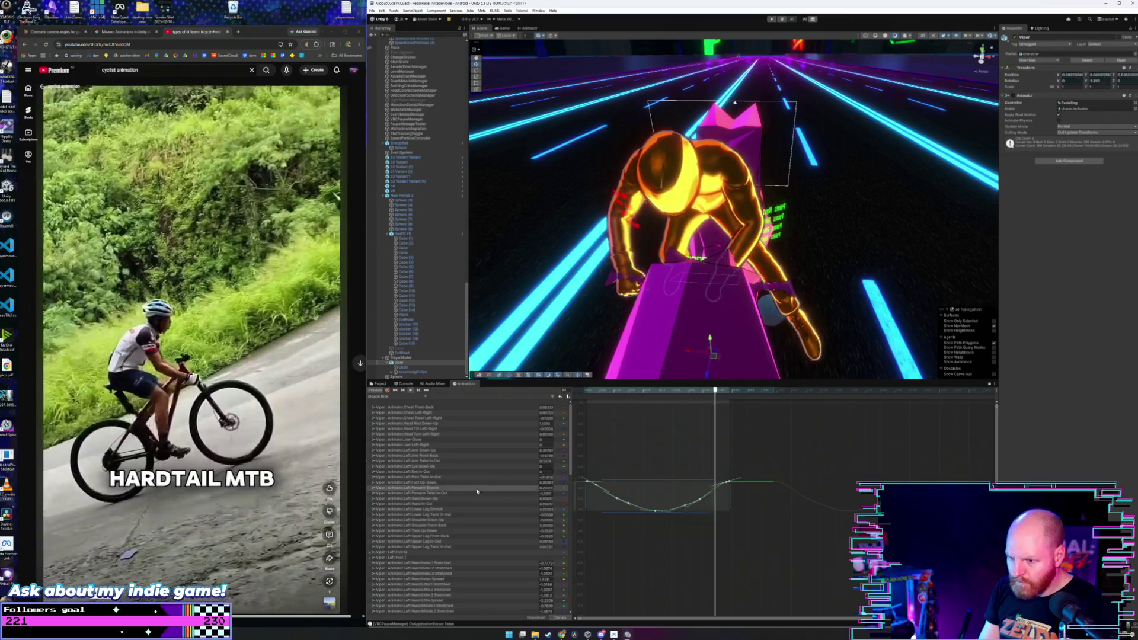
# - Select a range of Left Forearm Twist In-Out keys and orbit to a close side view
pyautogui.click(475, 495)
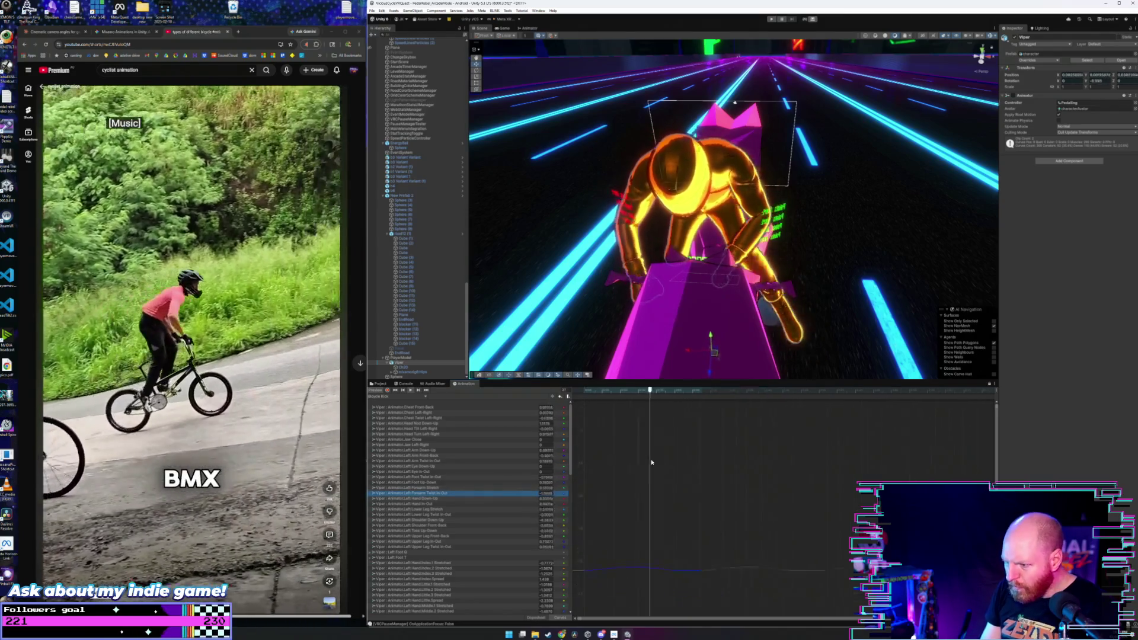
pyautogui.moveTo(646, 491)
pyautogui.mouseDown()
pyautogui.moveTo(622, 543)
pyautogui.moveTo(613, 498)
pyautogui.mouseUp()
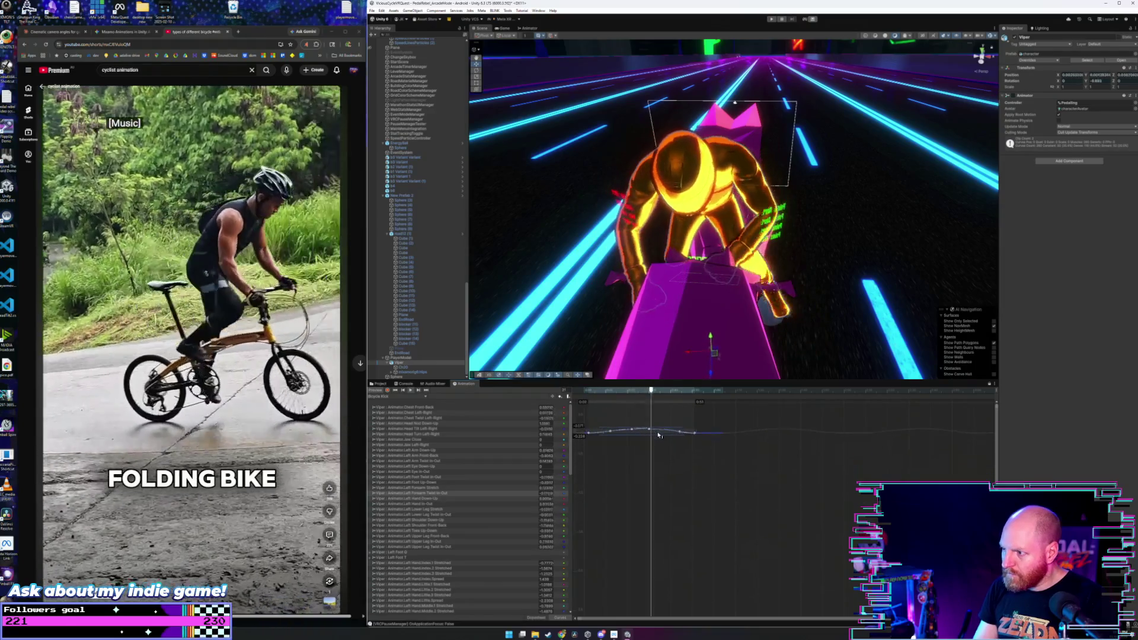
pyautogui.moveTo(708, 354)
pyautogui.mouseDown()
pyautogui.moveTo(519, 218)
pyautogui.moveTo(474, 270)
pyautogui.moveTo(682, 259)
pyautogui.moveTo(684, 244)
pyautogui.mouseUp()
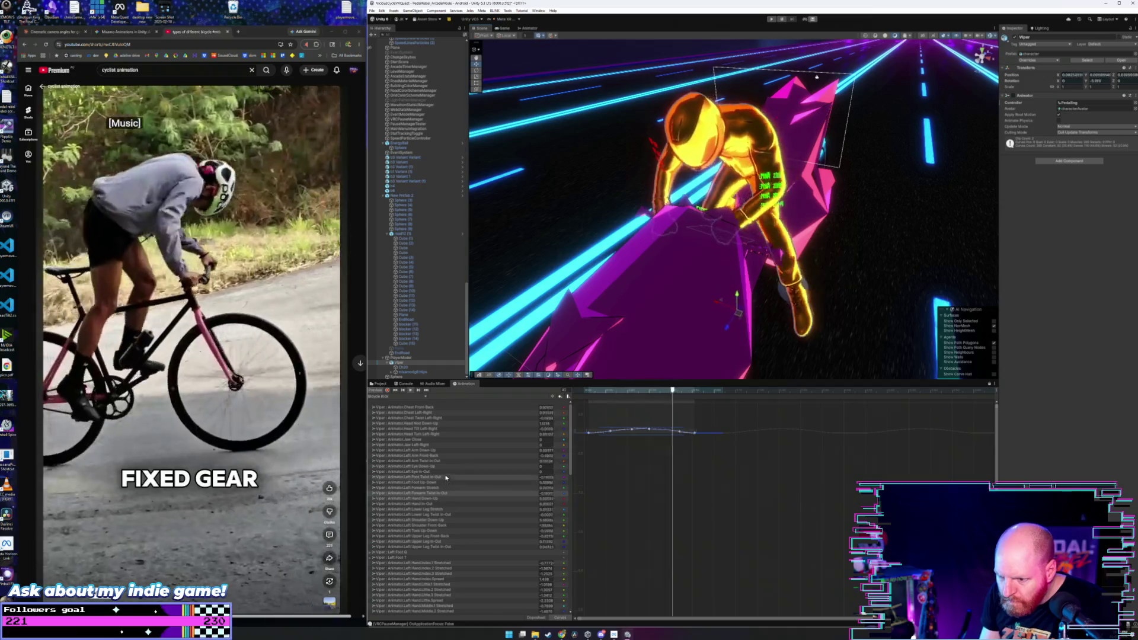
pyautogui.click(456, 434)
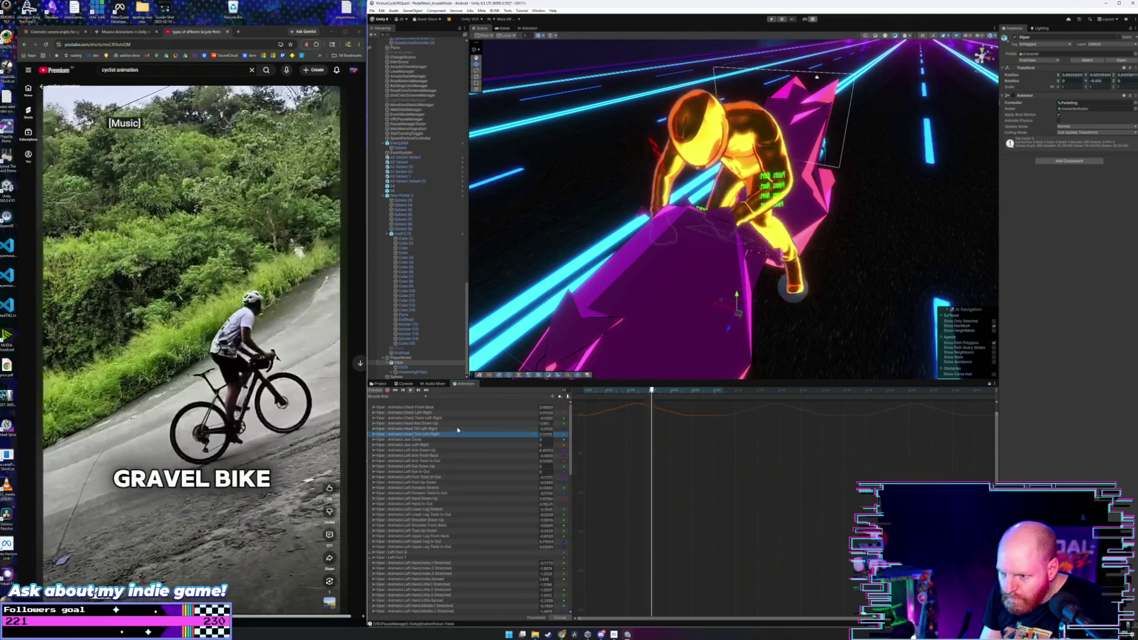
pyautogui.click(456, 460)
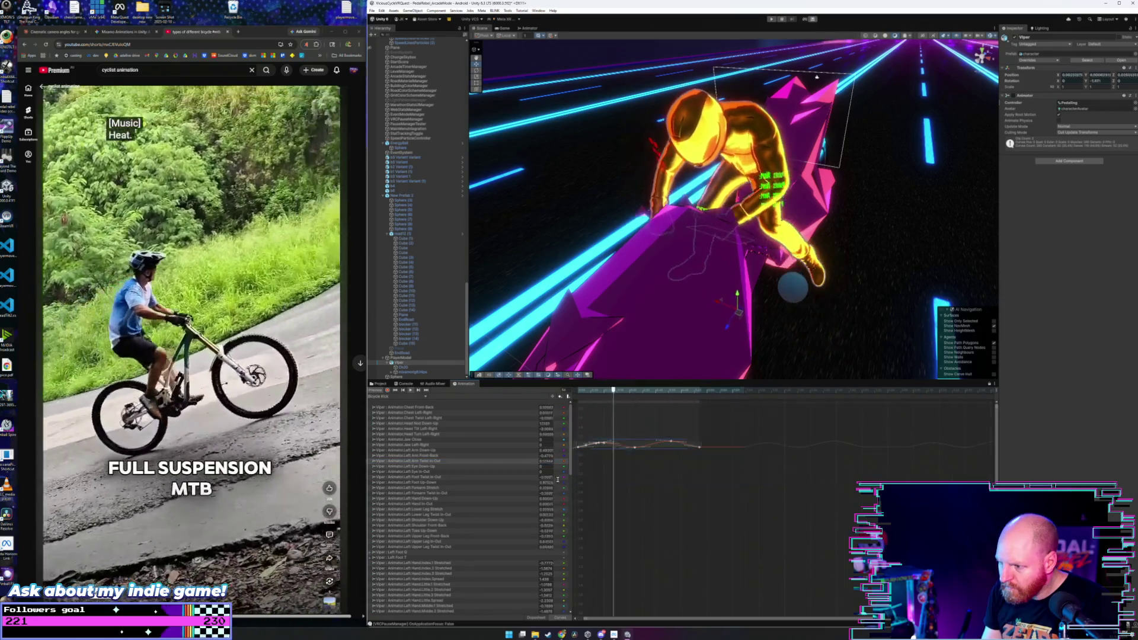
pyautogui.moveTo(675, 476)
pyautogui.mouseDown()
pyautogui.moveTo(683, 503)
pyautogui.moveTo(699, 435)
pyautogui.mouseUp()
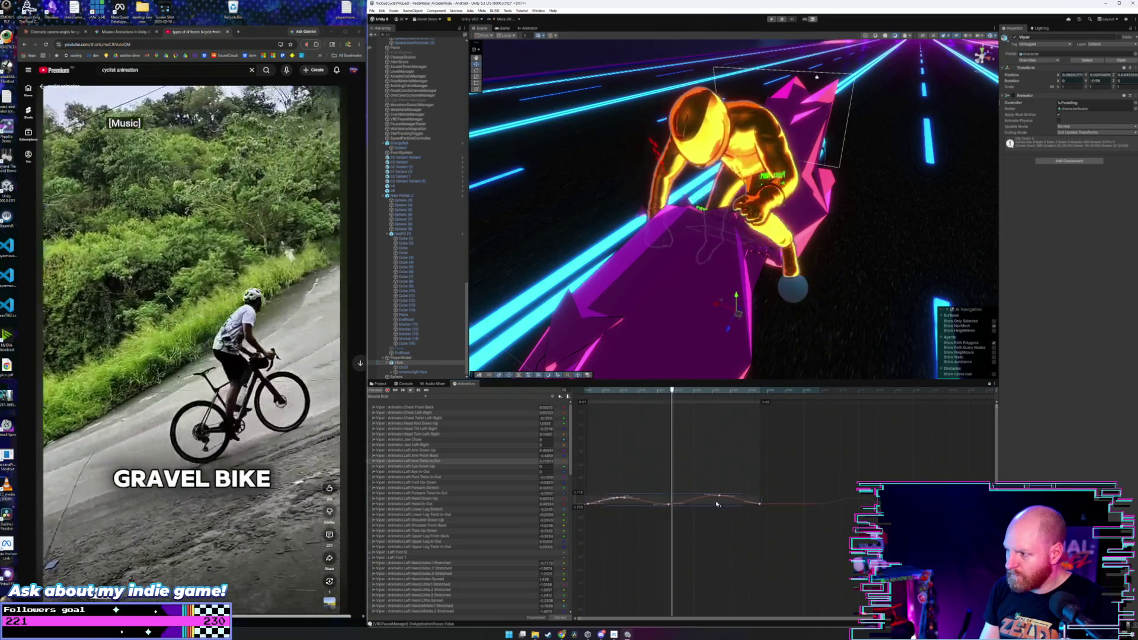
pyautogui.moveTo(671, 295)
pyautogui.mouseDown()
pyautogui.moveTo(731, 285)
pyautogui.moveTo(730, 255)
pyautogui.mouseUp()
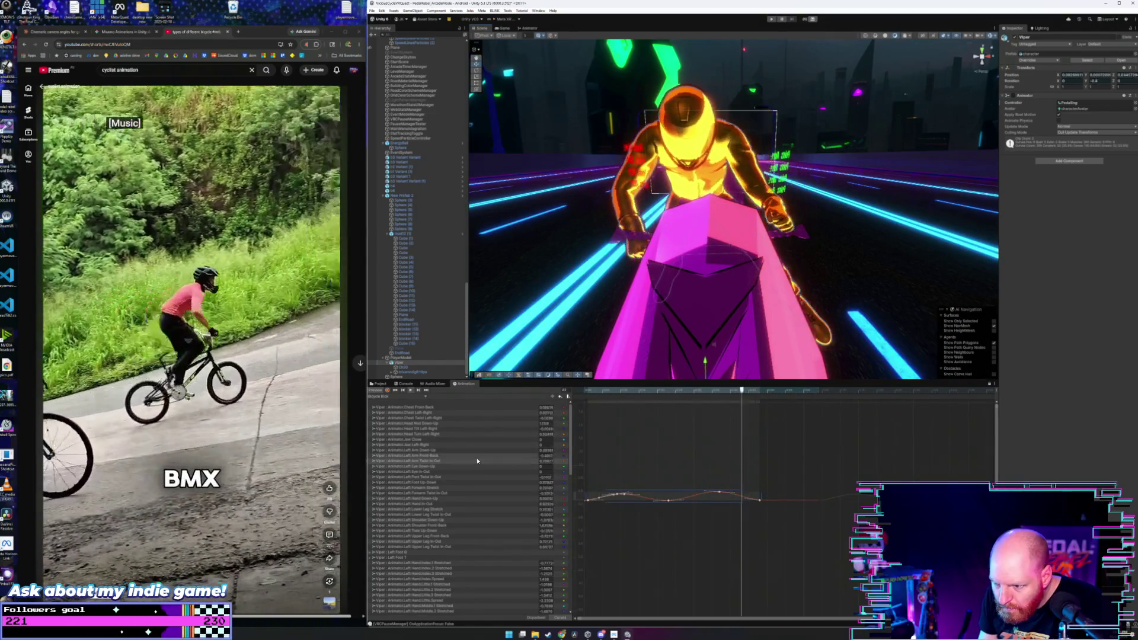
pyautogui.click(473, 488)
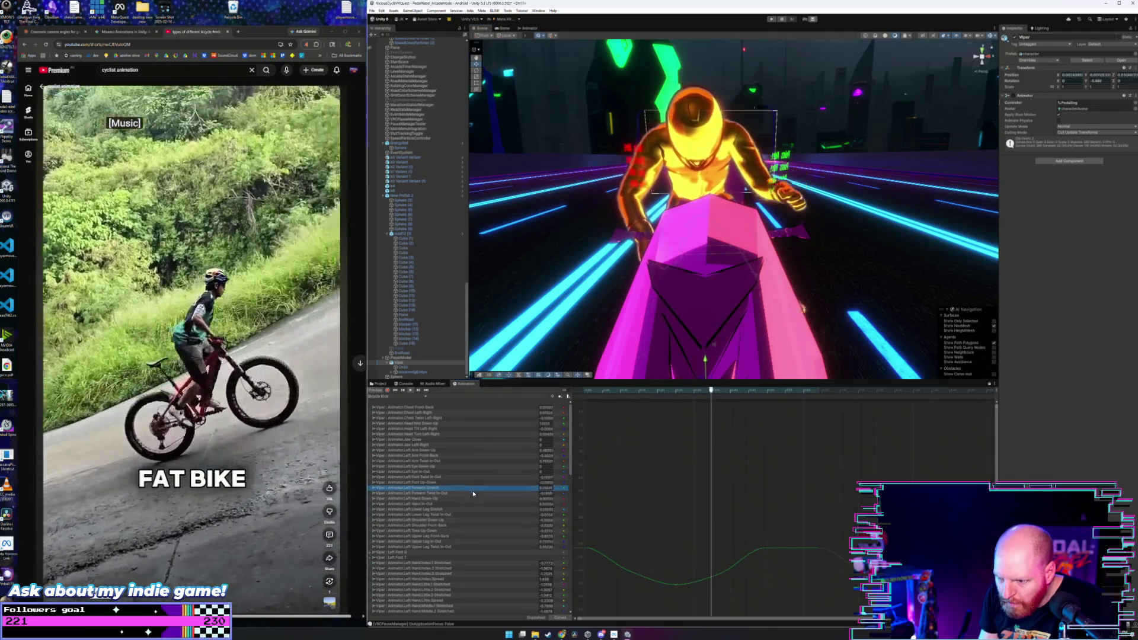
pyautogui.click(473, 493)
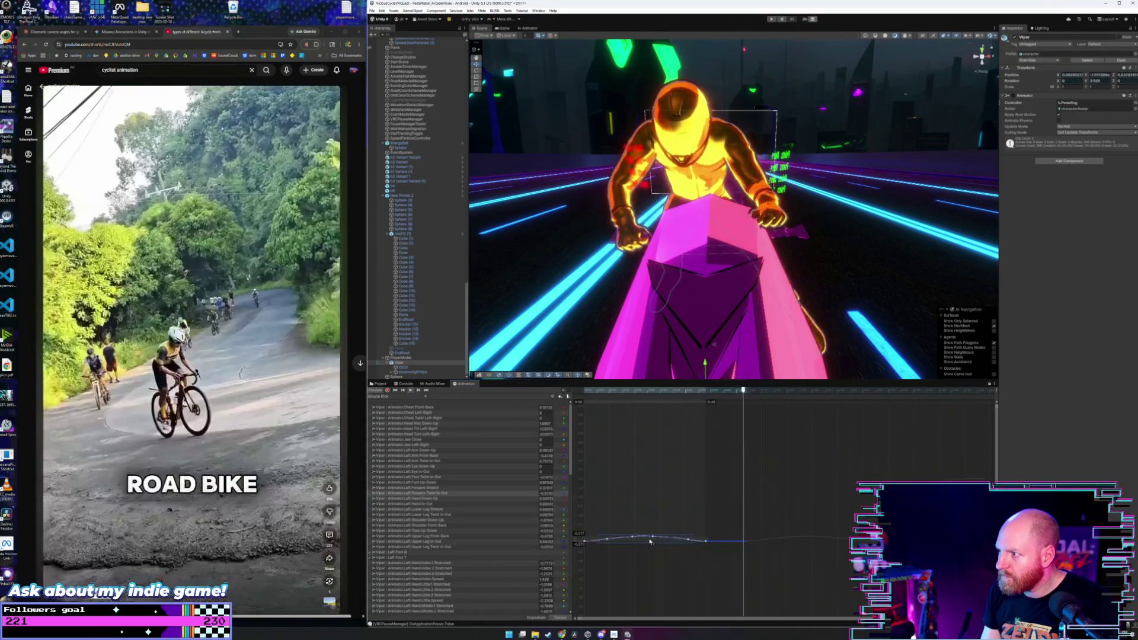
pyautogui.press('f')
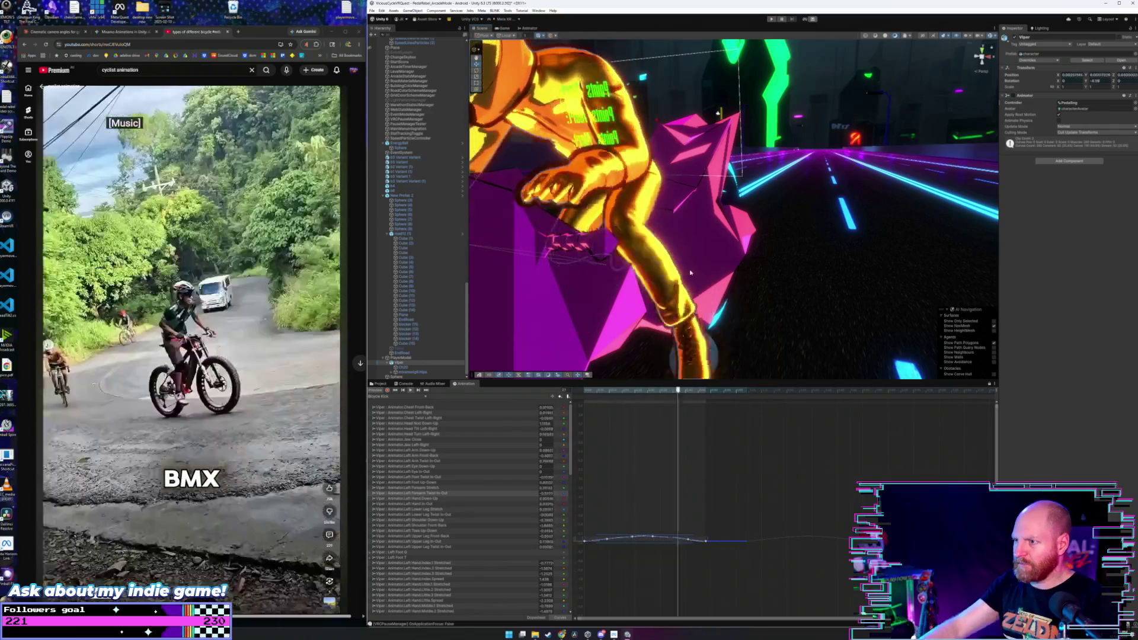
pyautogui.keyDown('alt'); pyautogui.moveTo(687, 271); pyautogui.dragTo(521, 170); pyautogui.keyUp('alt')
# - Raise a selected section of the Left Forearm Stretch curve keys
pyautogui.scroll(5, 521, 169)
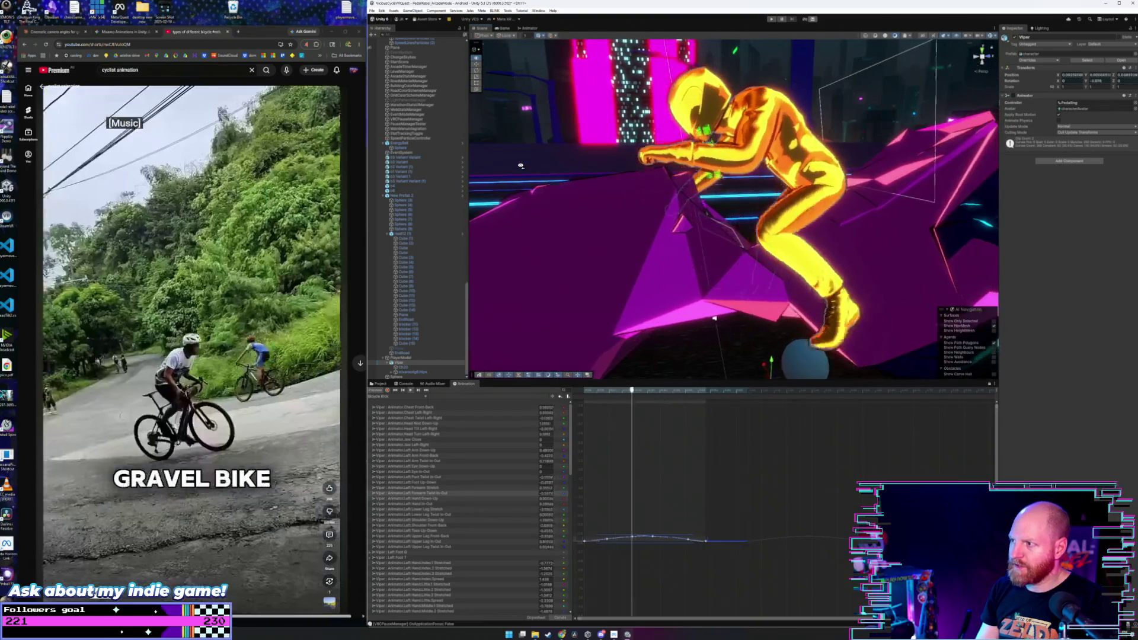
pyautogui.click(415, 488)
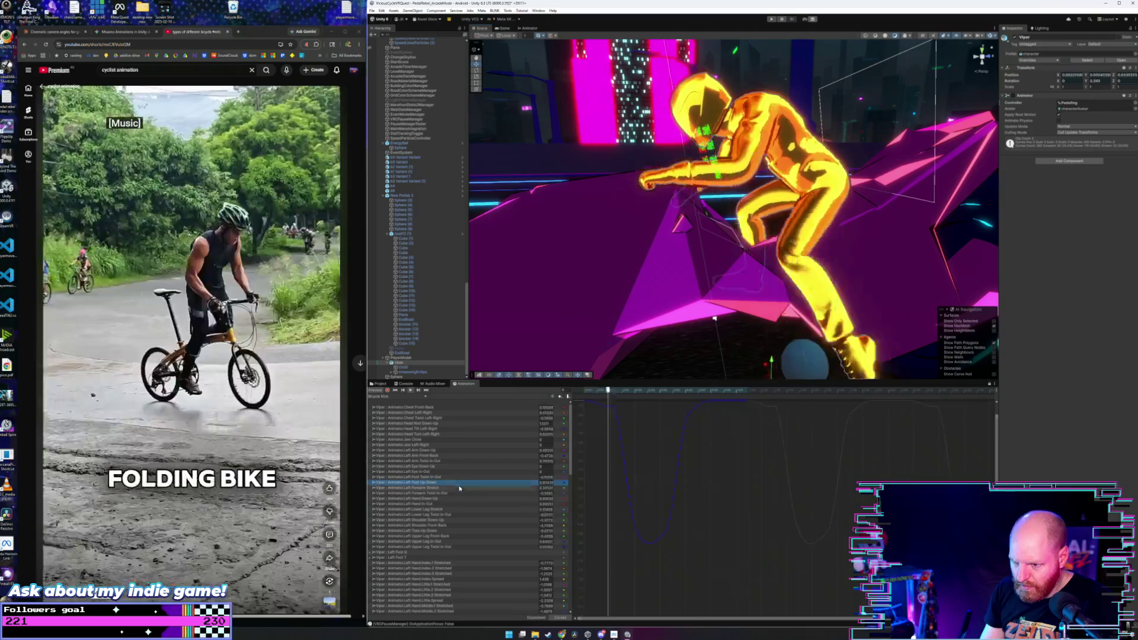
pyautogui.moveTo(771, 426); pyautogui.dragTo(587, 482)
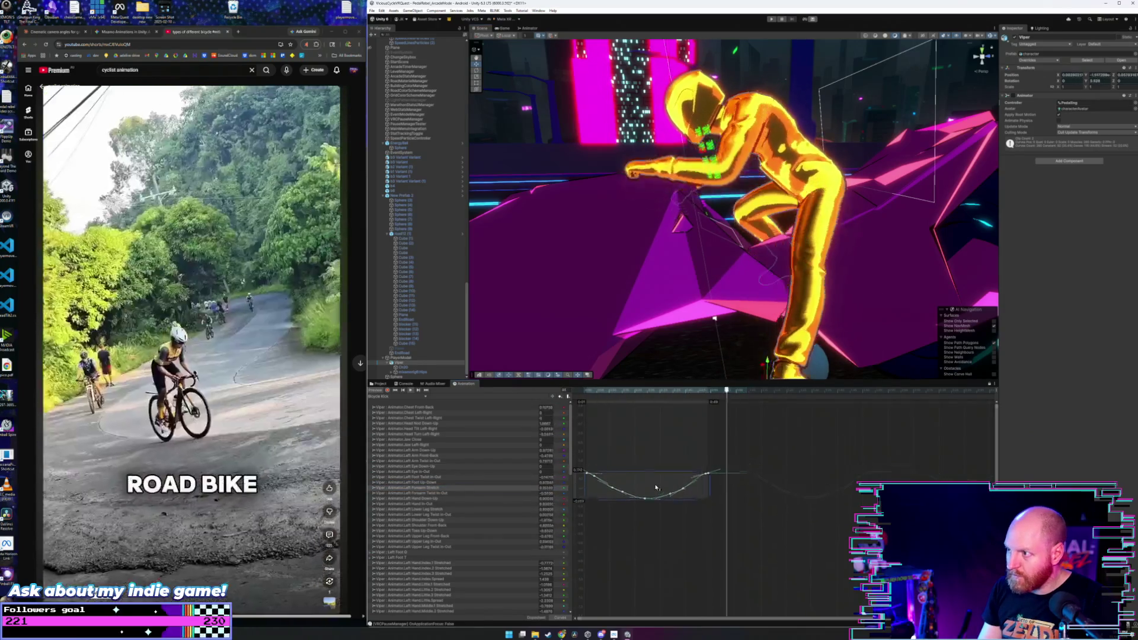
pyautogui.moveTo(656, 455); pyautogui.dragTo(658, 438)
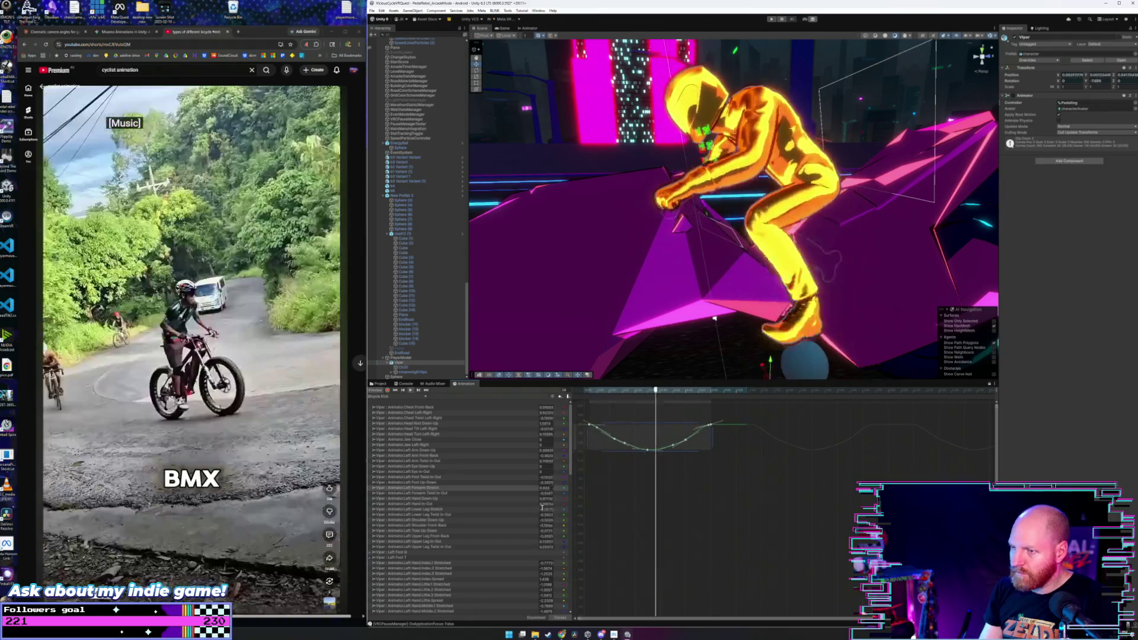
# - From a front close-up, shift the Left Arm Down-Up keys earlier and lower their values
pyautogui.scroll(-10, 670, 299)
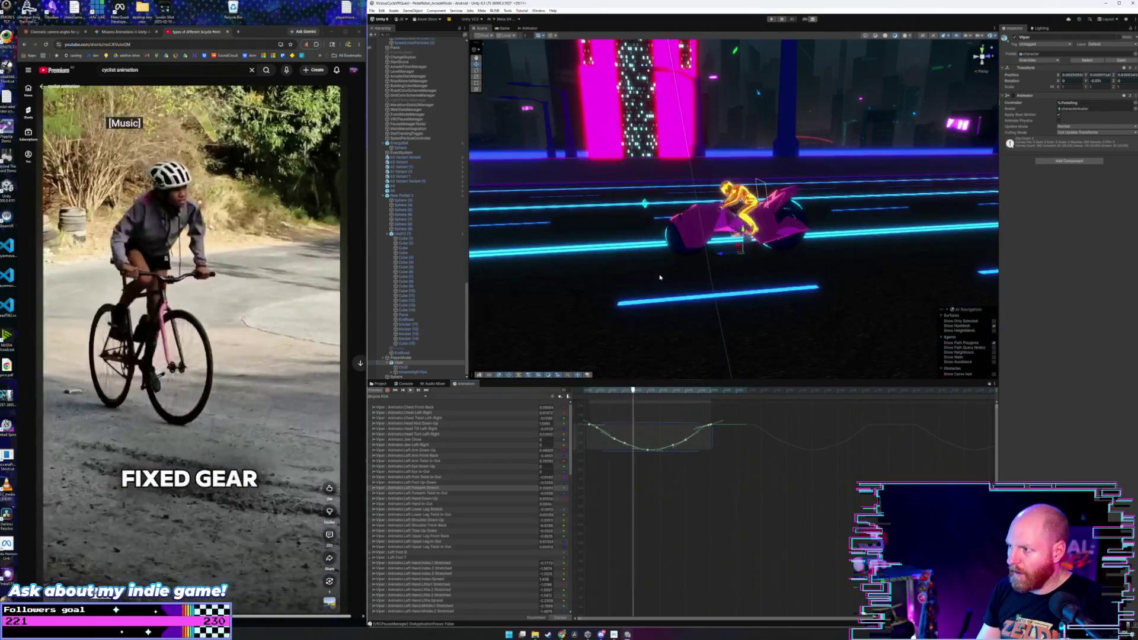
pyautogui.scroll(8, 664, 234)
pyautogui.moveTo(664, 232); pyautogui.dragTo(724, 221)
pyautogui.scroll(-5, 725, 221)
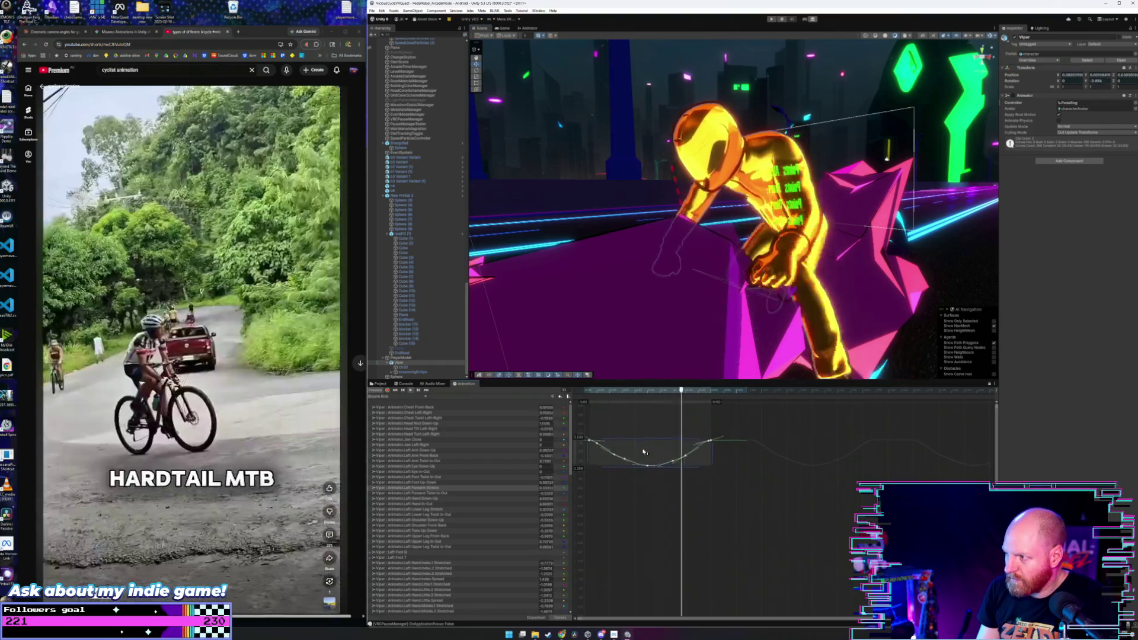
pyautogui.moveTo(641, 296)
pyautogui.mouseDown()
pyautogui.moveTo(670, 299)
pyautogui.moveTo(643, 299)
pyautogui.mouseUp()
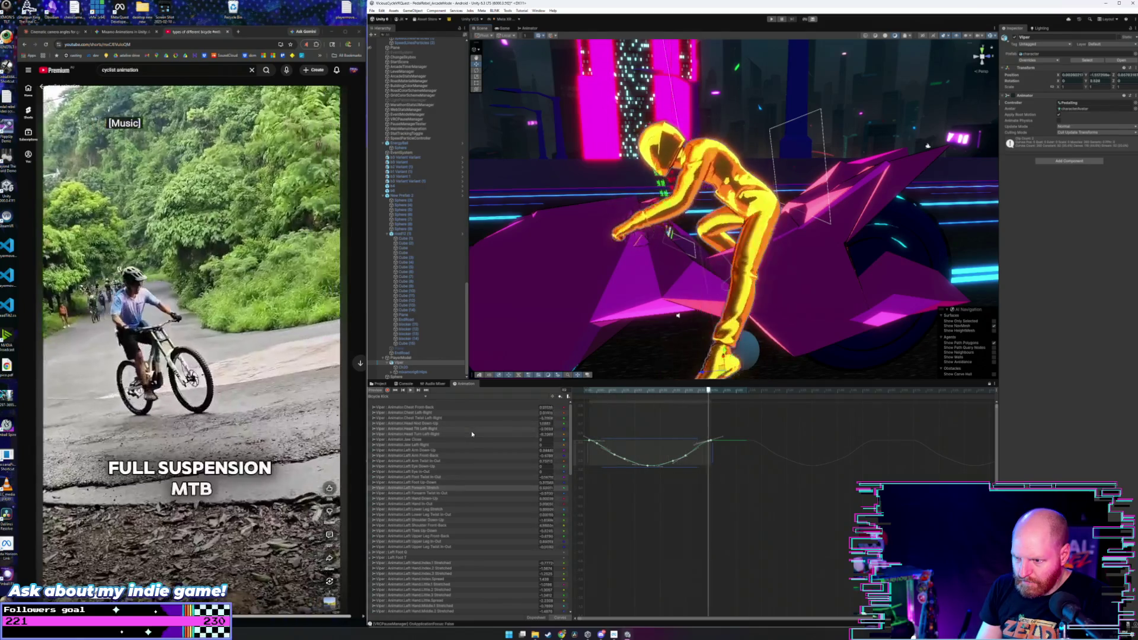
pyautogui.click(484, 451)
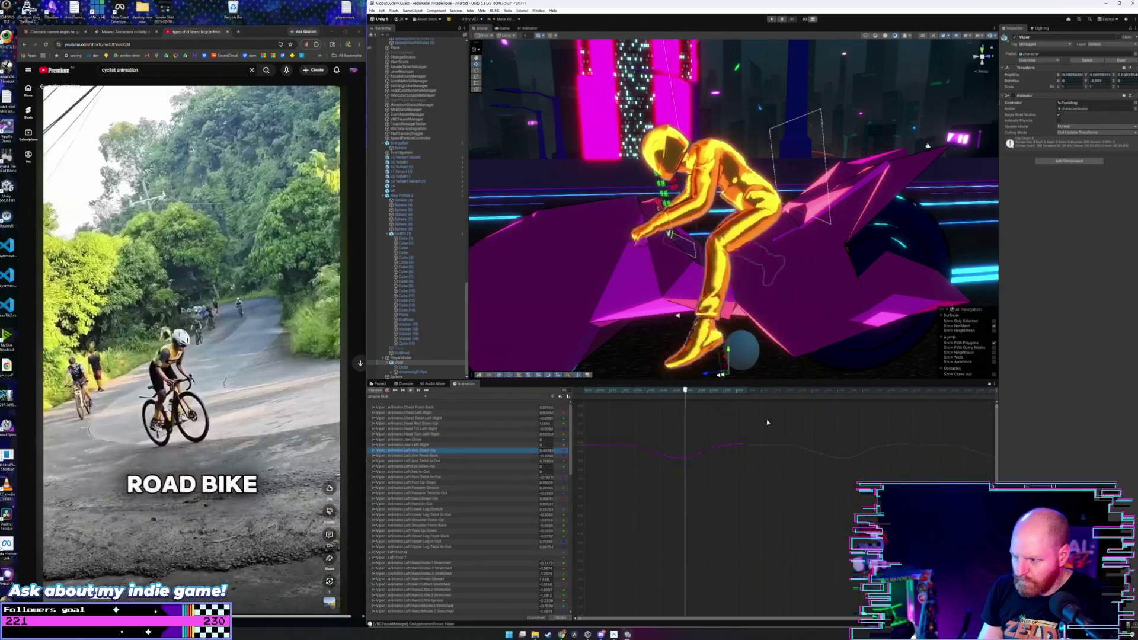
pyautogui.moveTo(766, 422); pyautogui.dragTo(585, 461)
pyautogui.moveTo(682, 452); pyautogui.dragTo(643, 454)
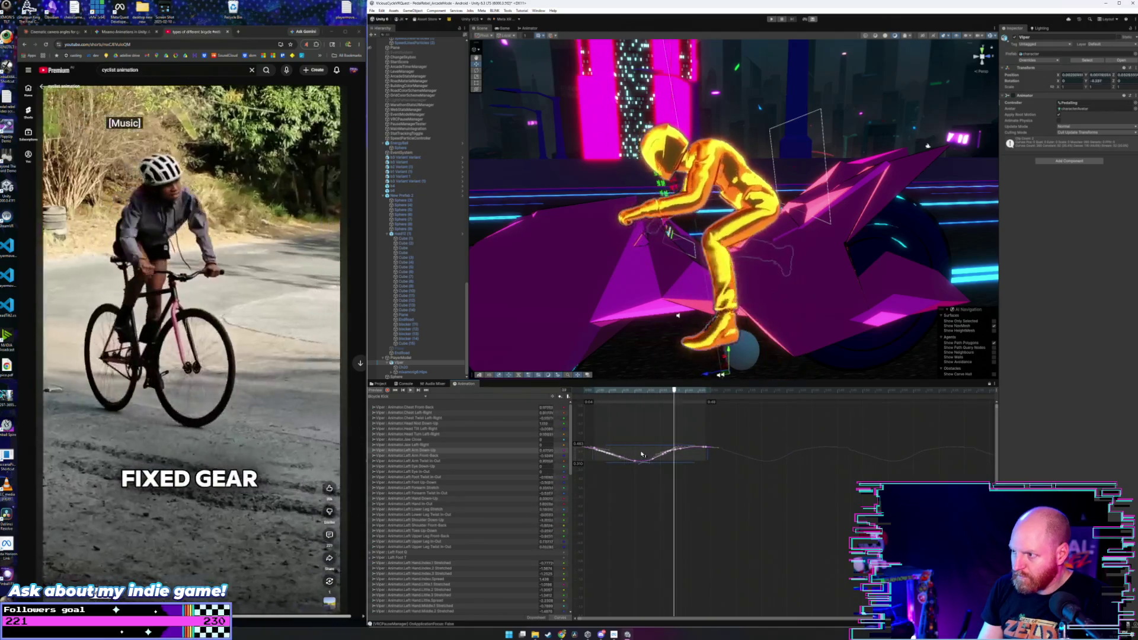
pyautogui.moveTo(651, 456); pyautogui.dragTo(650, 469)
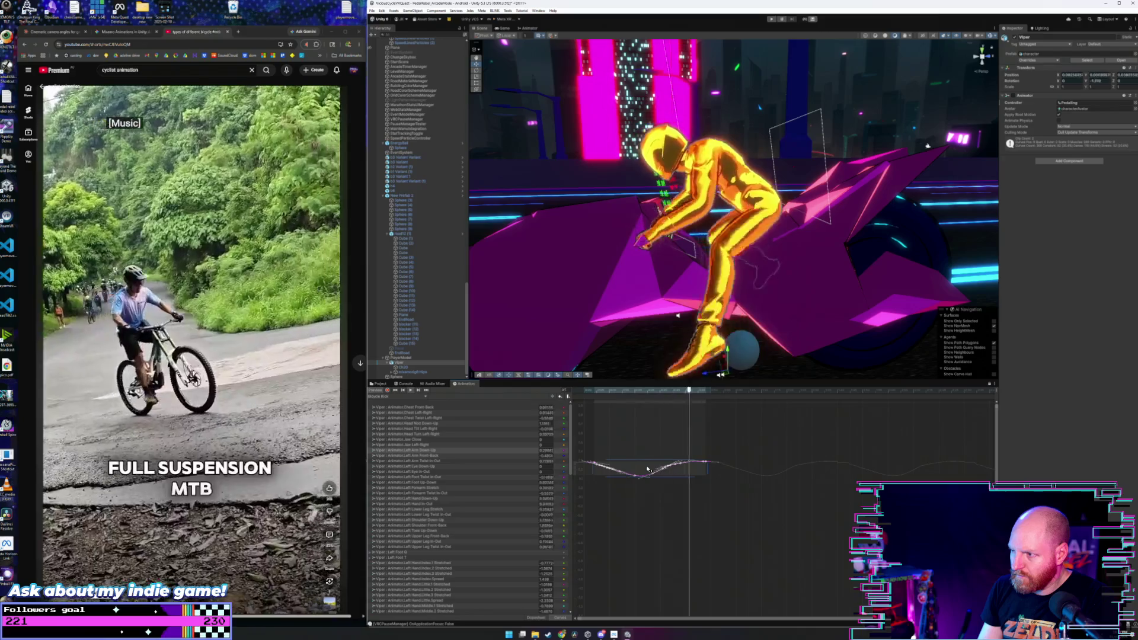
pyautogui.click(645, 446)
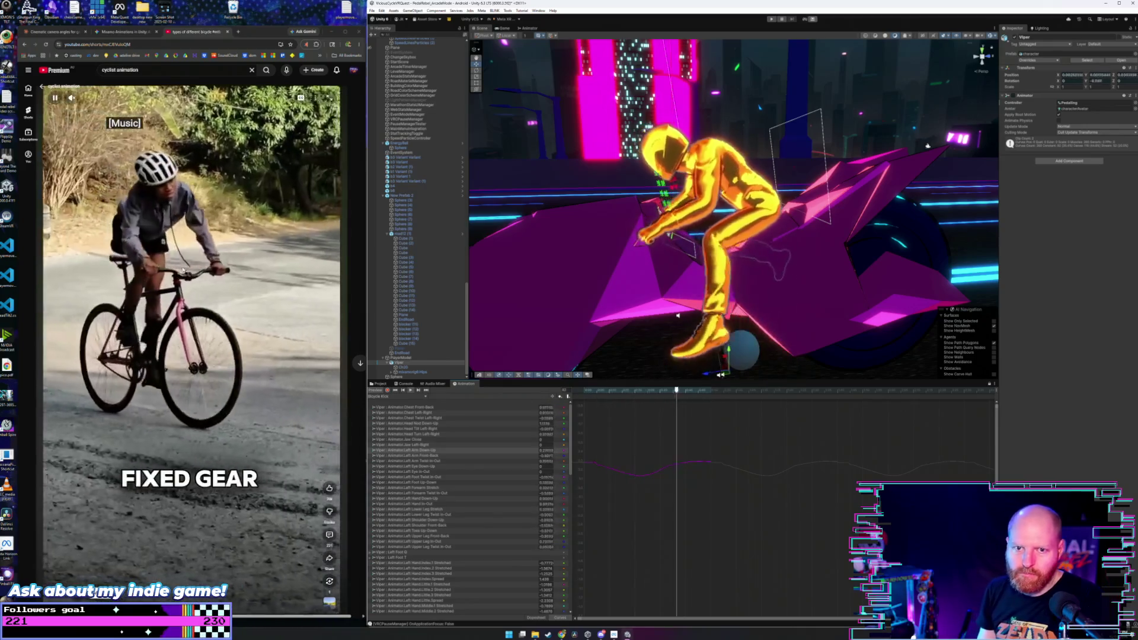
# - Frame the rider and bike, select the curve keys, and switch to the Dopesheet
pyautogui.scroll(-3, 584, 252)
pyautogui.moveTo(584, 251); pyautogui.dragTo(837, 237)
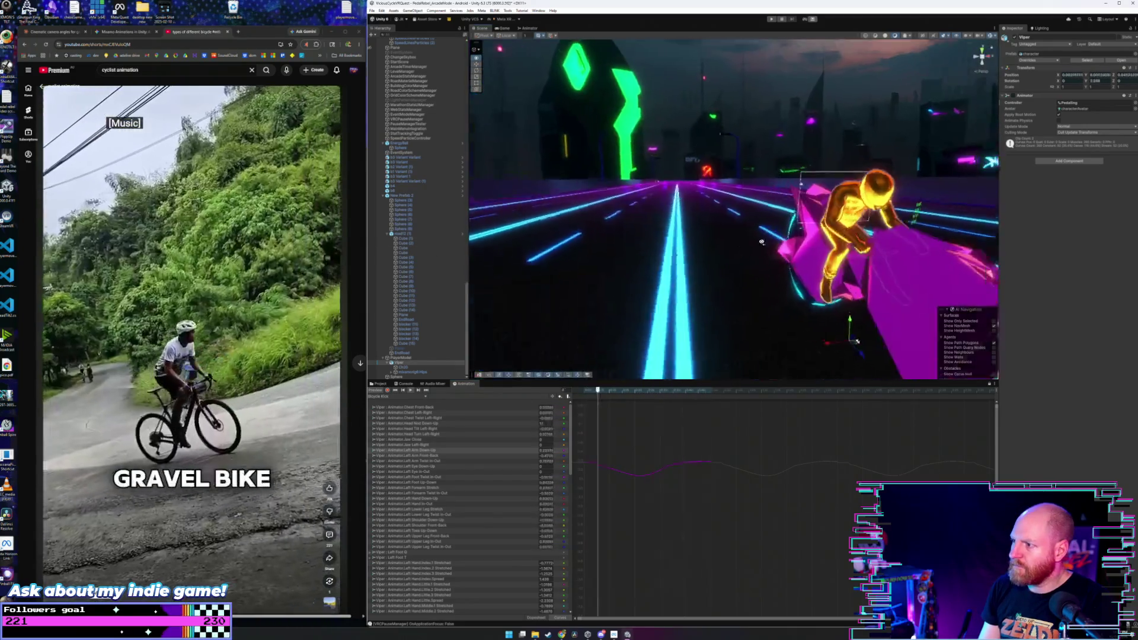
pyautogui.scroll(-2, 837, 237)
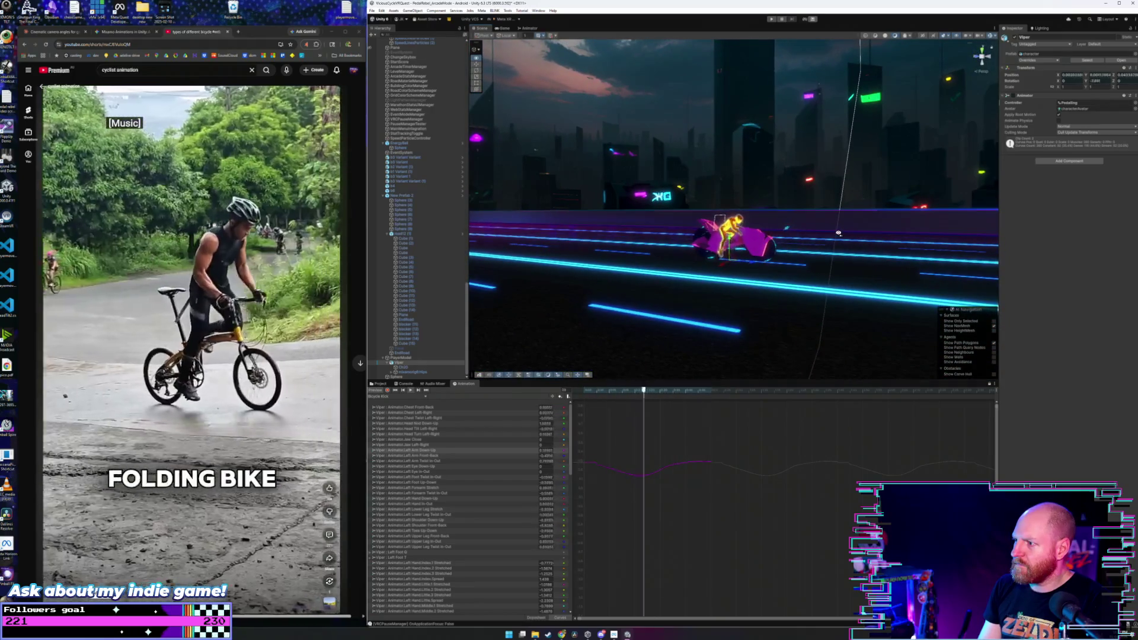
pyautogui.press('f')
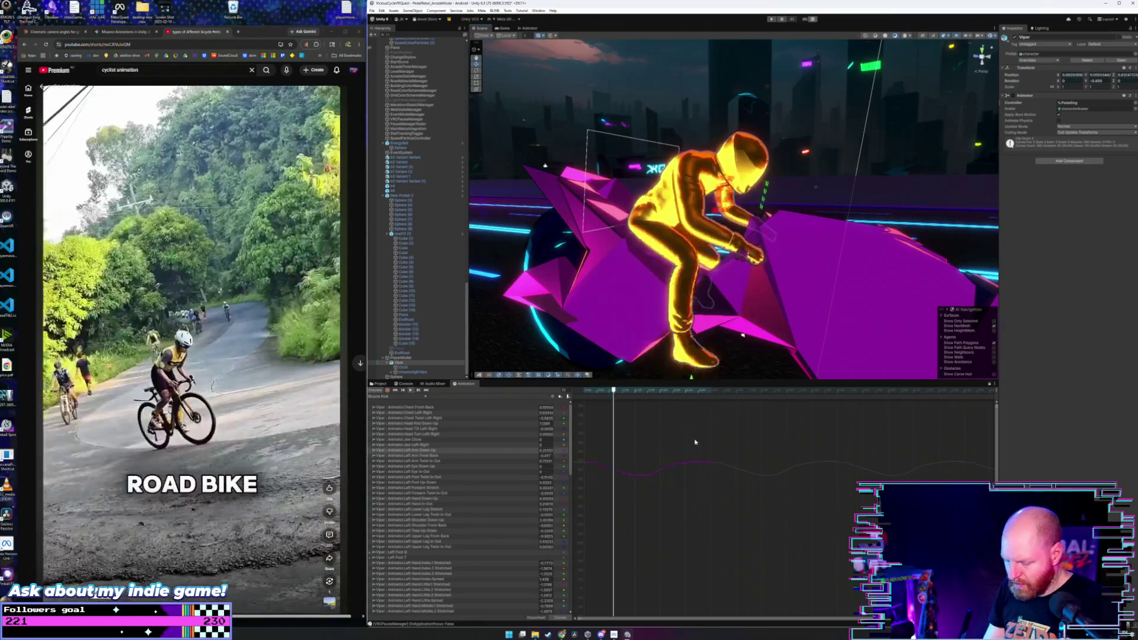
pyautogui.moveTo(728, 445); pyautogui.dragTo(578, 483)
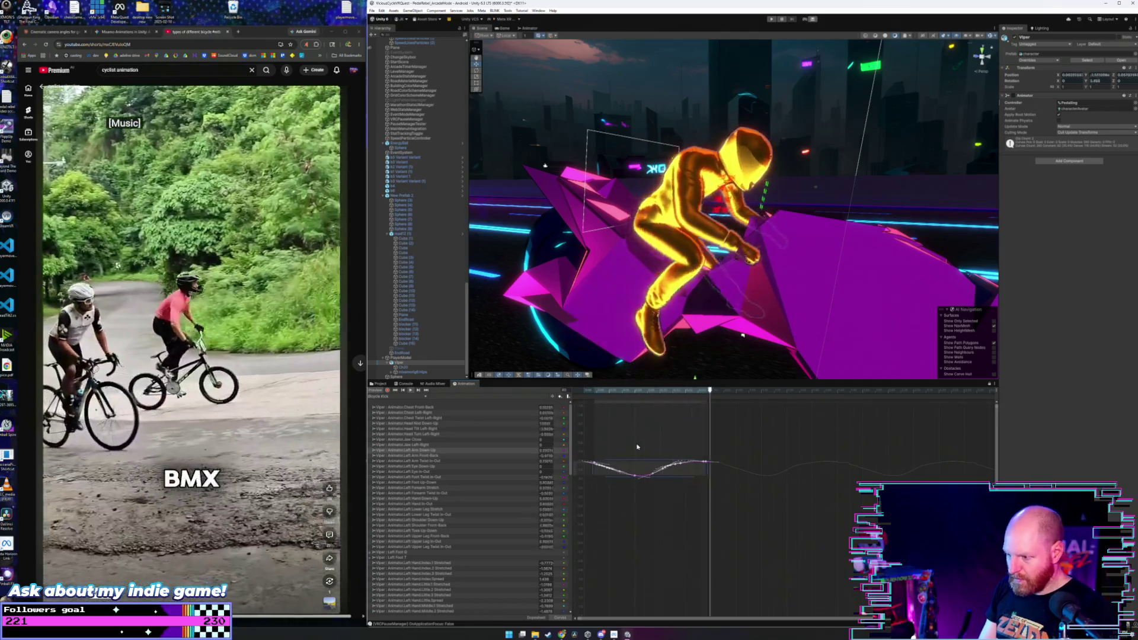
pyautogui.scroll(2, 646, 452)
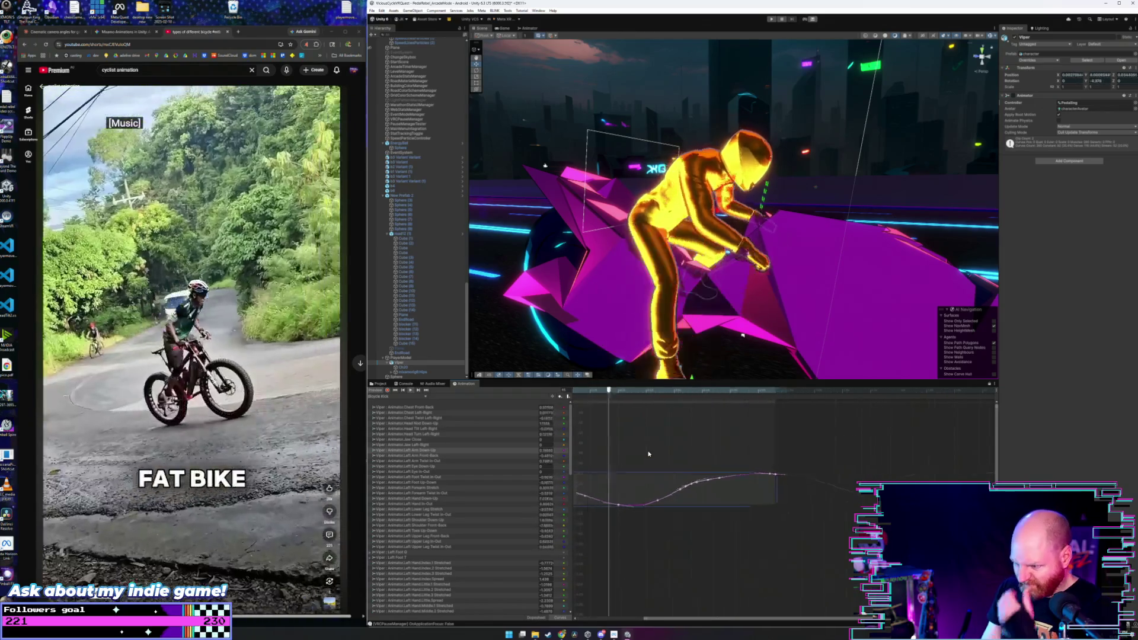
pyautogui.scroll(2, 705, 457)
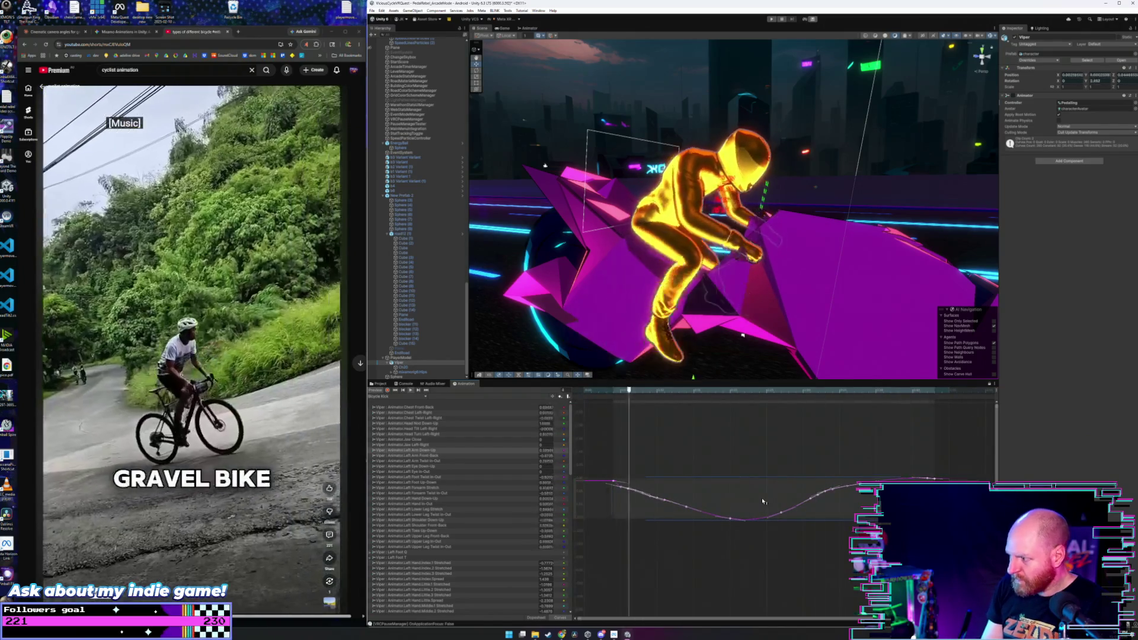
pyautogui.click(537, 617)
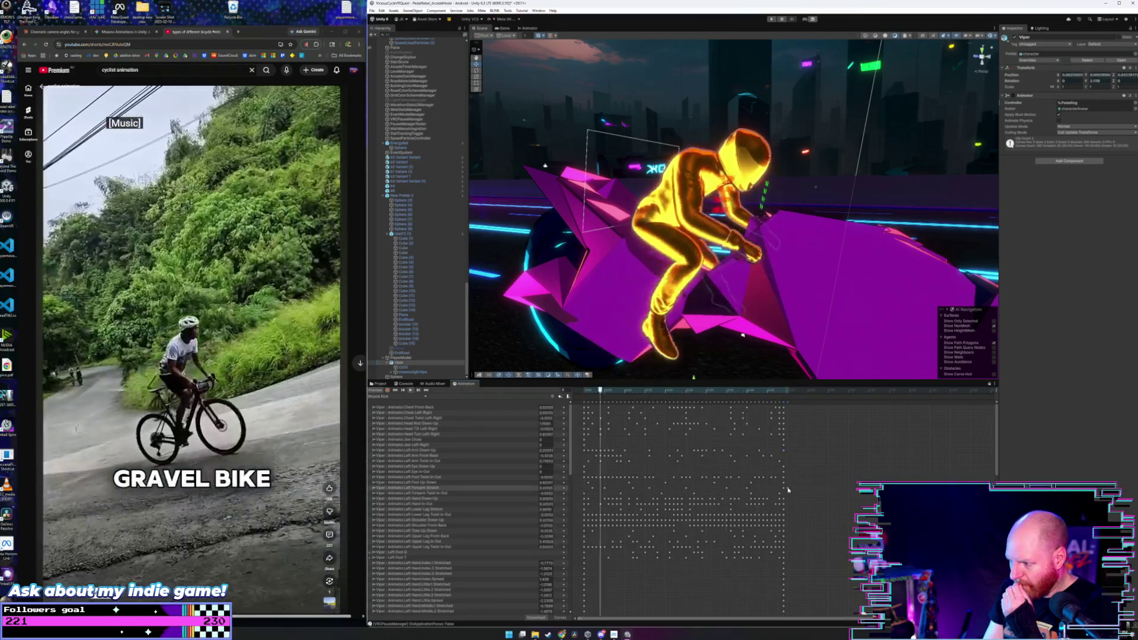
pyautogui.moveTo(798, 490); pyautogui.dragTo(593, 492)
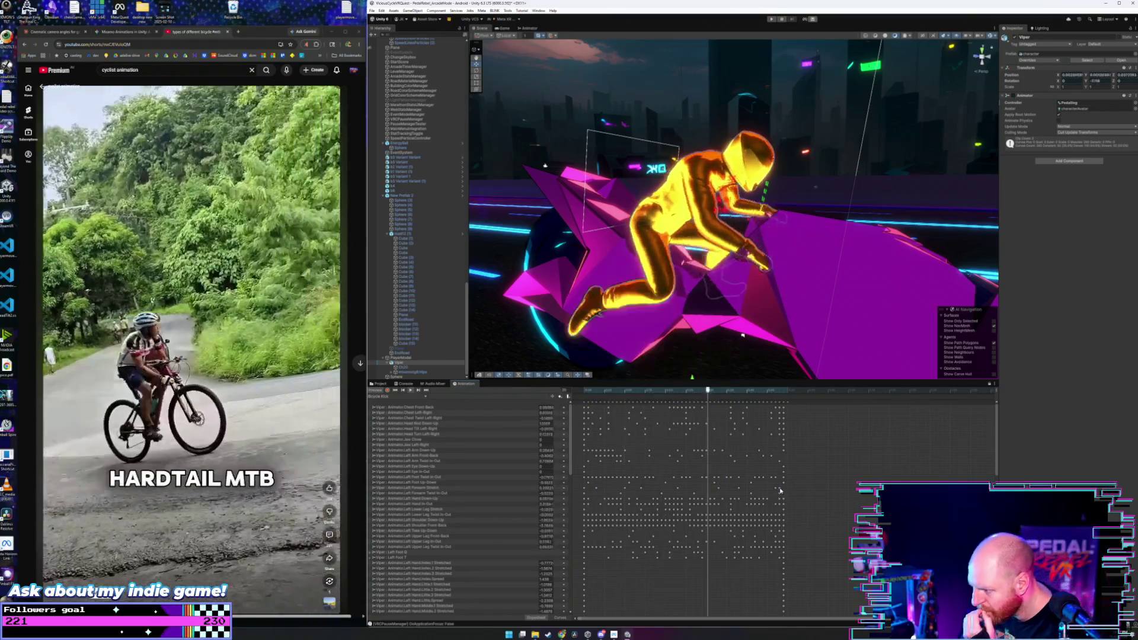
pyautogui.scroll(2, 789, 490)
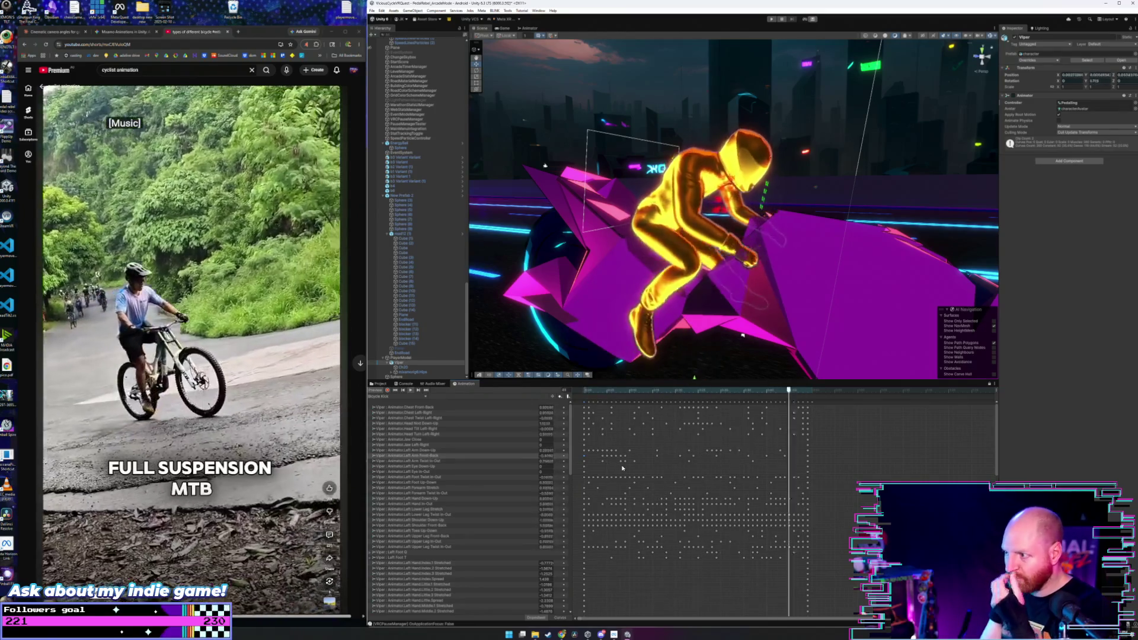
pyautogui.scroll(2, 628, 470)
pyautogui.scroll(-1, 638, 471)
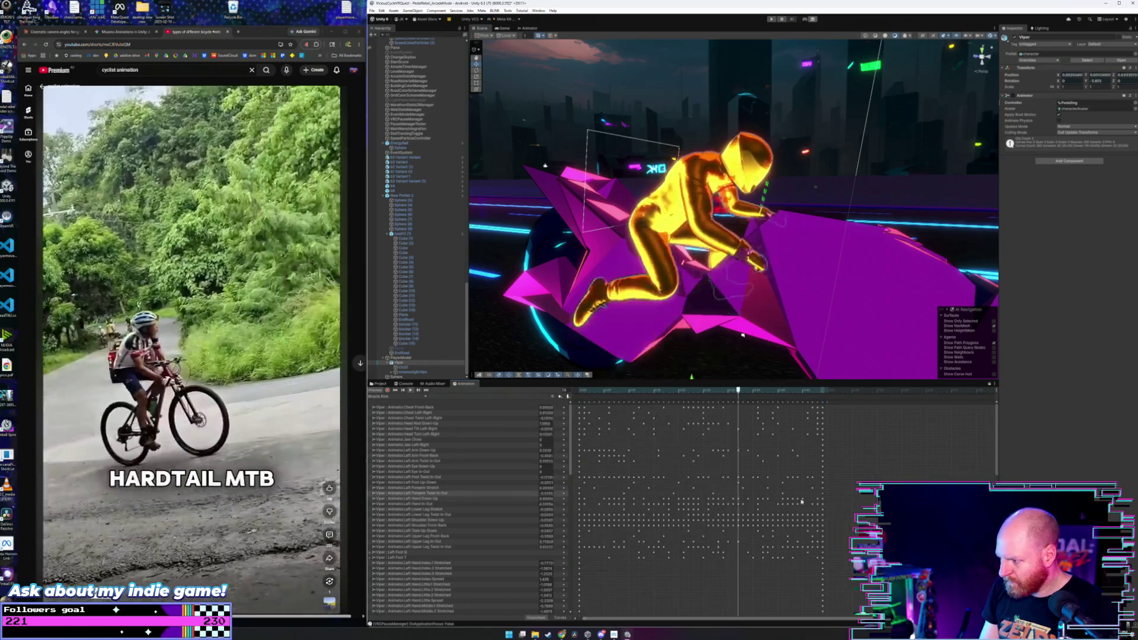
pyautogui.scroll(-1, 729, 506)
pyautogui.moveTo(702, 622); pyautogui.dragTo(596, 621)
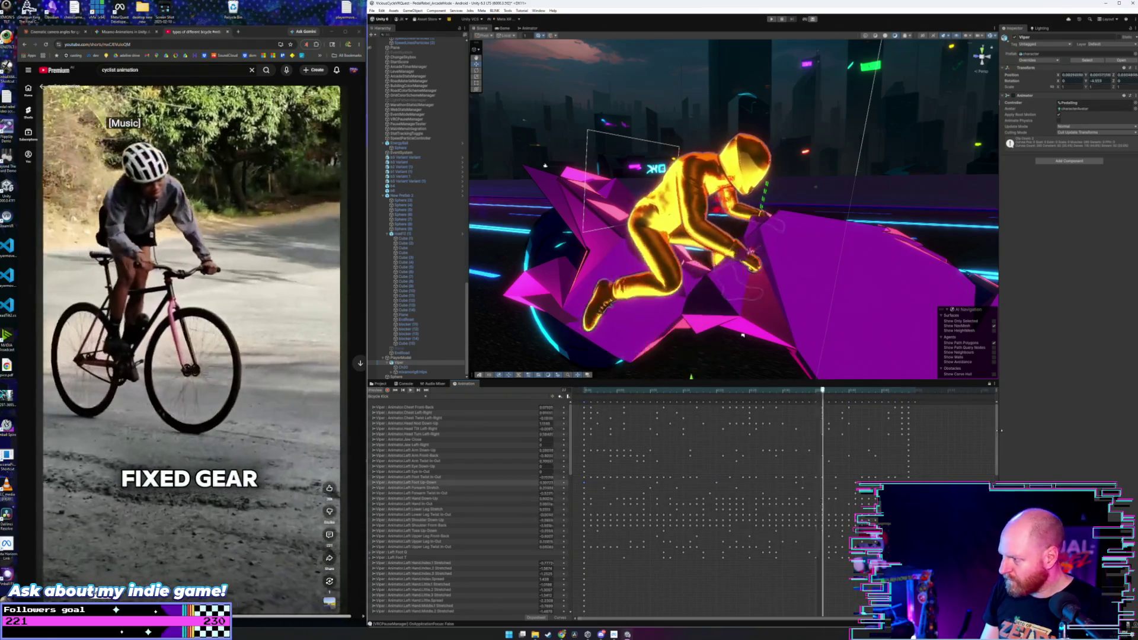
pyautogui.moveTo(997, 424); pyautogui.dragTo(998, 487)
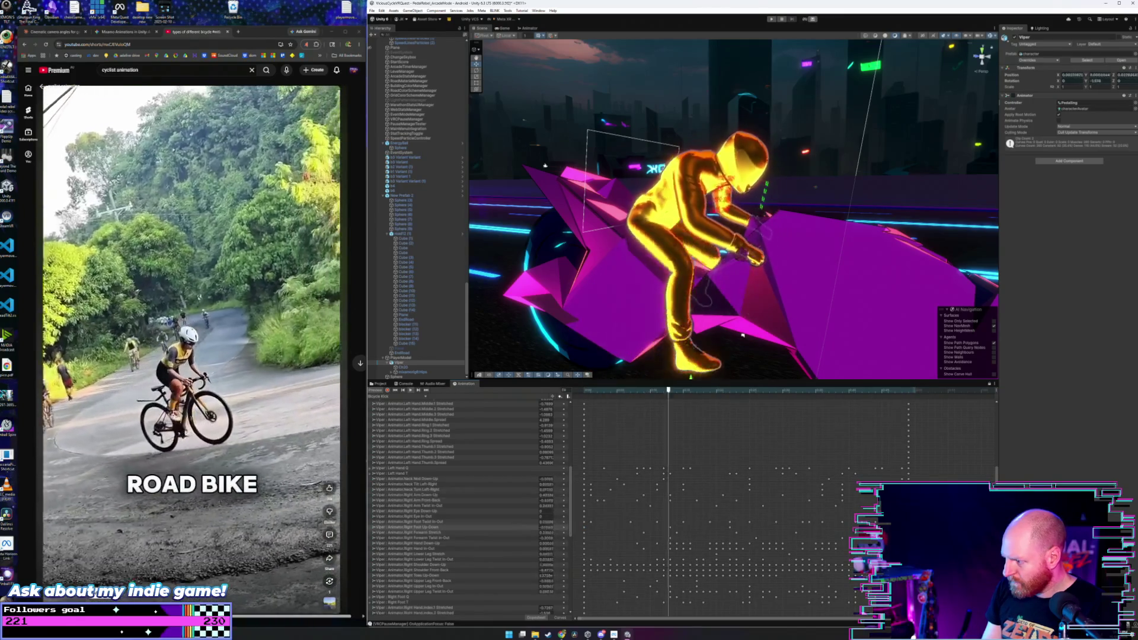
pyautogui.scroll(-10, 469, 504)
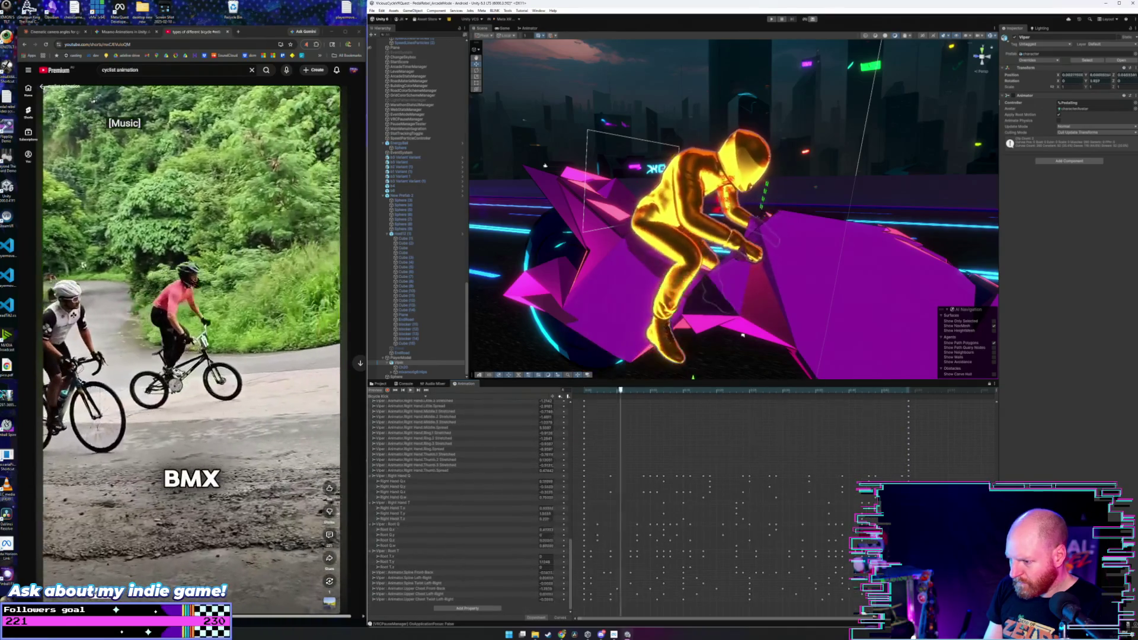
pyautogui.scroll(5, 468, 504)
pyautogui.scroll(6, 468, 504)
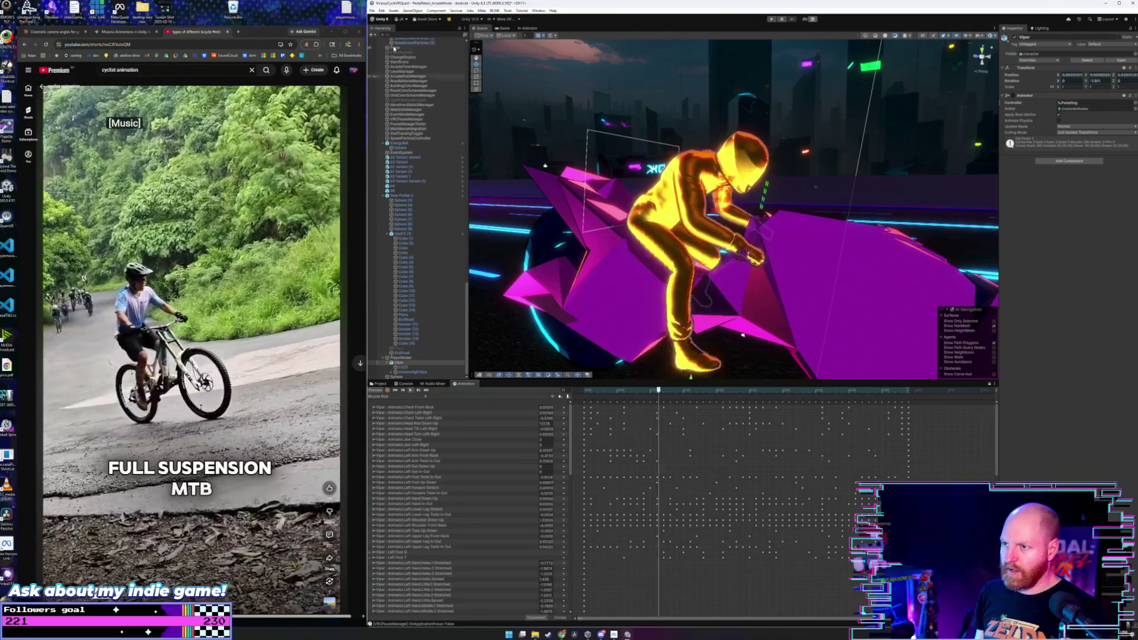
pyautogui.click(372, 11)
# - Save the scene, then save the whole project
pyautogui.click(382, 39)
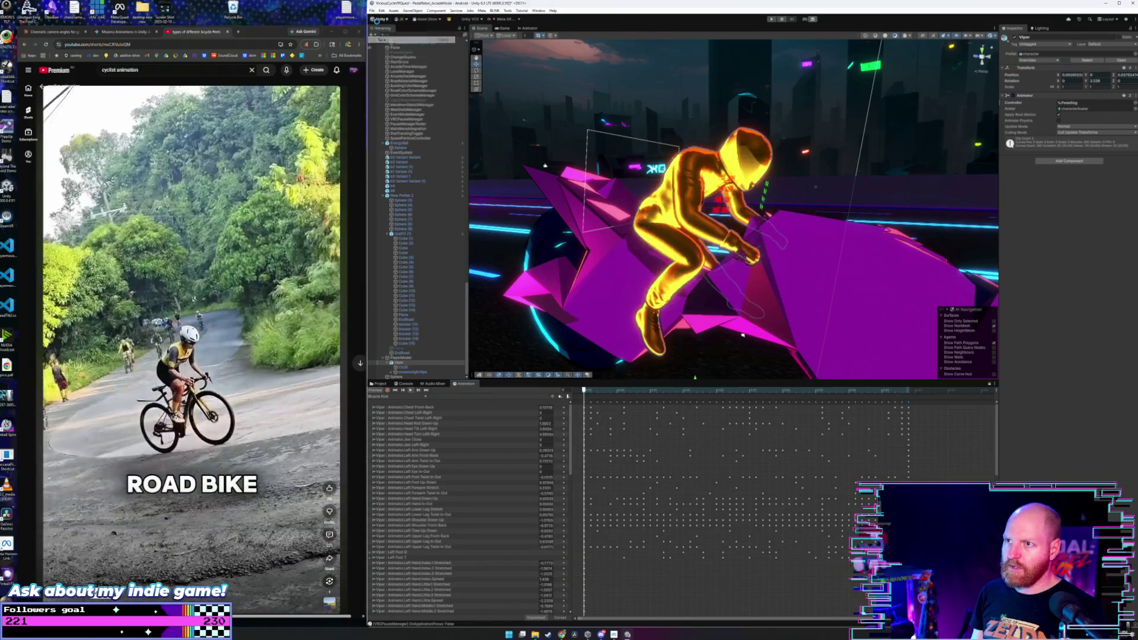
pyautogui.click(372, 11)
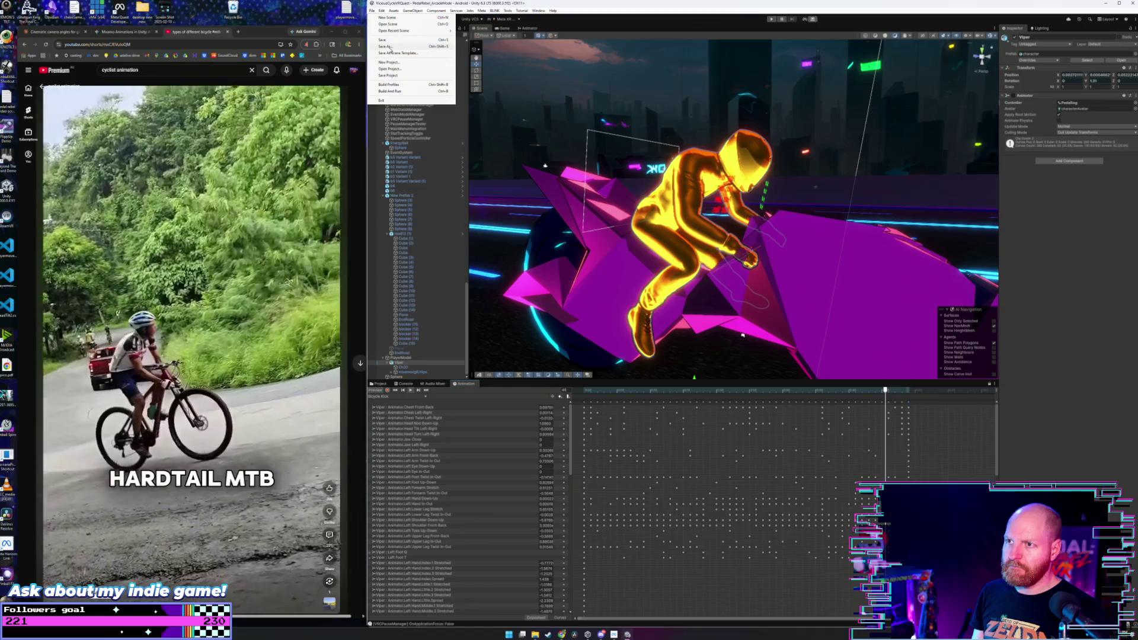
pyautogui.click(394, 75)
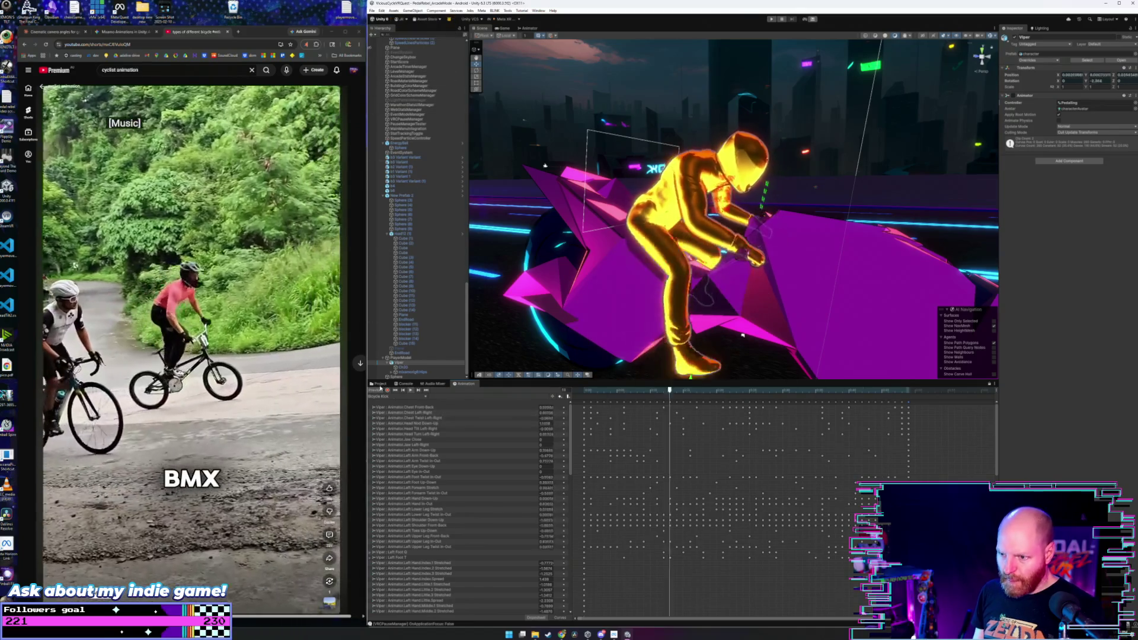
# - Select the Bicycle Kick clip, then select Chest Twist Left-Right in the dopesheet
pyautogui.click(377, 385)
pyautogui.click(447, 421)
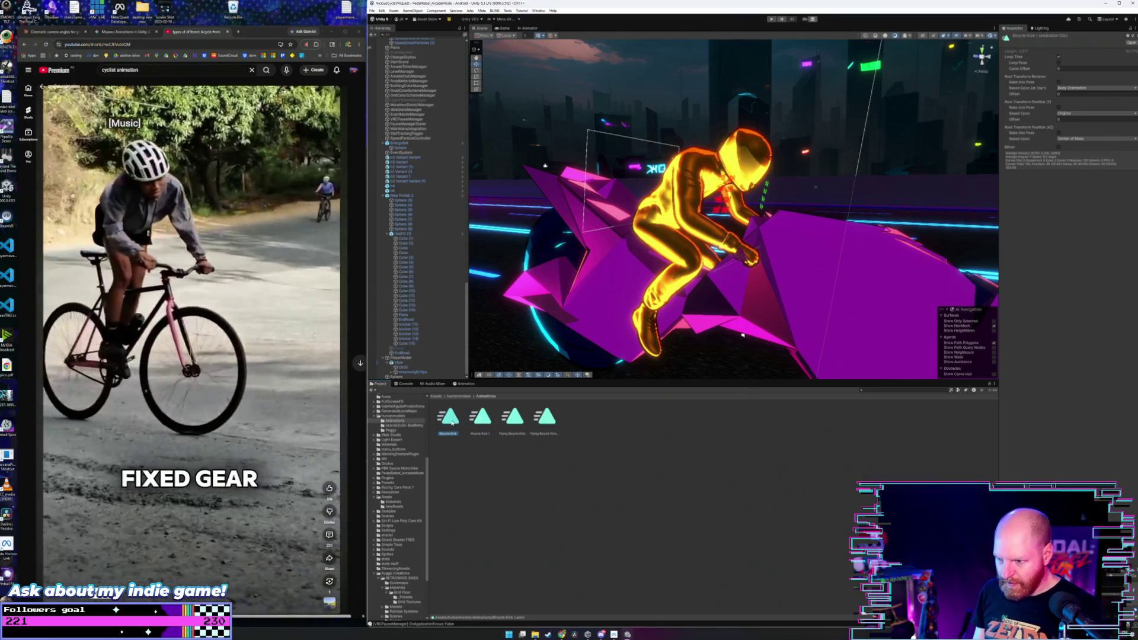
pyautogui.click(465, 384)
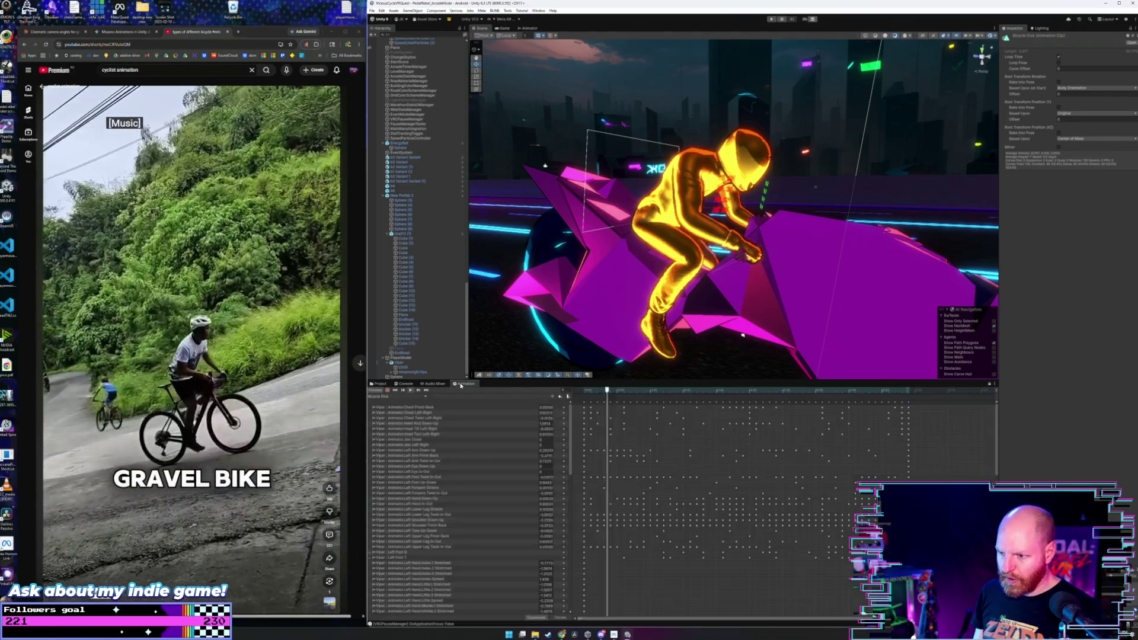
pyautogui.rightClick(695, 481)
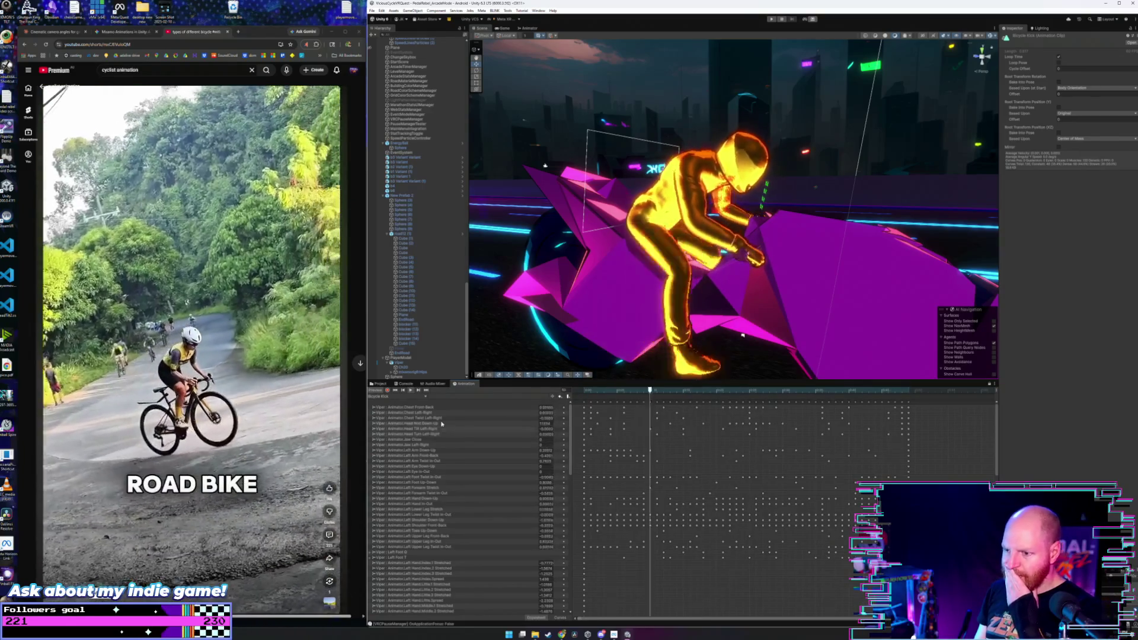
pyautogui.click(447, 418)
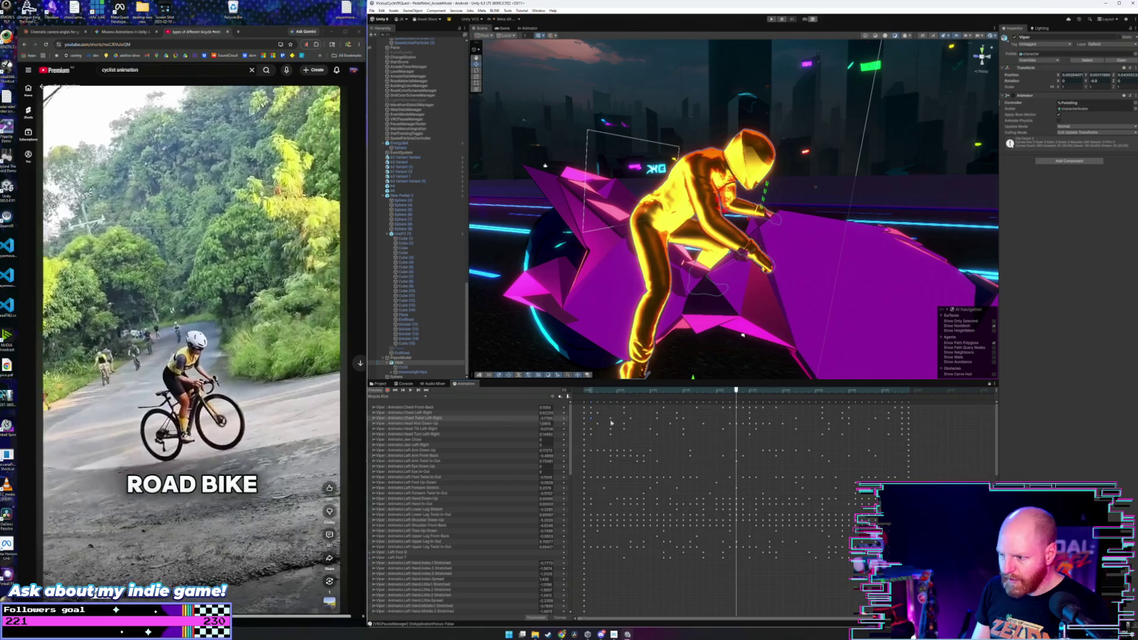
# - Scrub the pedalling clip from its start to a later pose, then play it facing the rider
pyautogui.click(584, 391)
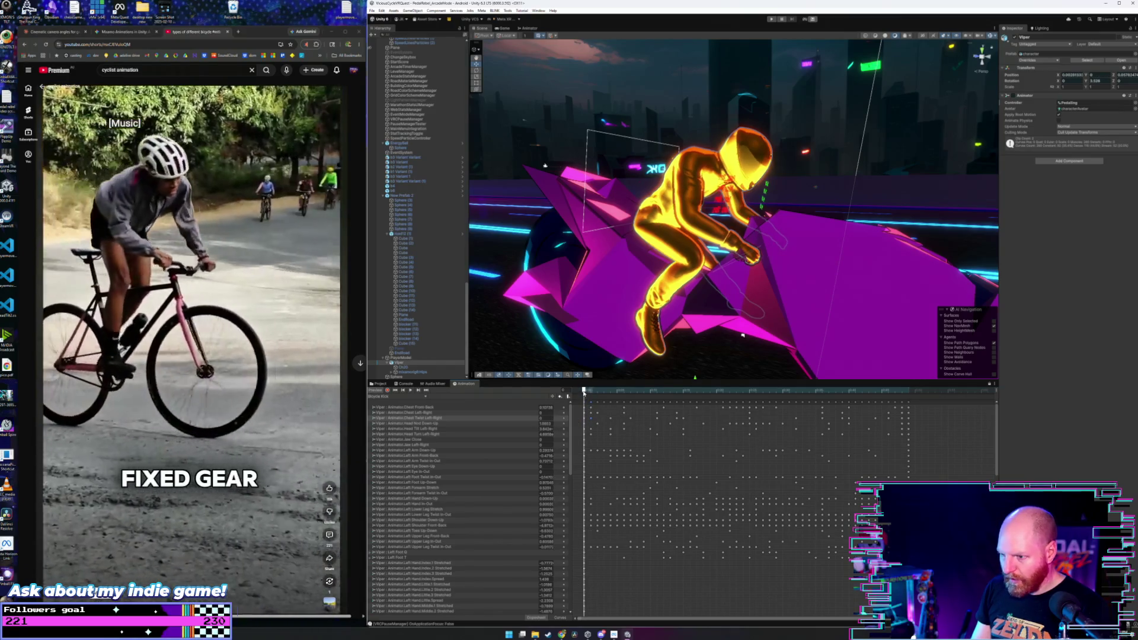
pyautogui.moveTo(589, 393); pyautogui.dragTo(683, 398)
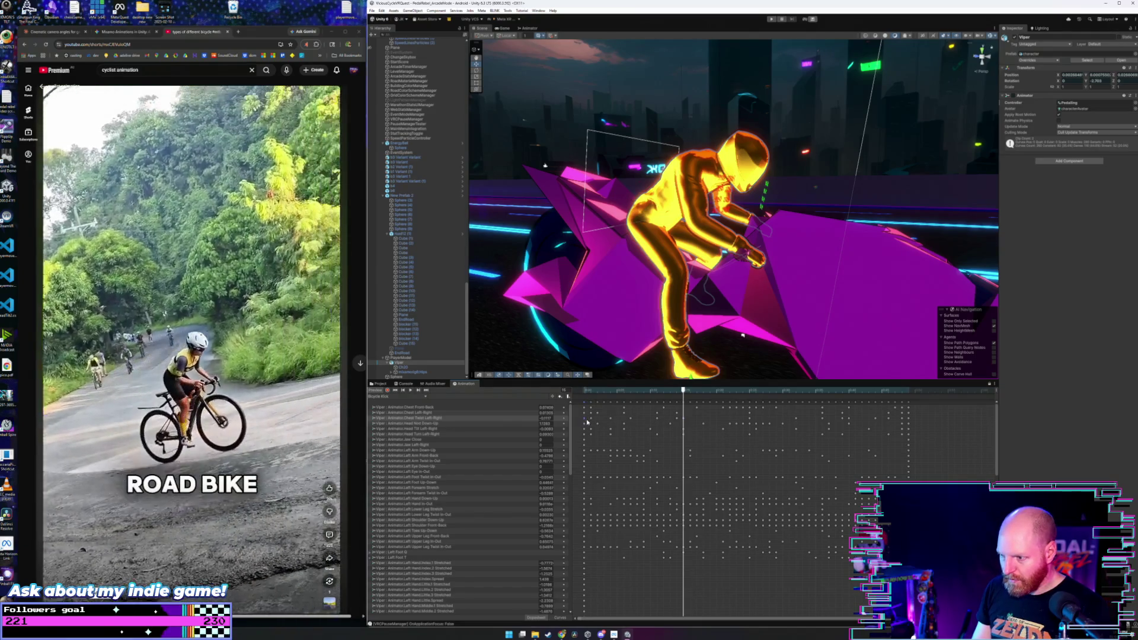
pyautogui.click(585, 392)
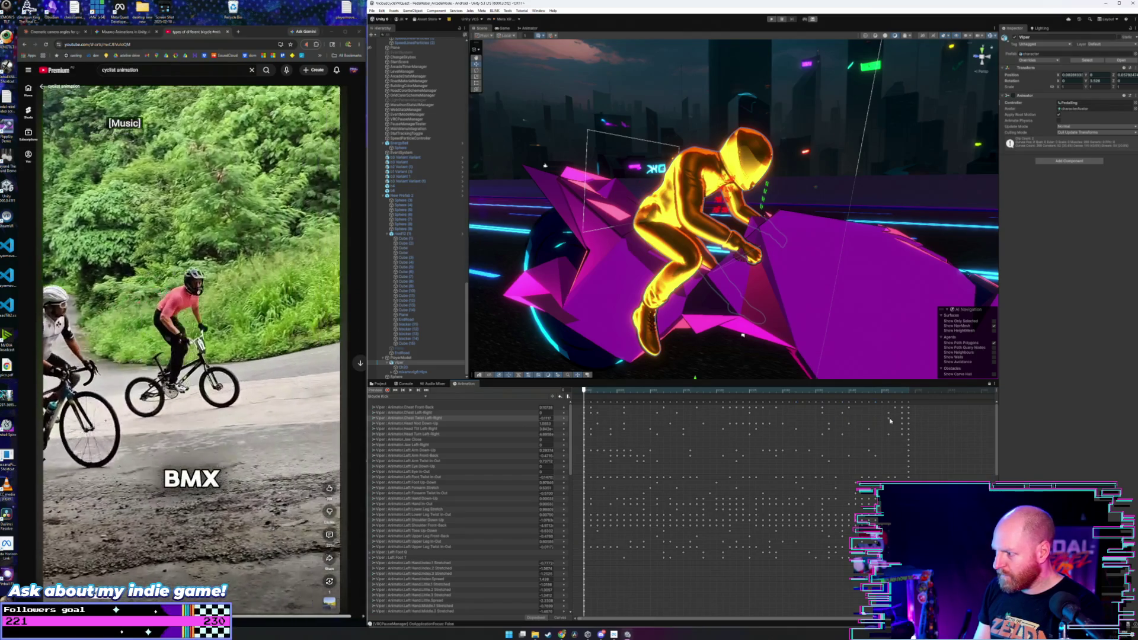
pyautogui.click(909, 392)
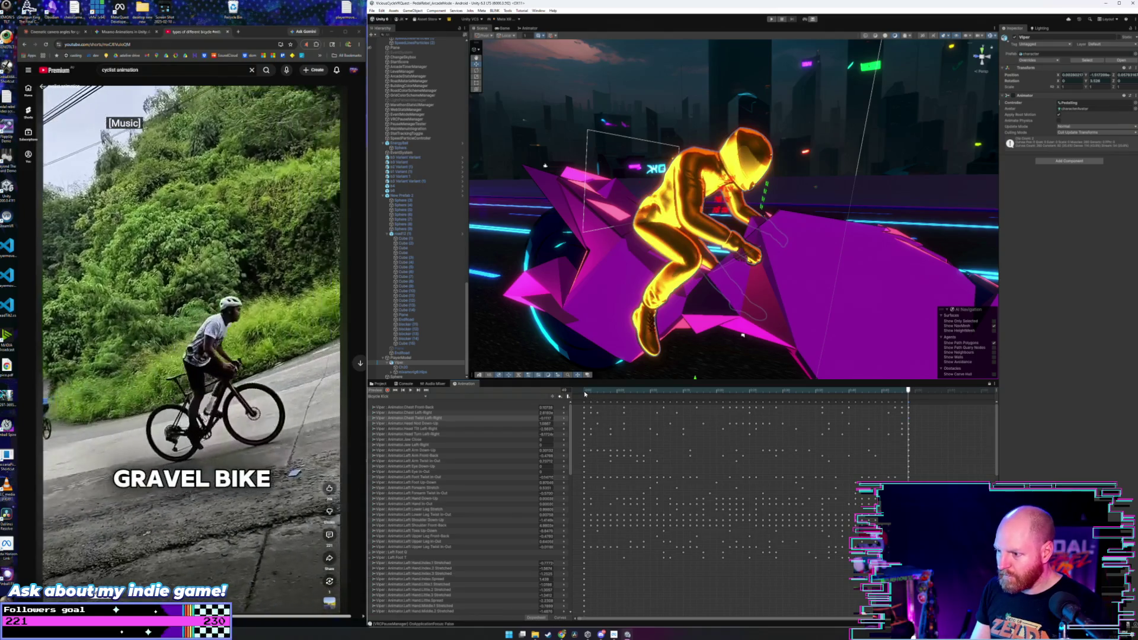
pyautogui.press('space')
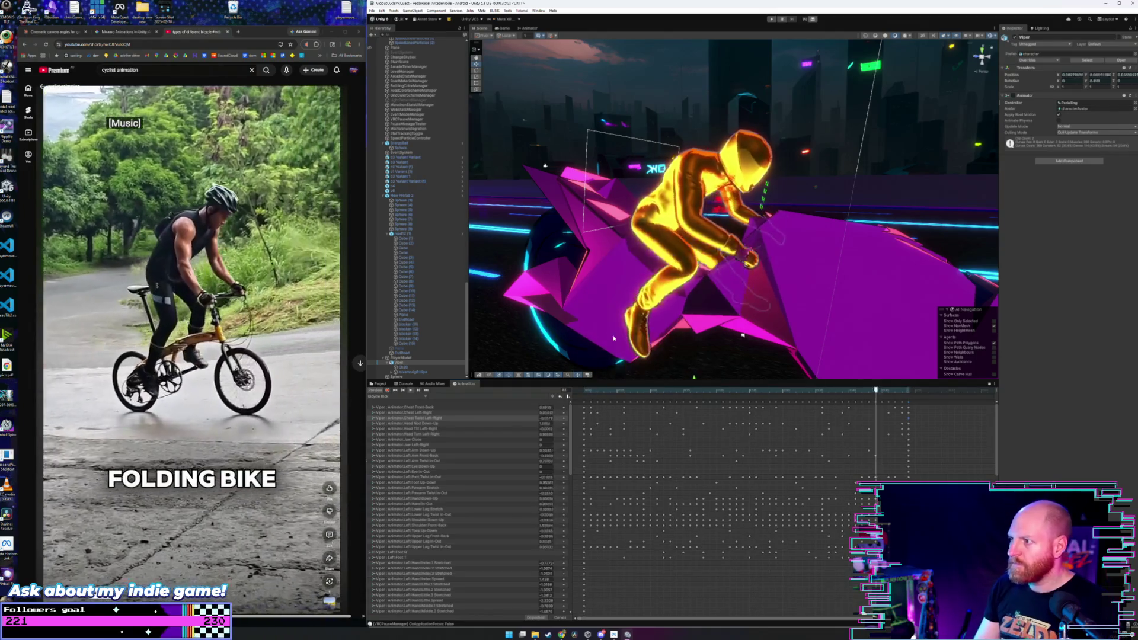
pyautogui.moveTo(682, 267)
pyautogui.mouseDown()
pyautogui.moveTo(628, 222)
pyautogui.moveTo(599, 230)
pyautogui.mouseUp()
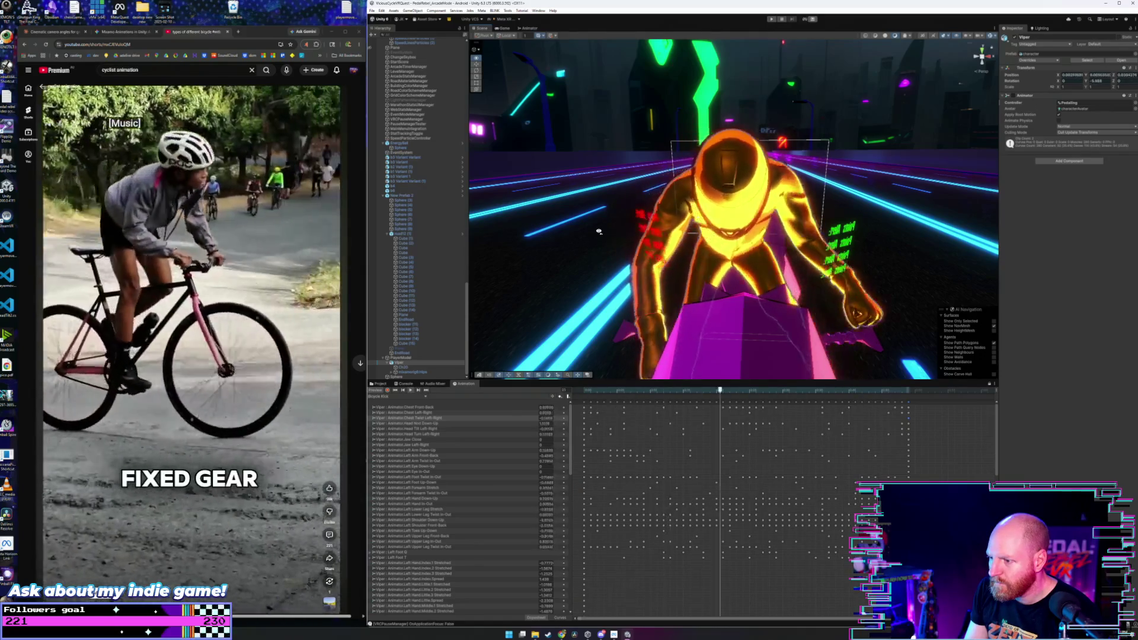
# - Orbit behind and to the rider's right side while selecting Chest Twist Left-Right and another property
pyautogui.moveTo(599, 231); pyautogui.dragTo(909, 262)
pyautogui.scroll(-3, 909, 262)
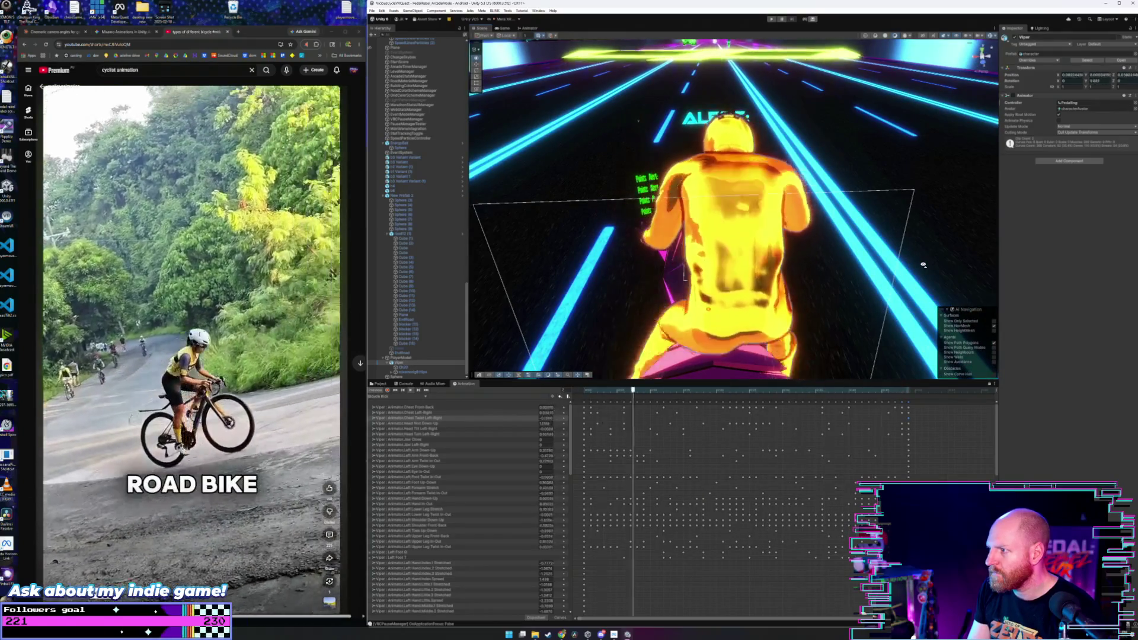
pyautogui.moveTo(923, 265)
pyautogui.mouseDown()
pyautogui.moveTo(648, 234)
pyautogui.moveTo(611, 243)
pyautogui.mouseUp()
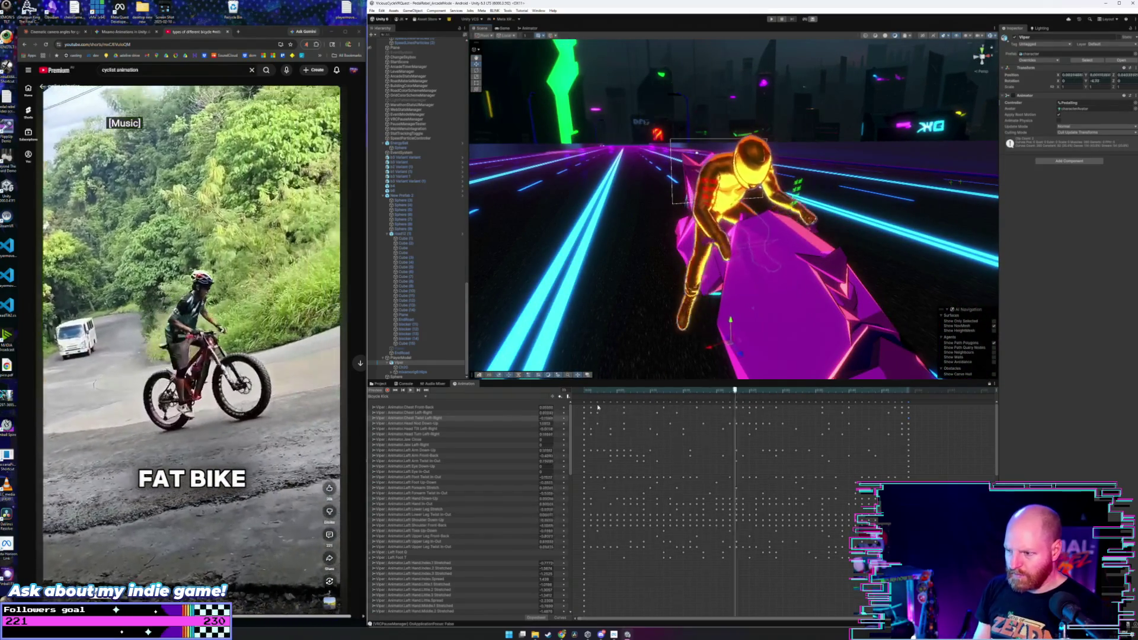
pyautogui.click(524, 419)
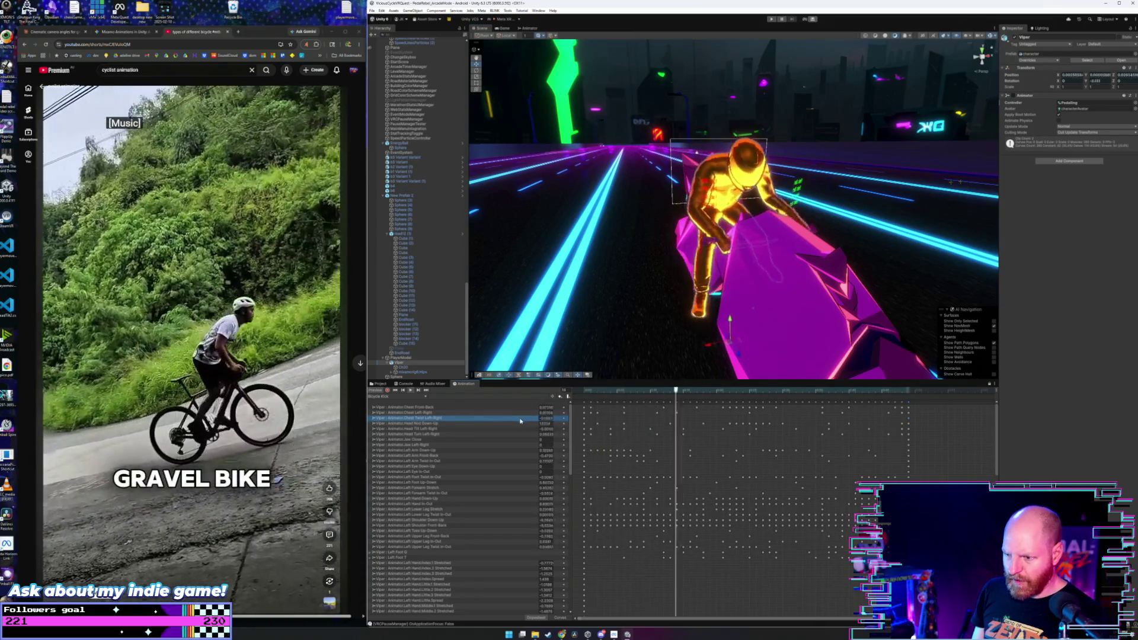
pyautogui.click(512, 430)
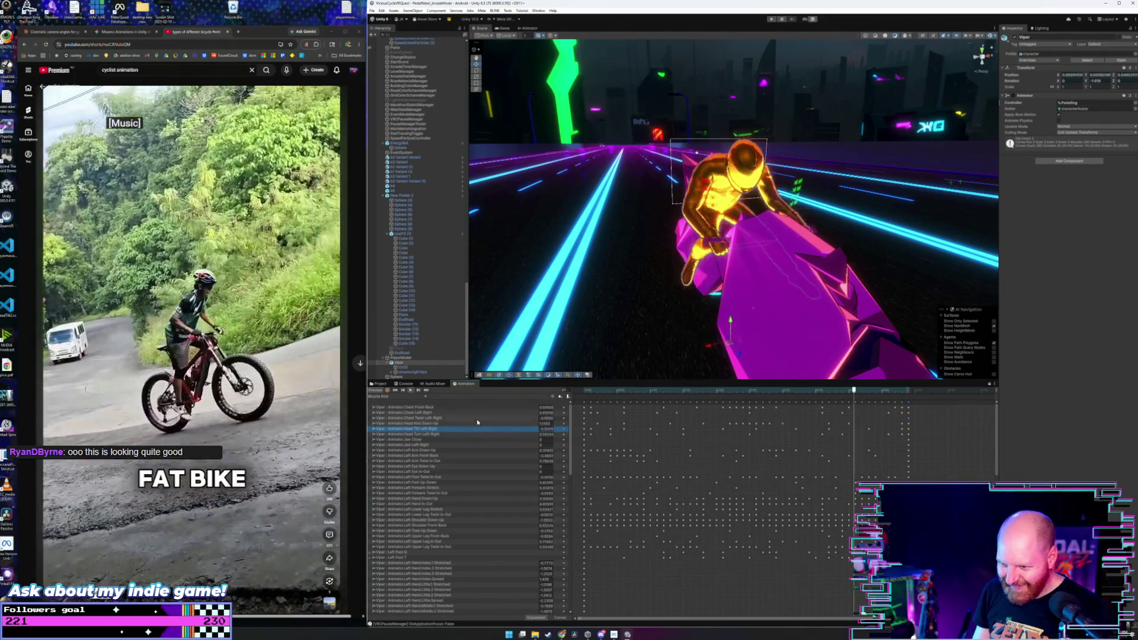
pyautogui.moveTo(664, 249)
pyautogui.mouseDown()
pyautogui.moveTo(761, 227)
pyautogui.moveTo(581, 254)
pyautogui.moveTo(464, 242)
pyautogui.mouseUp()
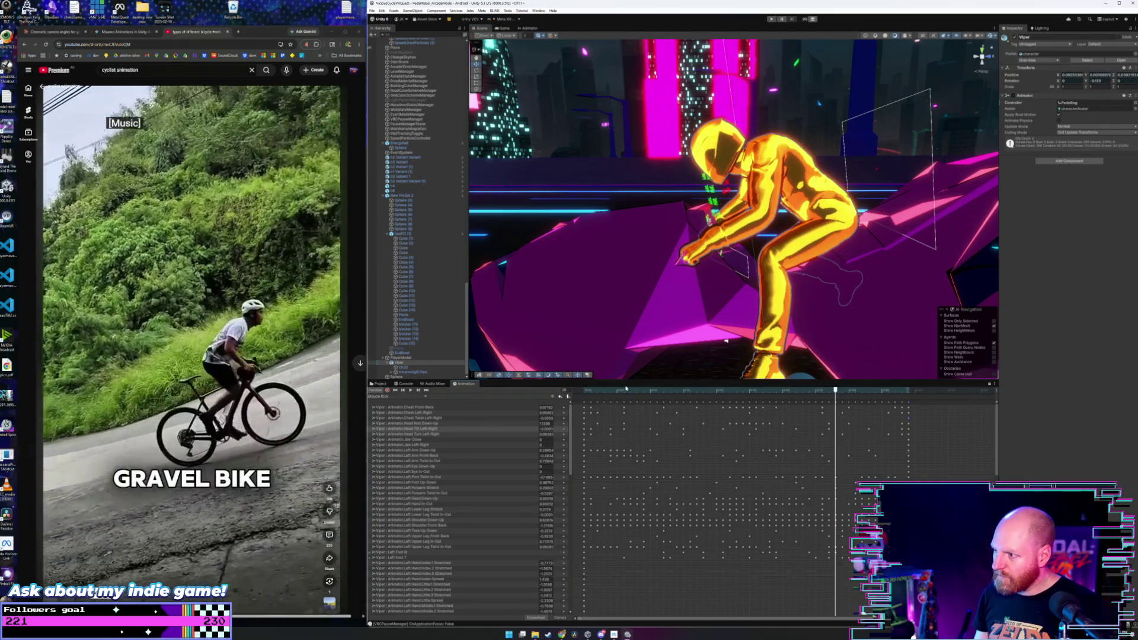
pyautogui.scroll(5, 739, 302)
pyautogui.moveTo(738, 301); pyautogui.dragTo(641, 308)
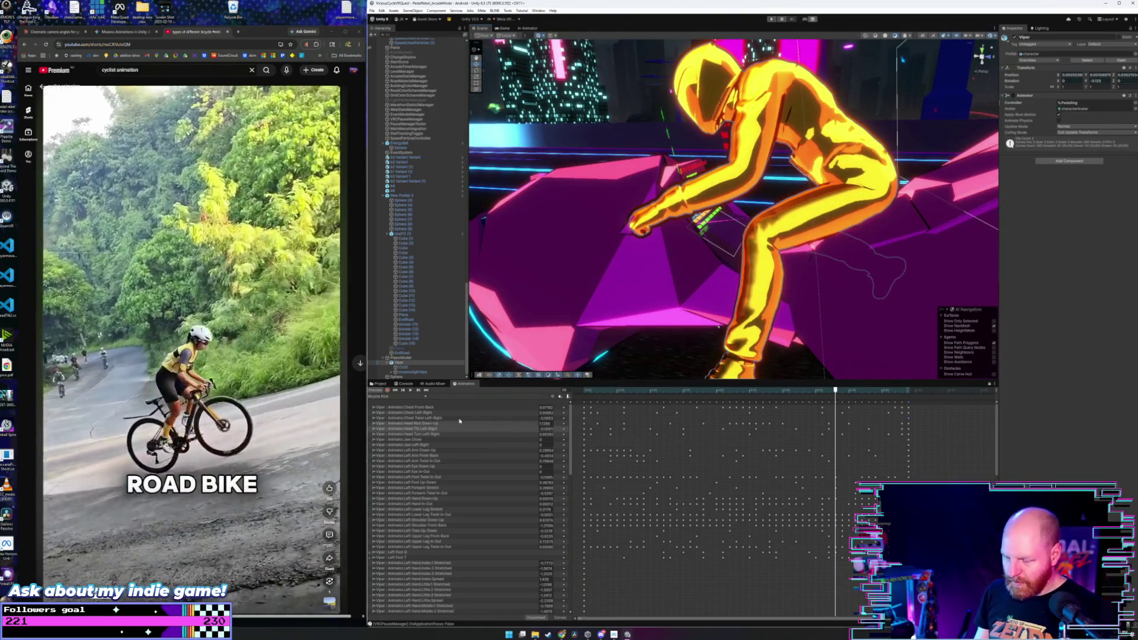
pyautogui.click(437, 429)
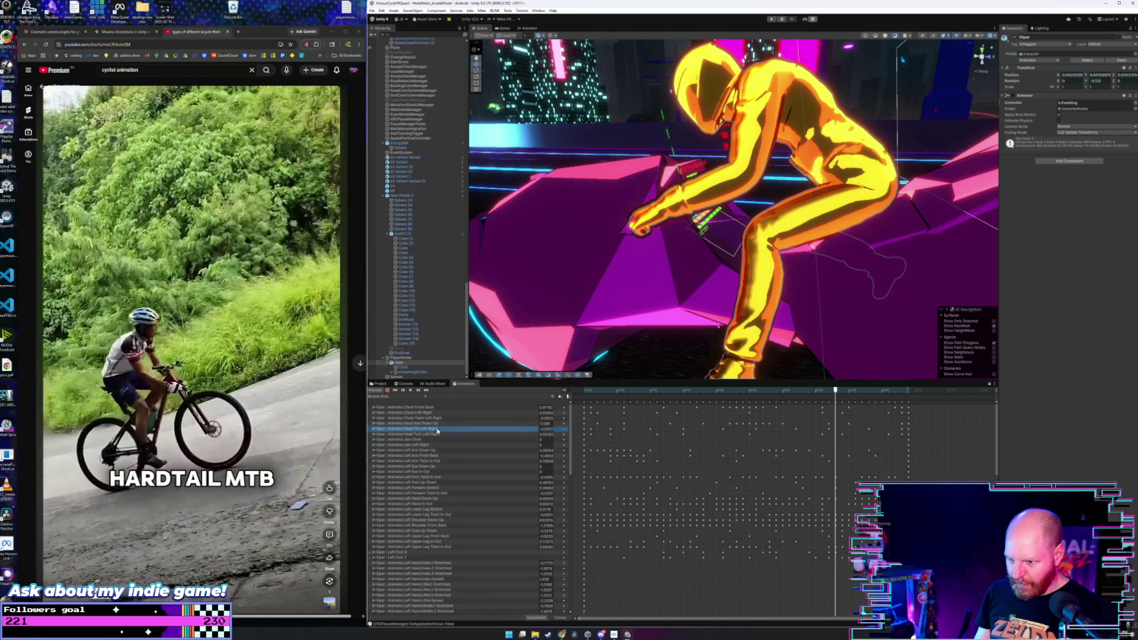
pyautogui.click(837, 479)
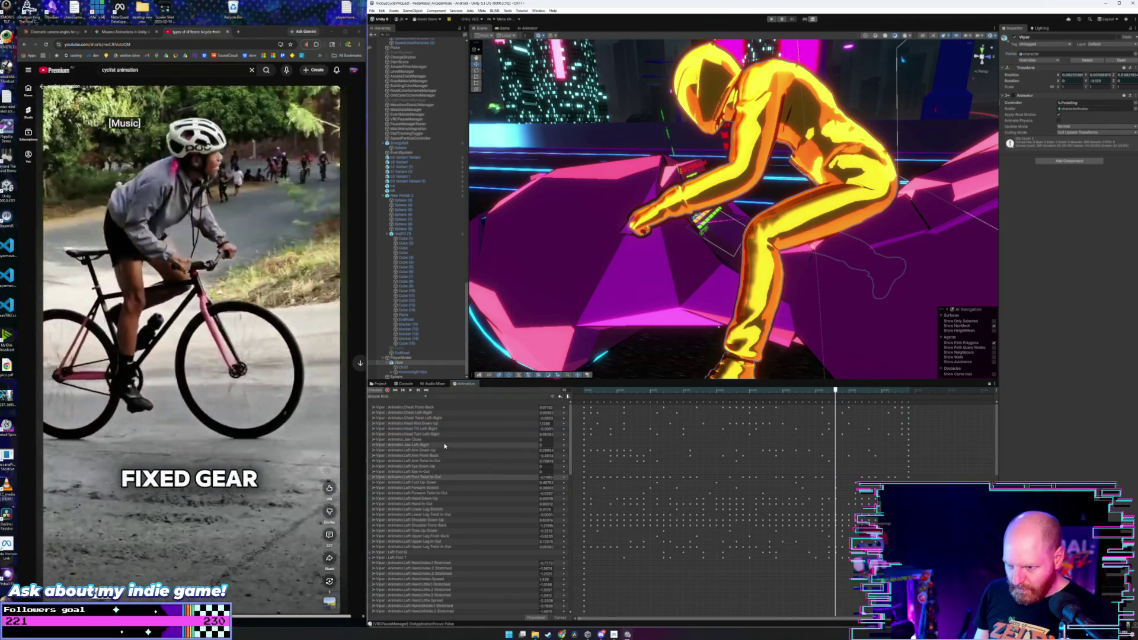
pyautogui.scroll(-2, 444, 450)
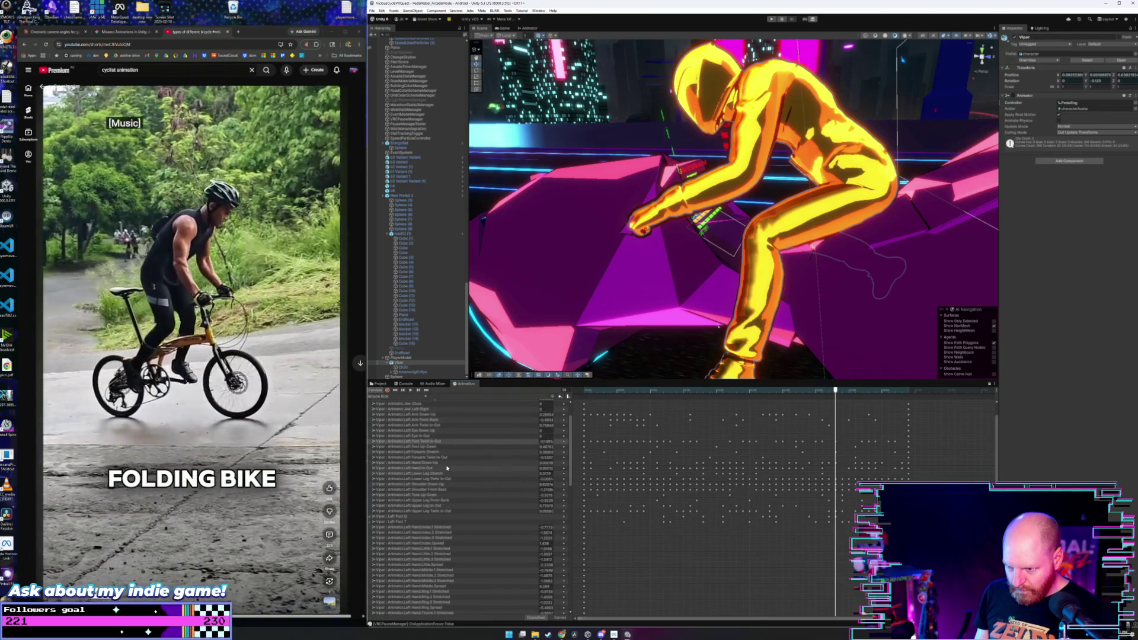
pyautogui.scroll(2, 446, 459)
pyautogui.click(439, 461)
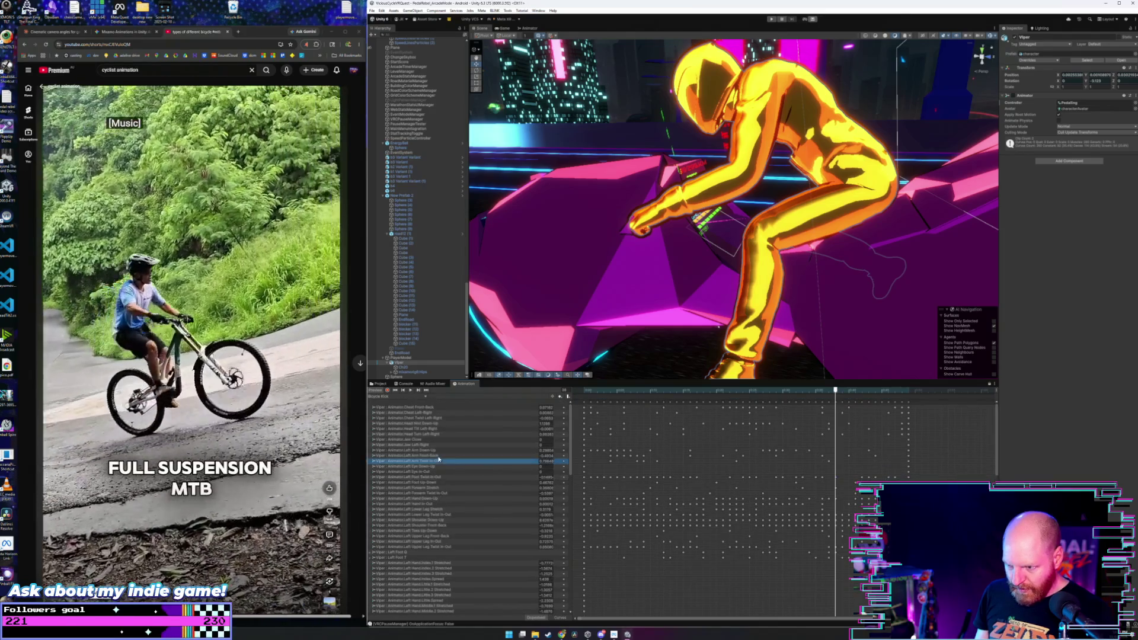
pyautogui.keyDown('shift'); pyautogui.click(441, 452); pyautogui.keyUp('shift')
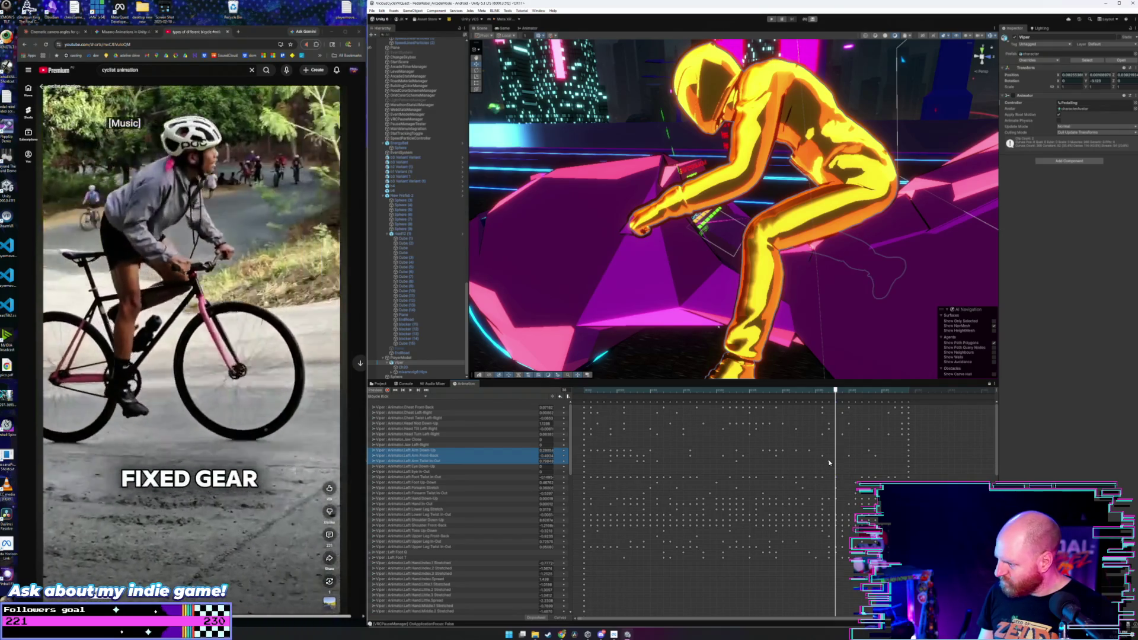
pyautogui.click(829, 462)
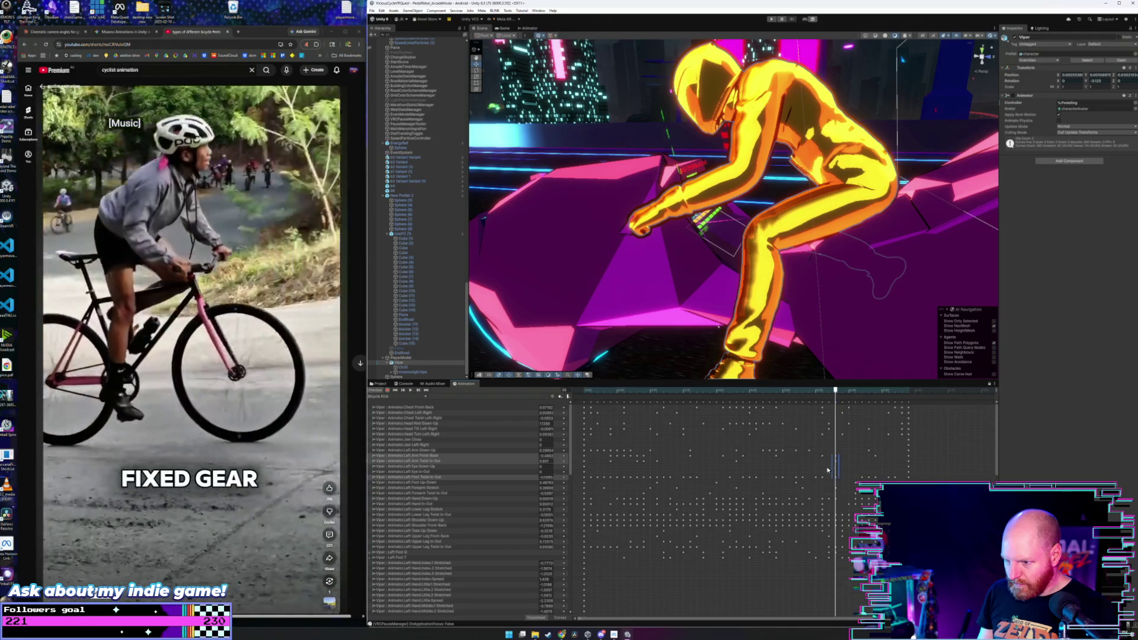
# - Inspect the Left Arm Twist In-Out keys and scrub the clip back to frame 0
pyautogui.click(484, 460)
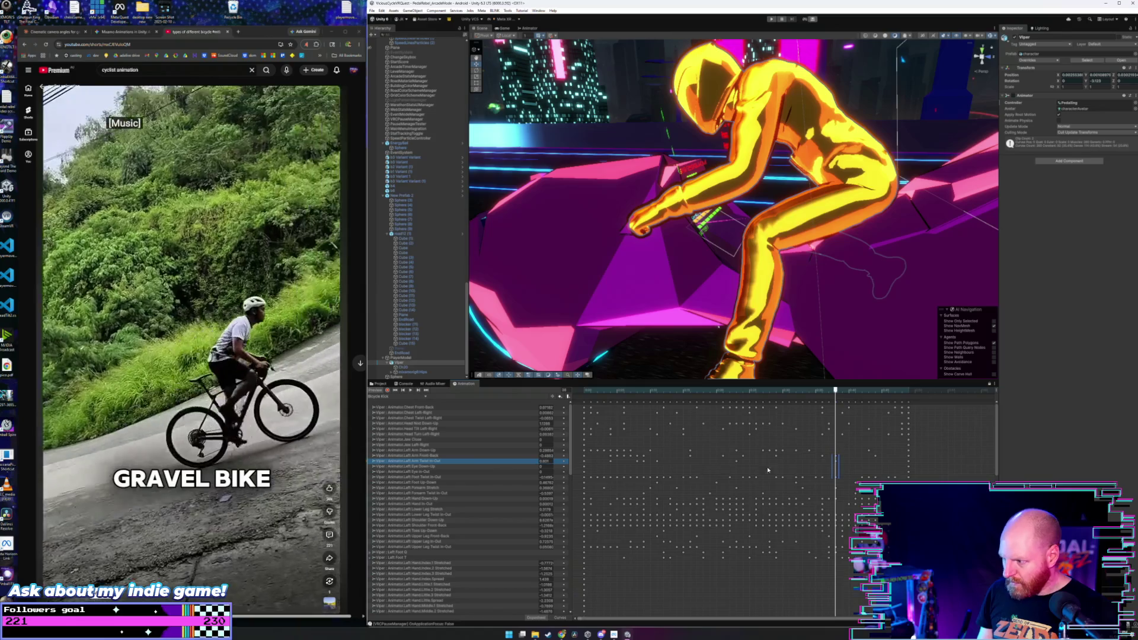
pyautogui.click(835, 460)
pyautogui.moveTo(838, 461); pyautogui.dragTo(849, 466)
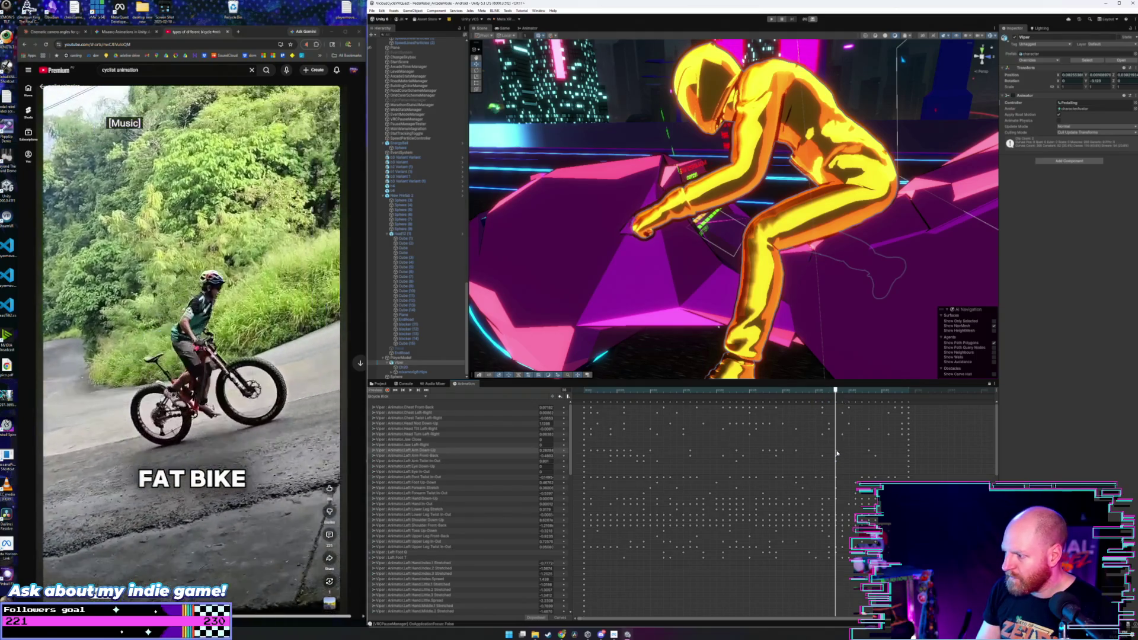
pyautogui.moveTo(705, 283)
pyautogui.mouseDown()
pyautogui.moveTo(767, 279)
pyautogui.moveTo(721, 285)
pyautogui.mouseUp()
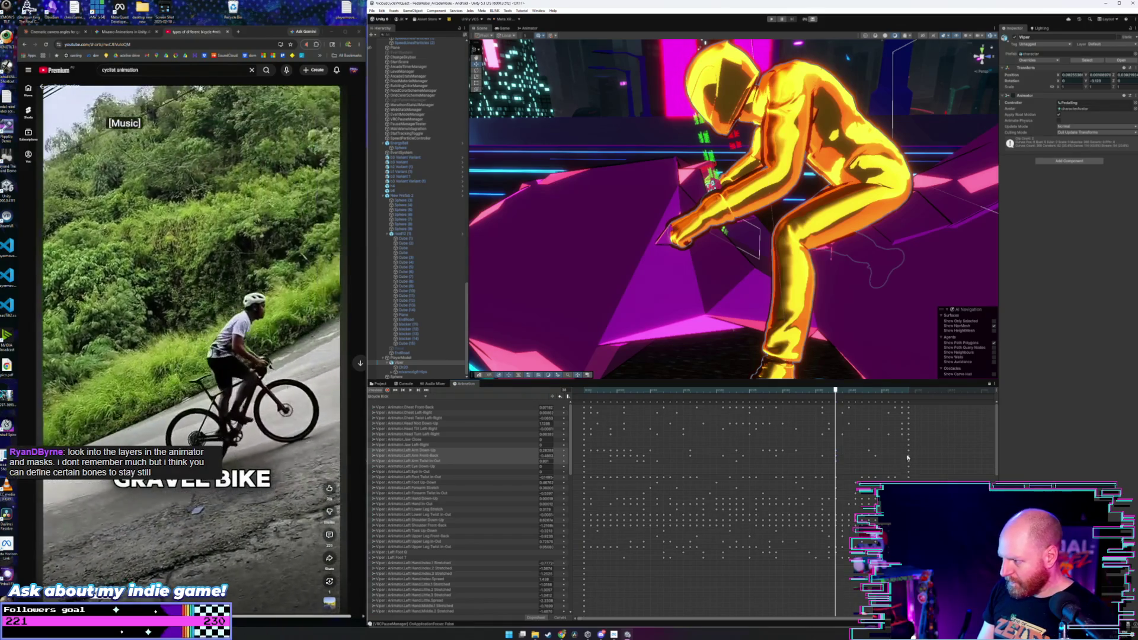
pyautogui.click(910, 392)
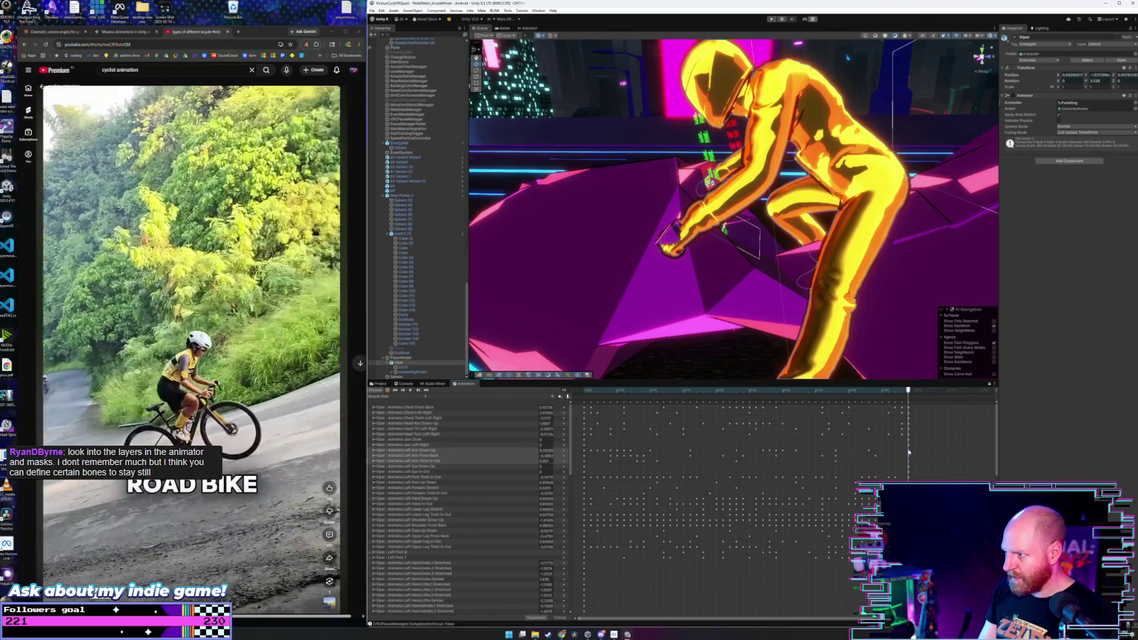
pyautogui.moveTo(907, 392); pyautogui.dragTo(584, 392)
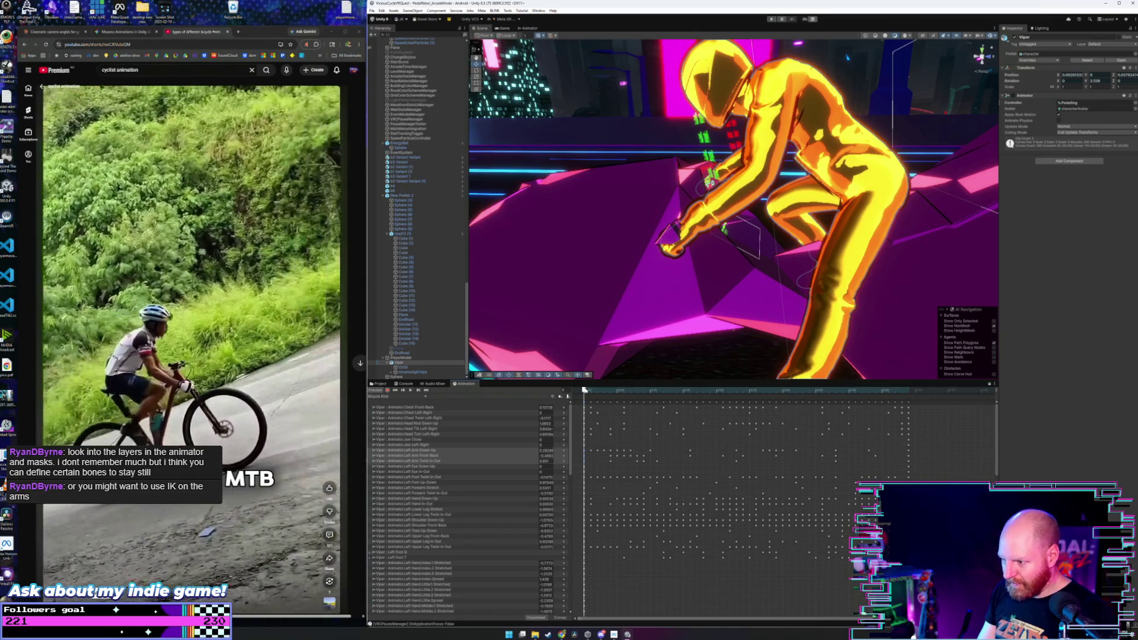
pyautogui.click(585, 392)
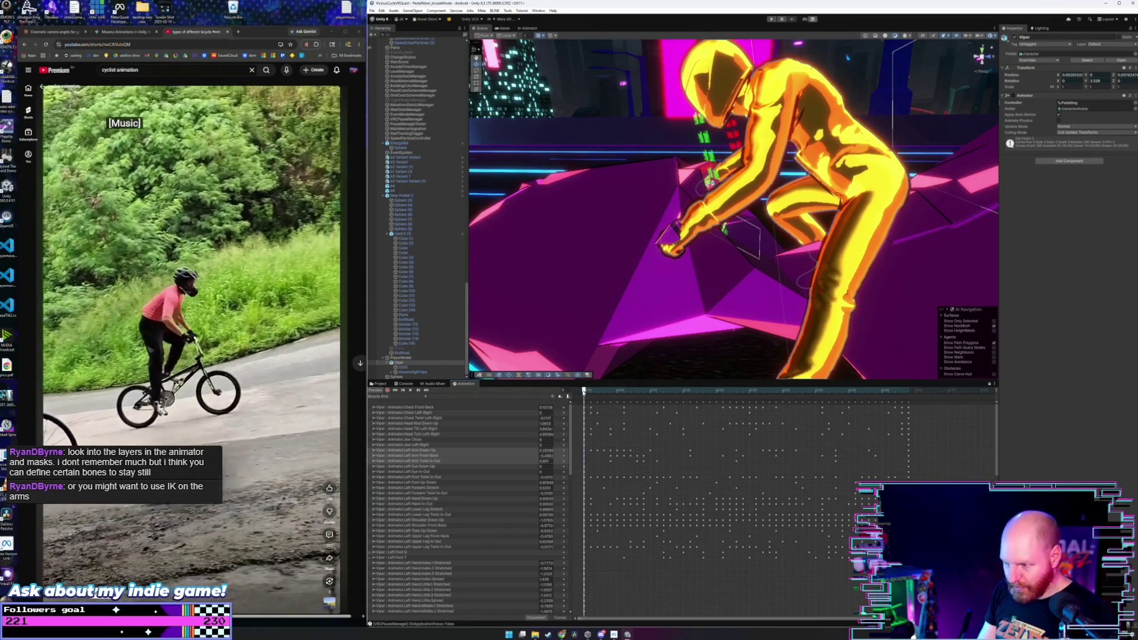
pyautogui.moveTo(585, 391)
pyautogui.mouseDown()
pyautogui.moveTo(619, 392)
pyautogui.moveTo(576, 397)
pyautogui.mouseUp()
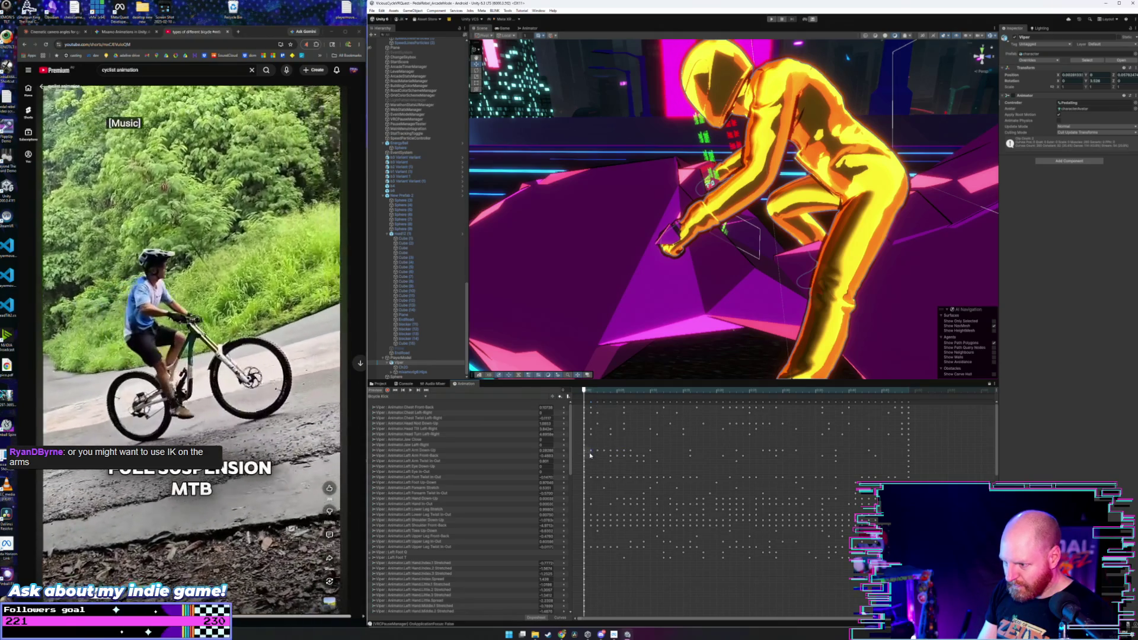
# - Delete the selected left arm keyframes and scrub through the edited clip
pyautogui.moveTo(584, 448)
pyautogui.mouseDown()
pyautogui.moveTo(744, 468)
pyautogui.moveTo(883, 464)
pyautogui.mouseUp()
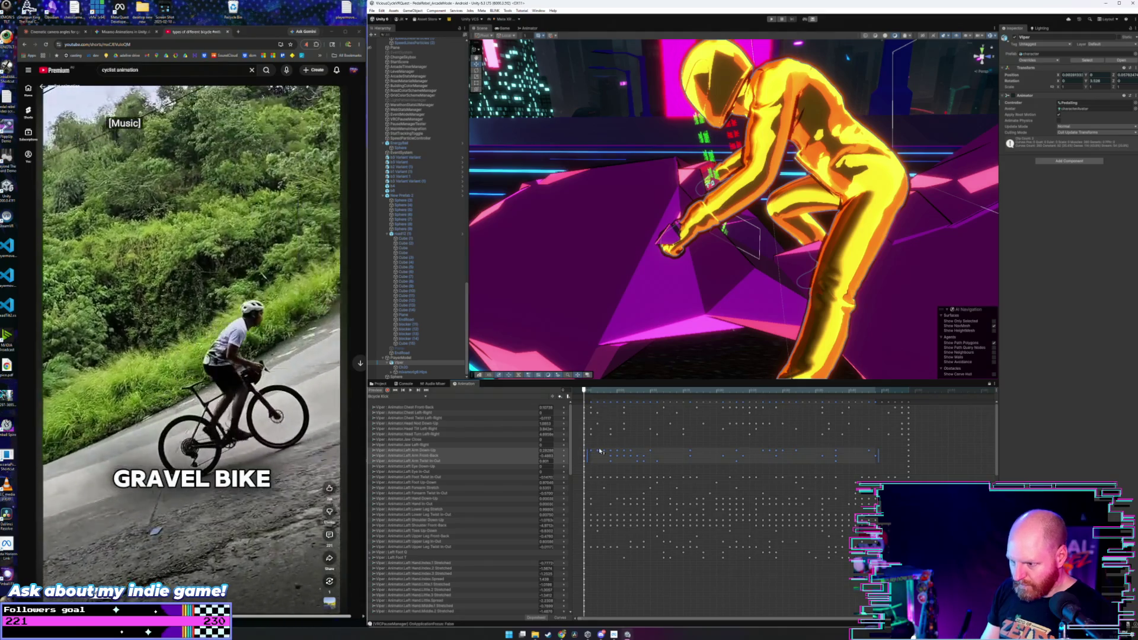
pyautogui.press('Delete')
pyautogui.press('space')
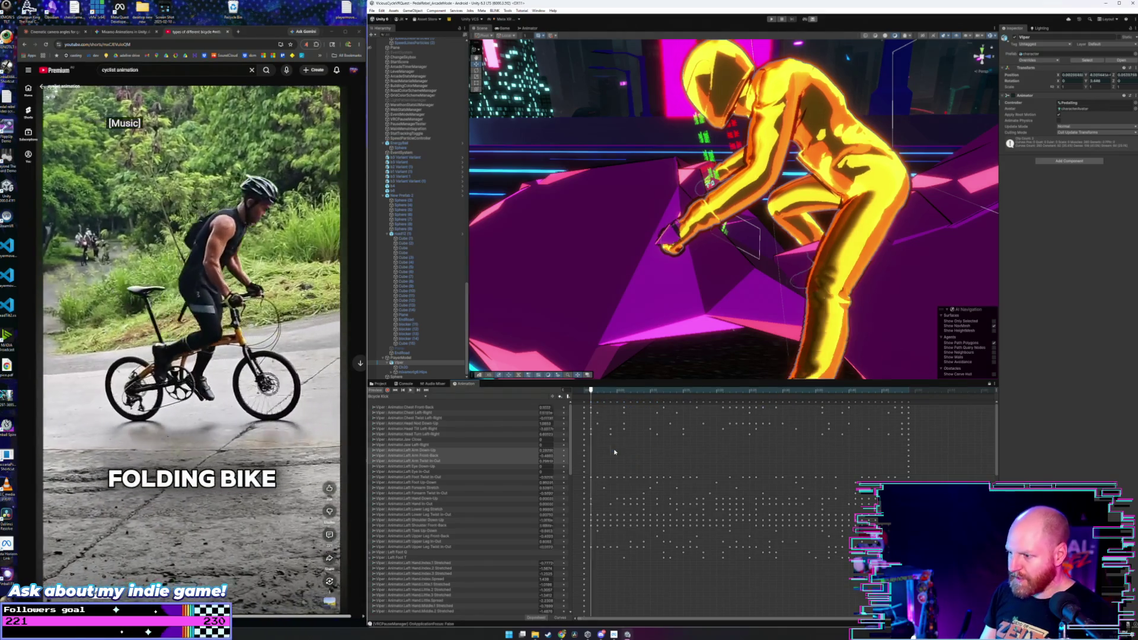
pyautogui.press('space')
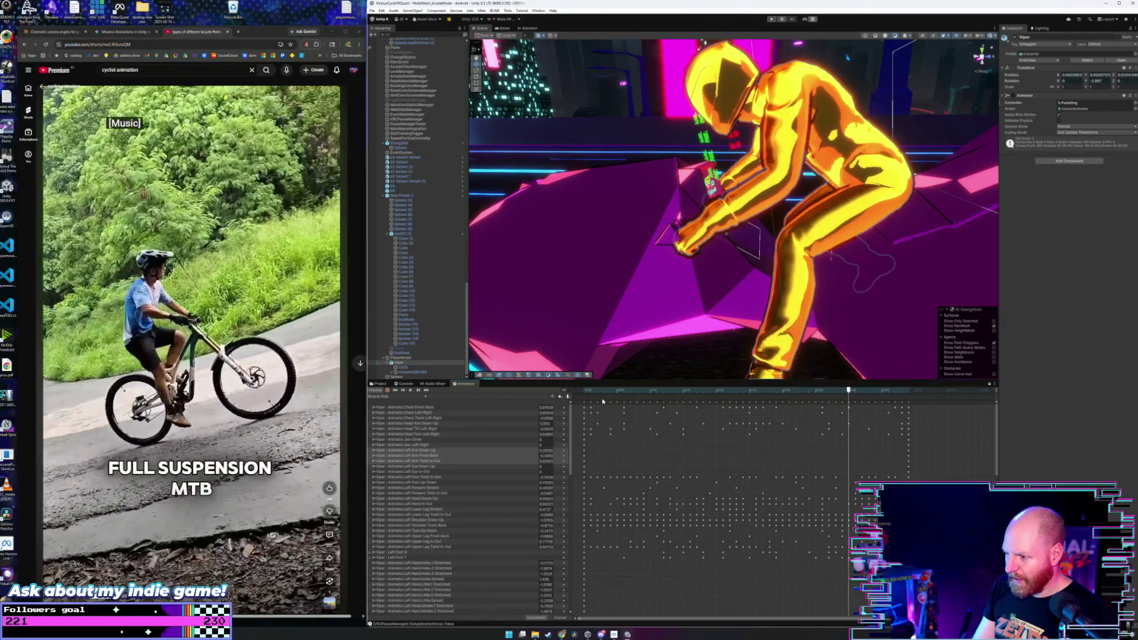
pyautogui.click(584, 391)
pyautogui.moveTo(584, 391); pyautogui.dragTo(910, 415)
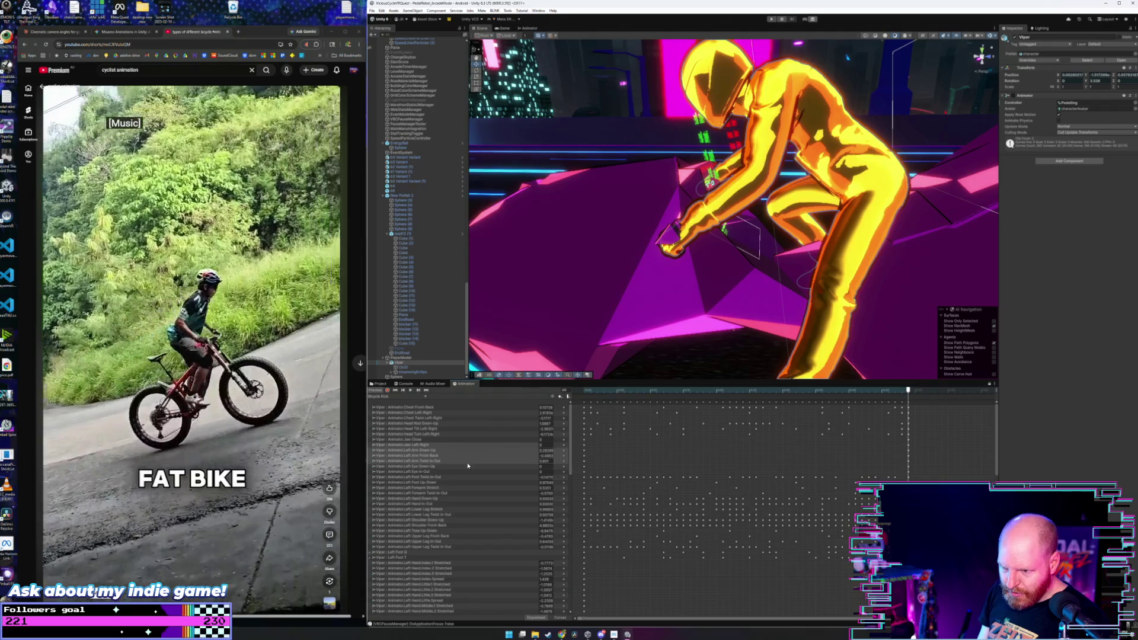
# - Play the edited preview, rewind it, and orbit to the rider's front-side
pyautogui.scroll(-2, 468, 464)
pyautogui.scroll(2, 469, 464)
pyautogui.scroll(1, 716, 454)
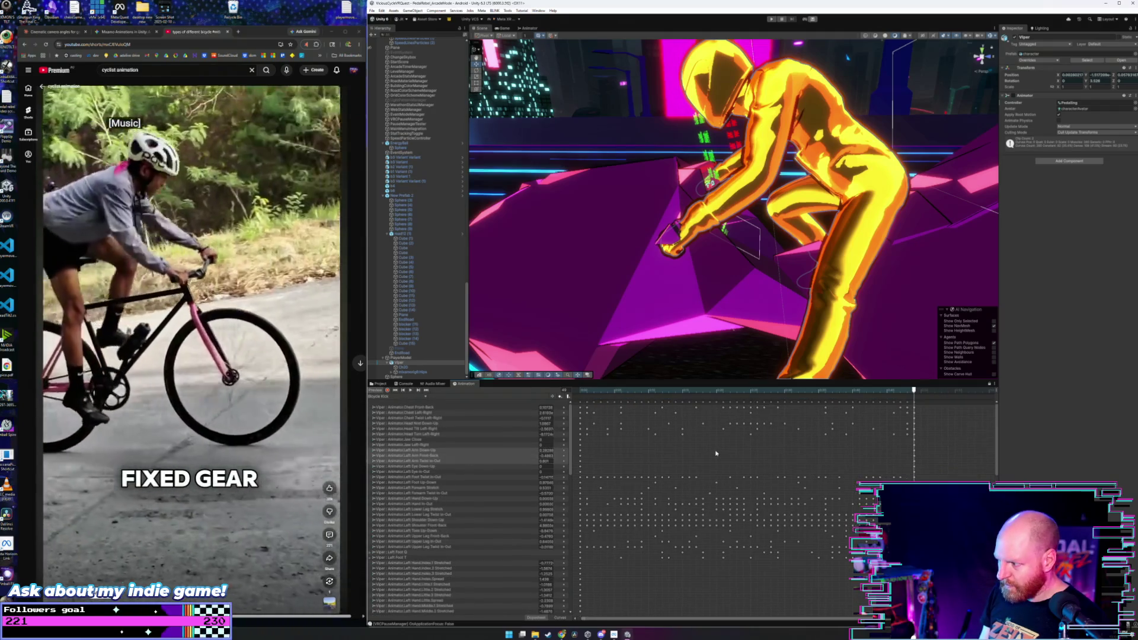
pyautogui.scroll(-1, 716, 453)
pyautogui.press('space')
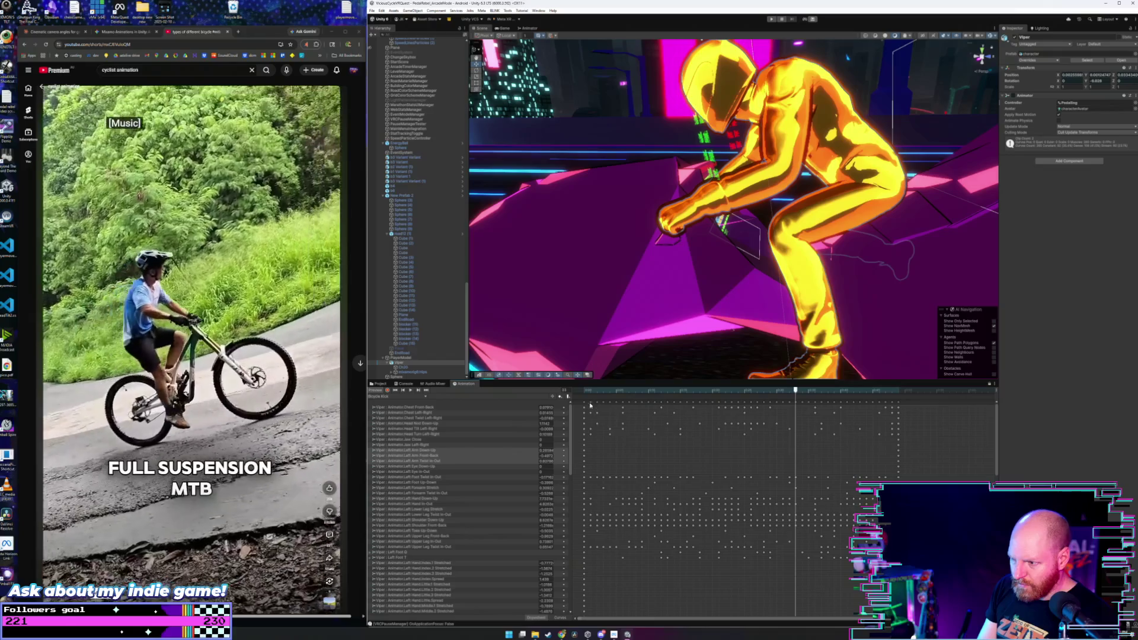
pyautogui.moveTo(589, 392); pyautogui.dragTo(584, 392)
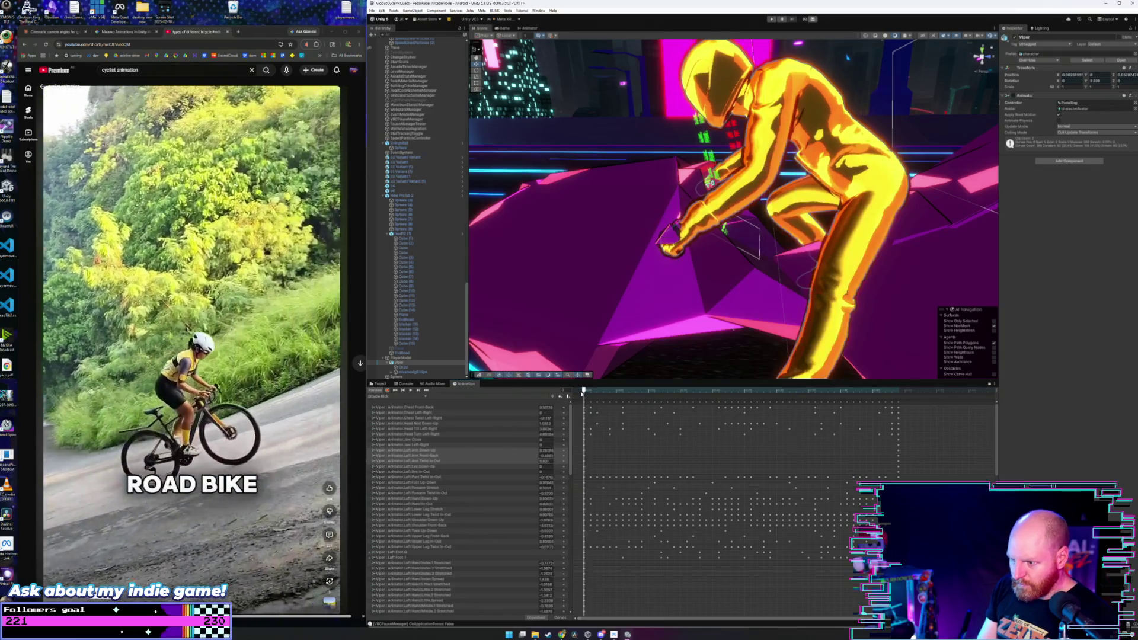
pyautogui.moveTo(692, 255); pyautogui.dragTo(812, 240)
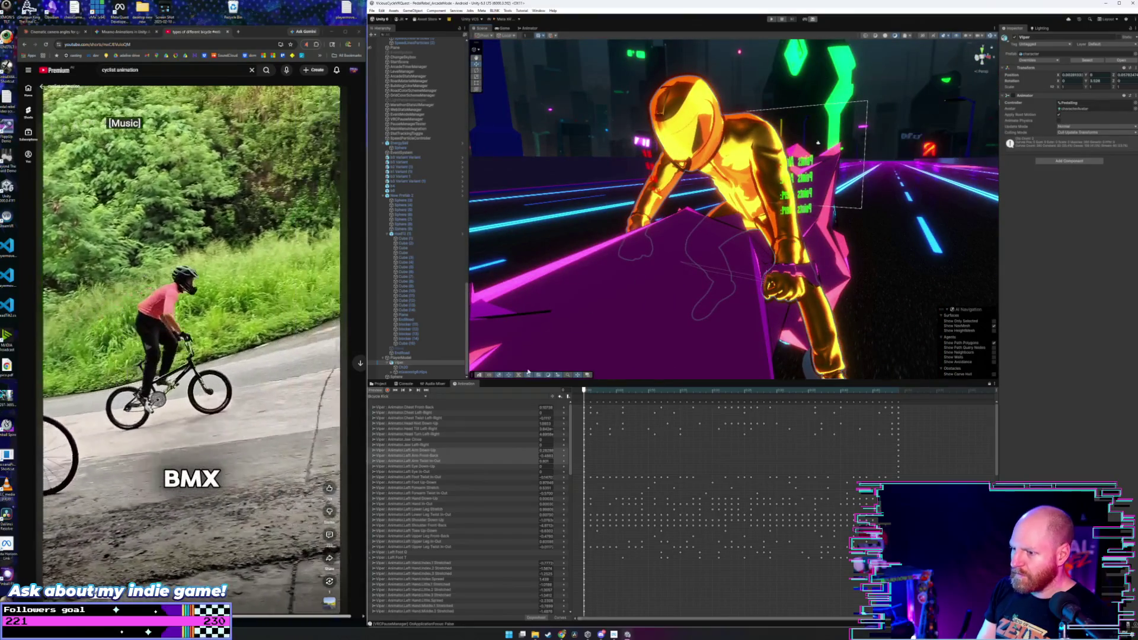
# - Play the preview, pick the Spine Twist Left-Right curve, and face the rider head-on
pyautogui.click(411, 392)
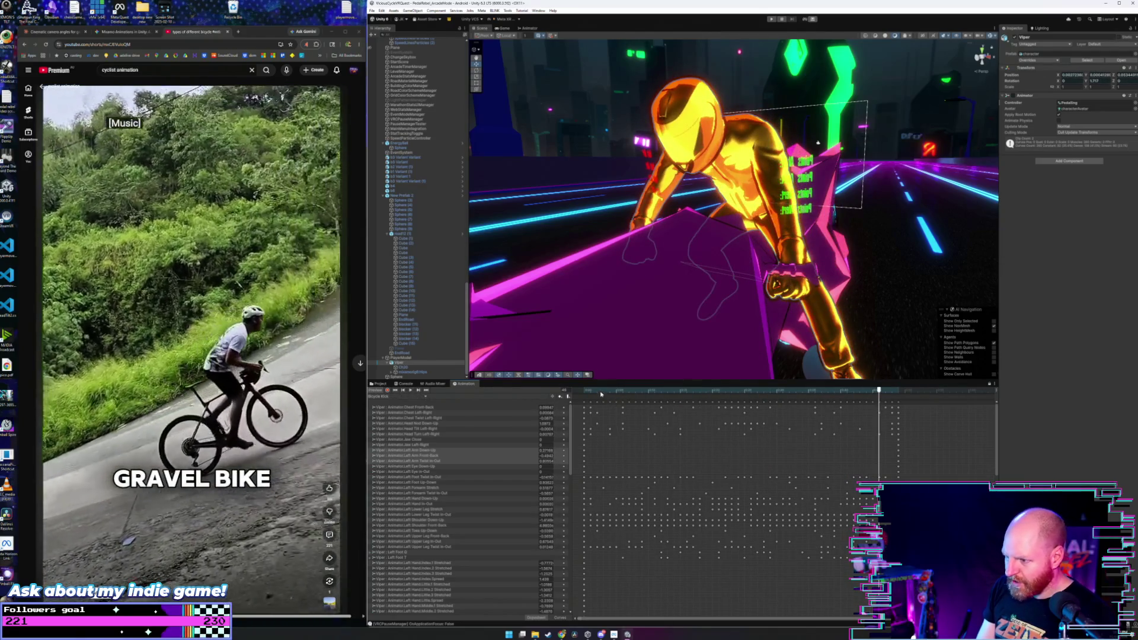
pyautogui.scroll(-10, 494, 470)
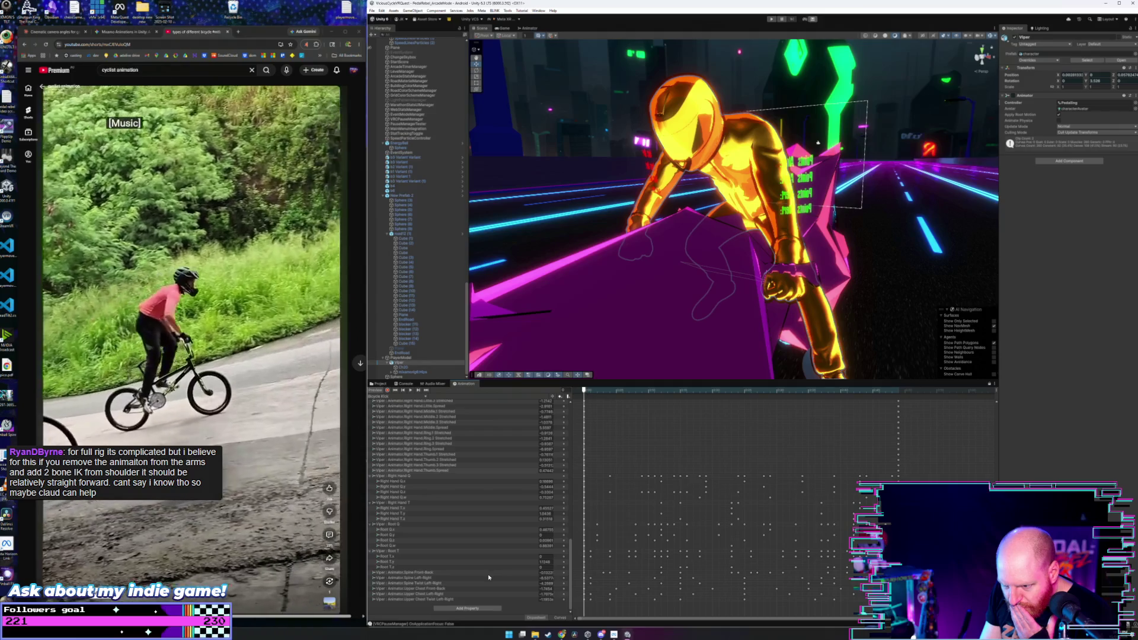
pyautogui.click(475, 584)
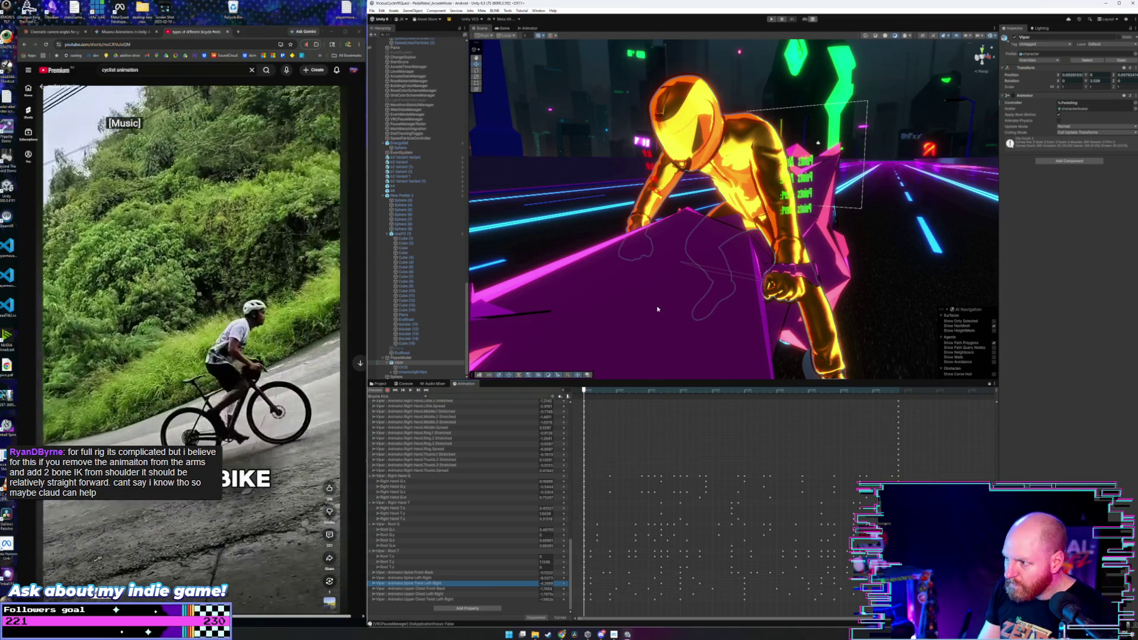
pyautogui.moveTo(688, 285); pyautogui.dragTo(707, 302)
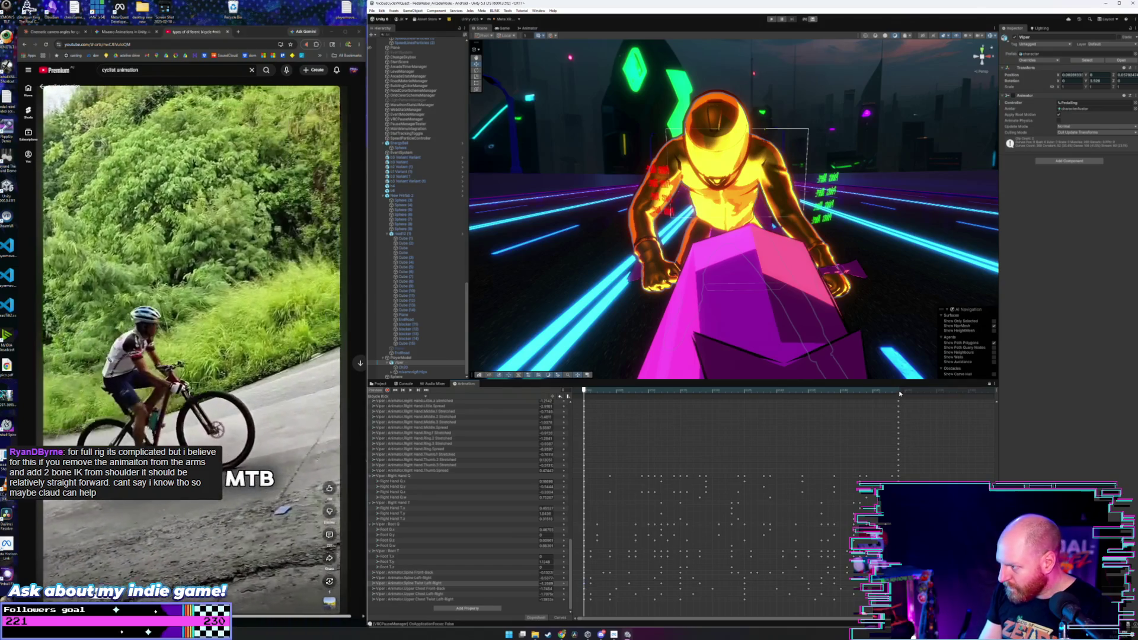
# - Select the Spine Twist keys along the clip and compare the start and end poses
pyautogui.click(898, 390)
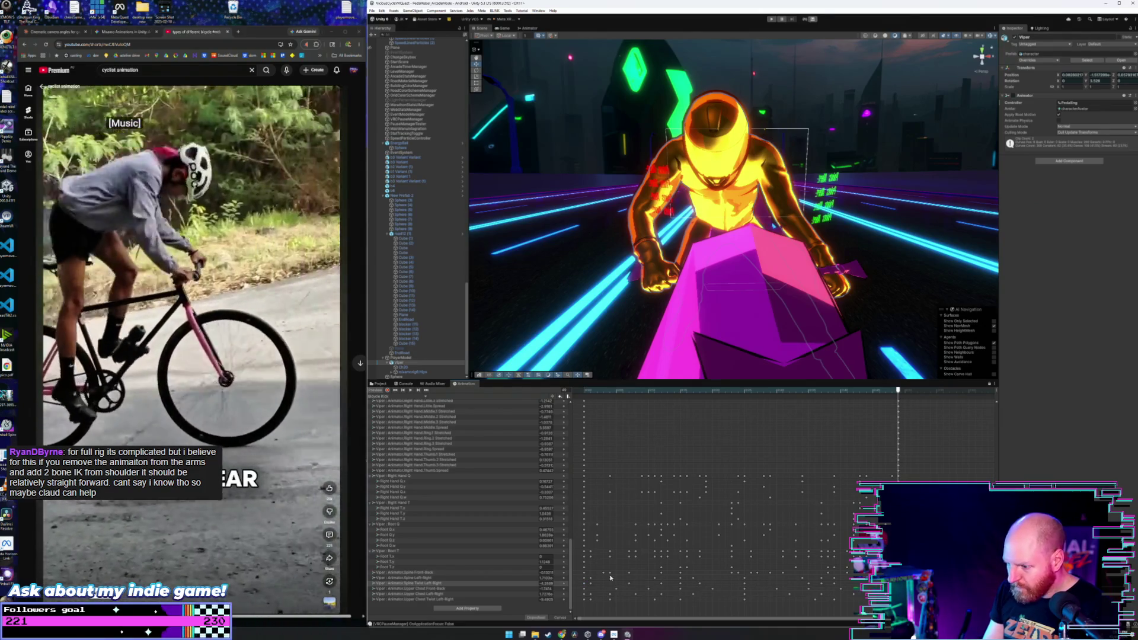
pyautogui.moveTo(589, 585); pyautogui.dragTo(863, 587)
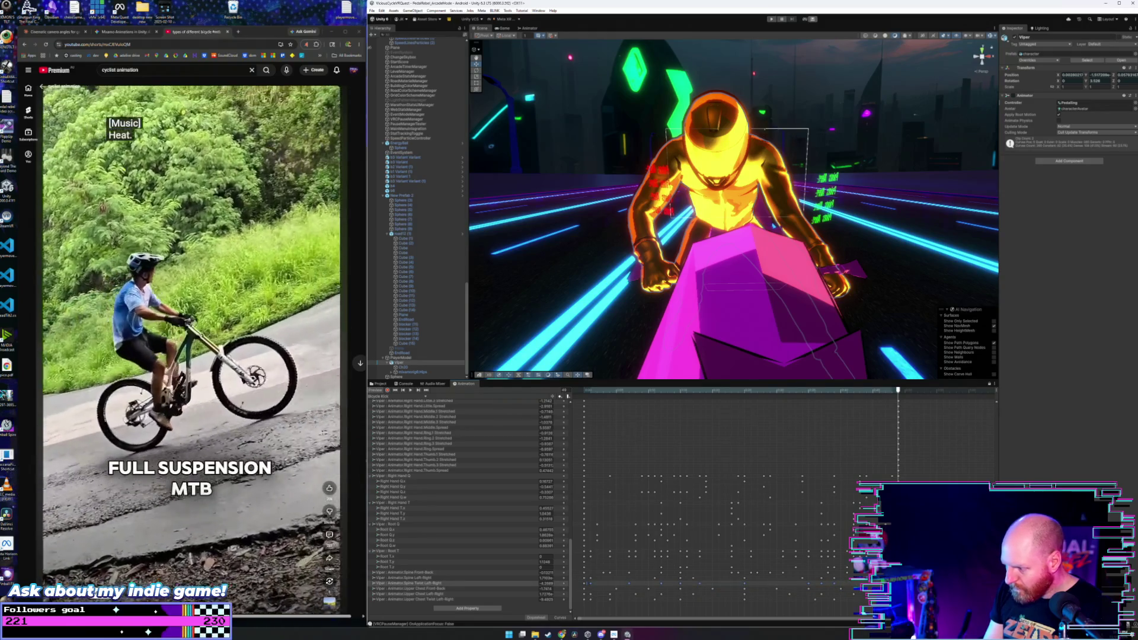
pyautogui.press('space')
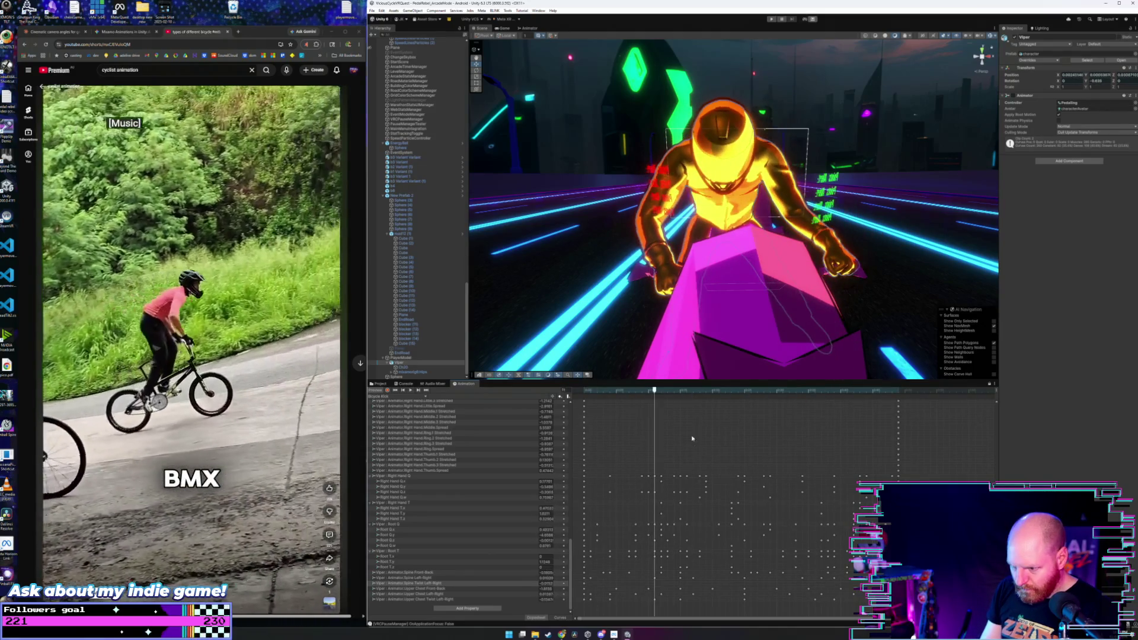
pyautogui.click(584, 391)
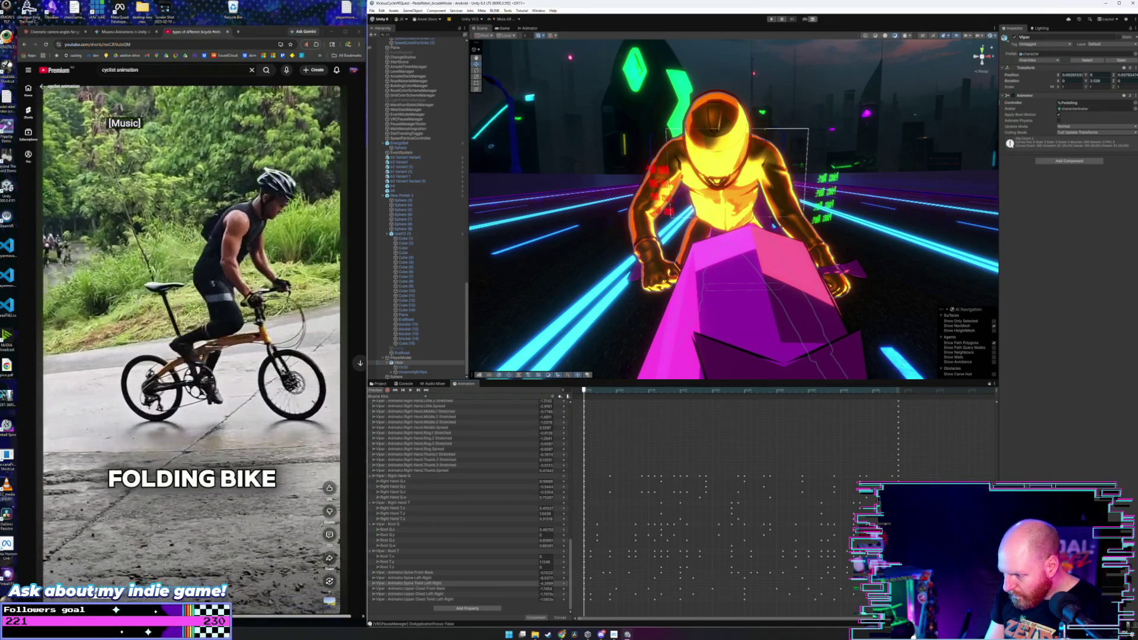
pyautogui.click(898, 391)
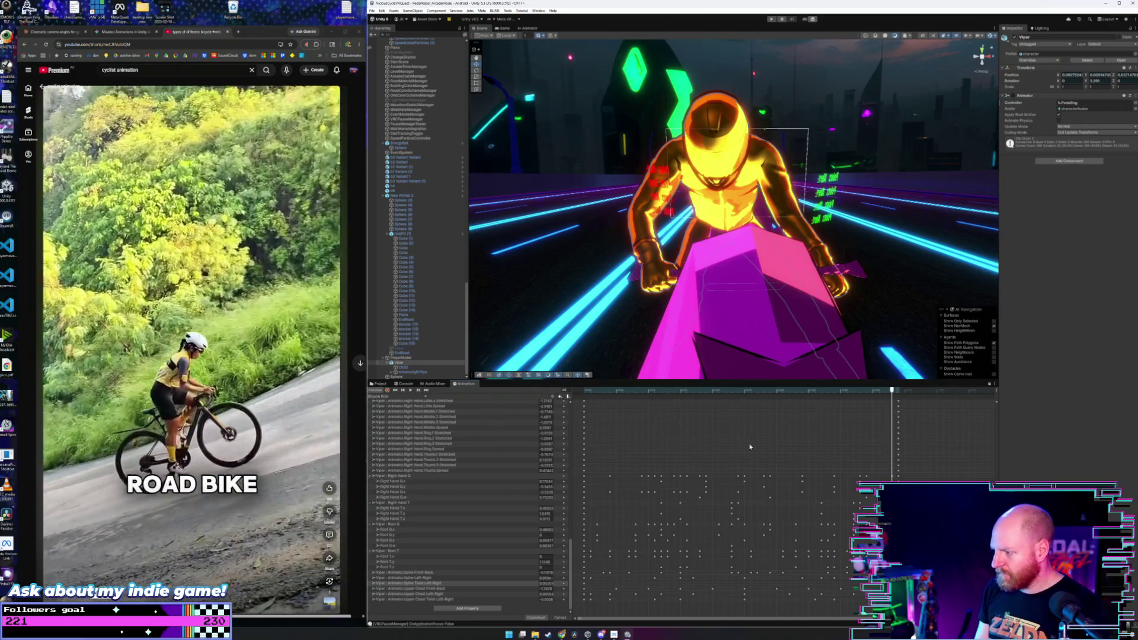
pyautogui.moveTo(896, 390)
pyautogui.mouseDown()
pyautogui.moveTo(590, 389)
pyautogui.moveTo(868, 389)
pyautogui.moveTo(610, 390)
pyautogui.mouseUp()
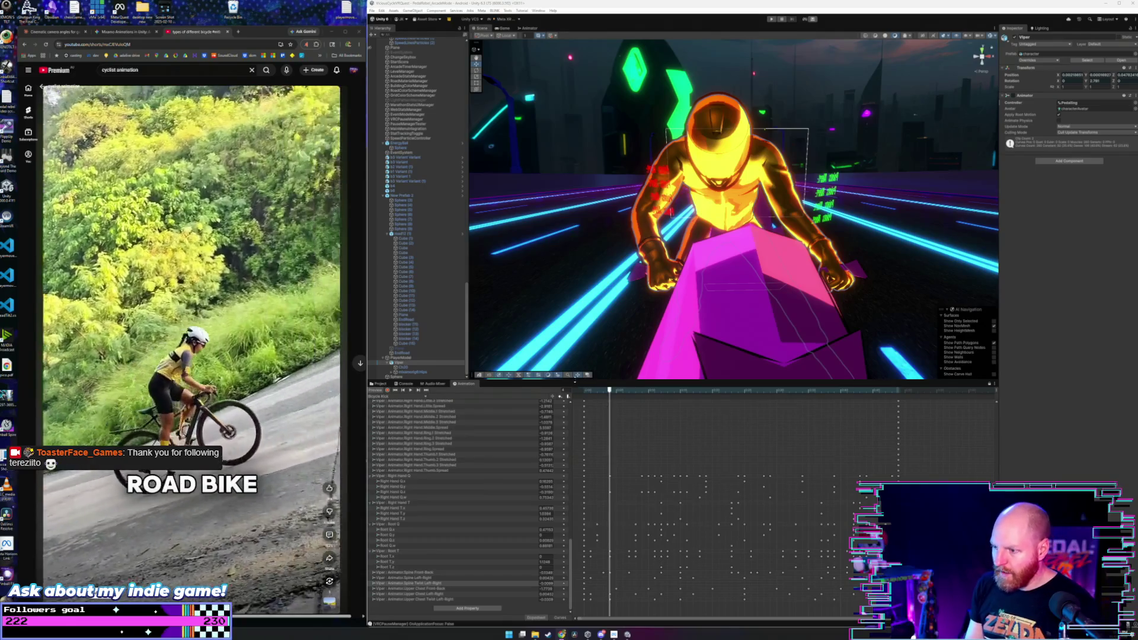
# - Select Upper Chest Left-Right and toggle the preview between frame 0 and the clip's end
pyautogui.press('space')
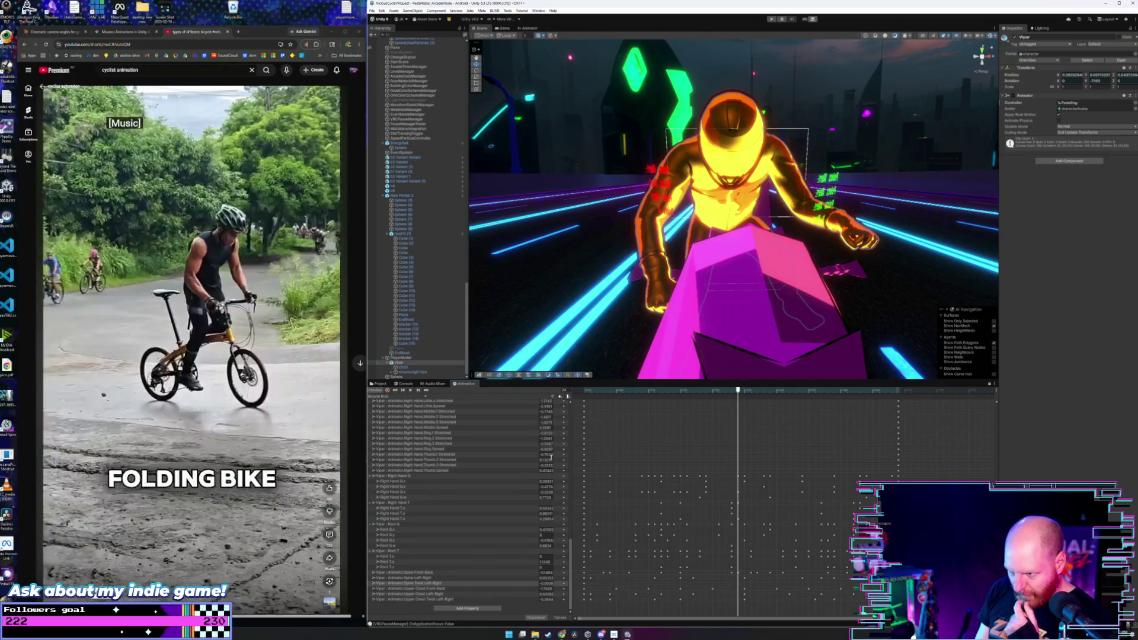
pyautogui.click(502, 595)
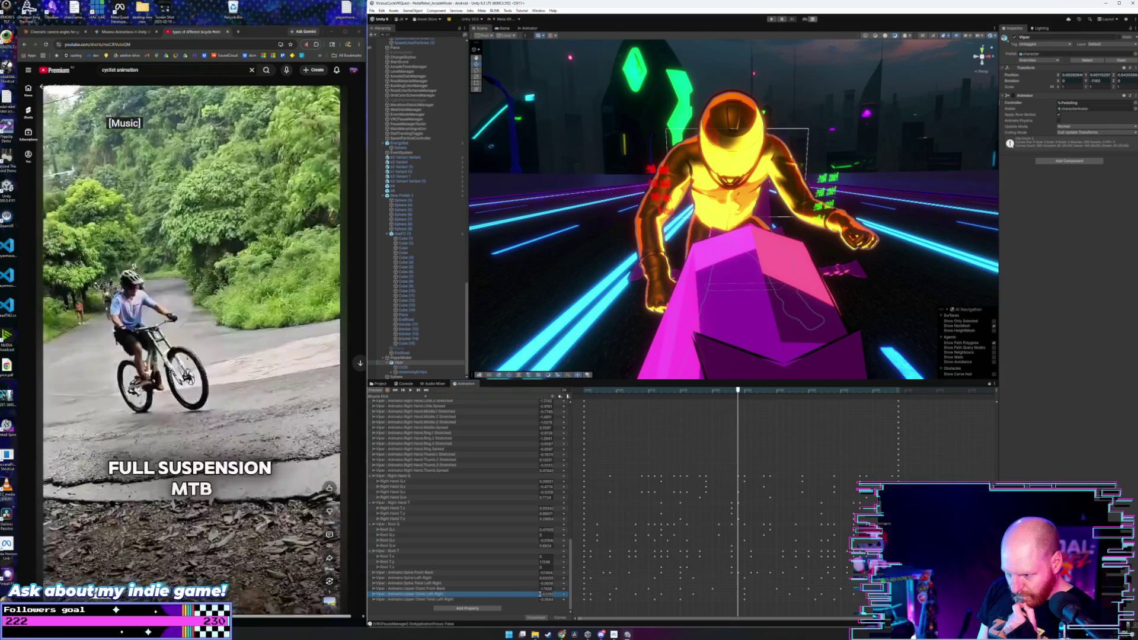
pyautogui.click(585, 596)
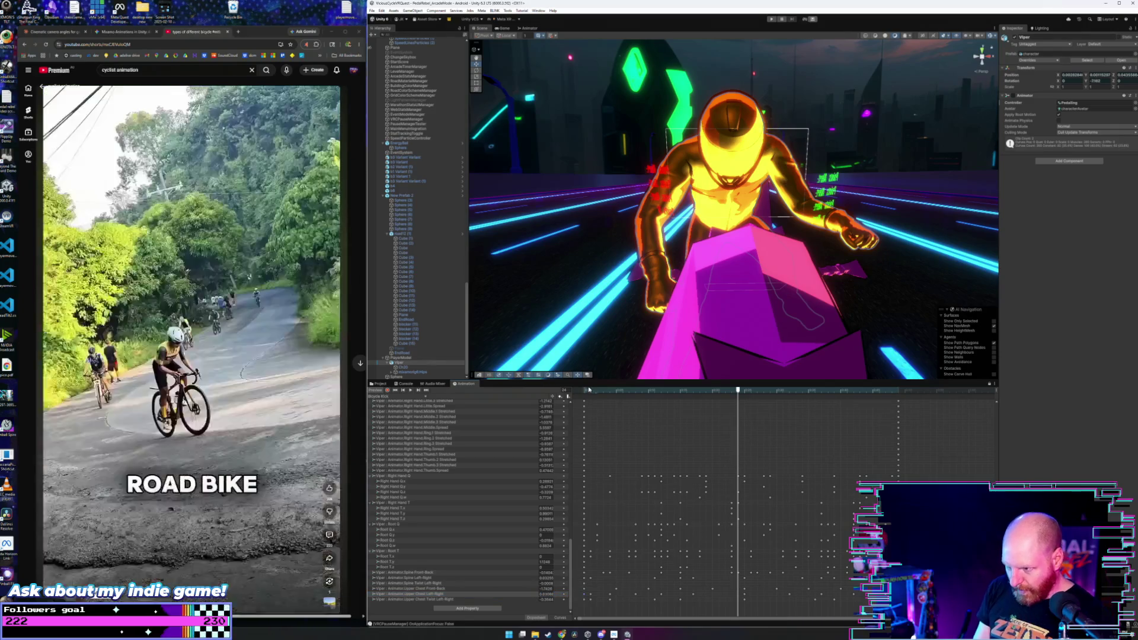
pyautogui.click(585, 393)
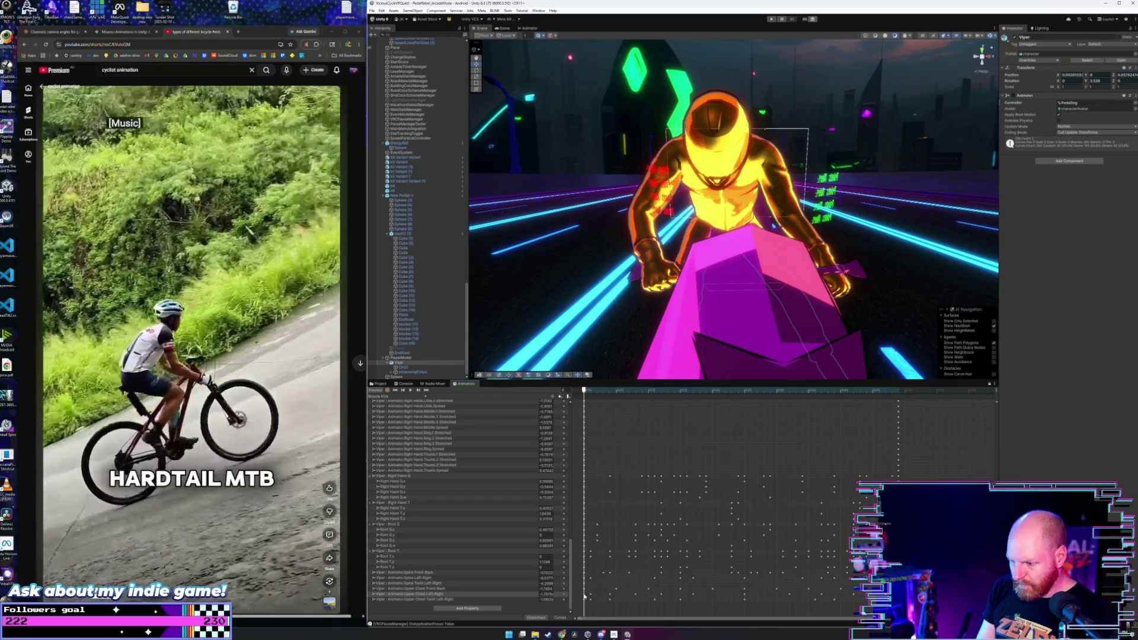
pyautogui.click(899, 391)
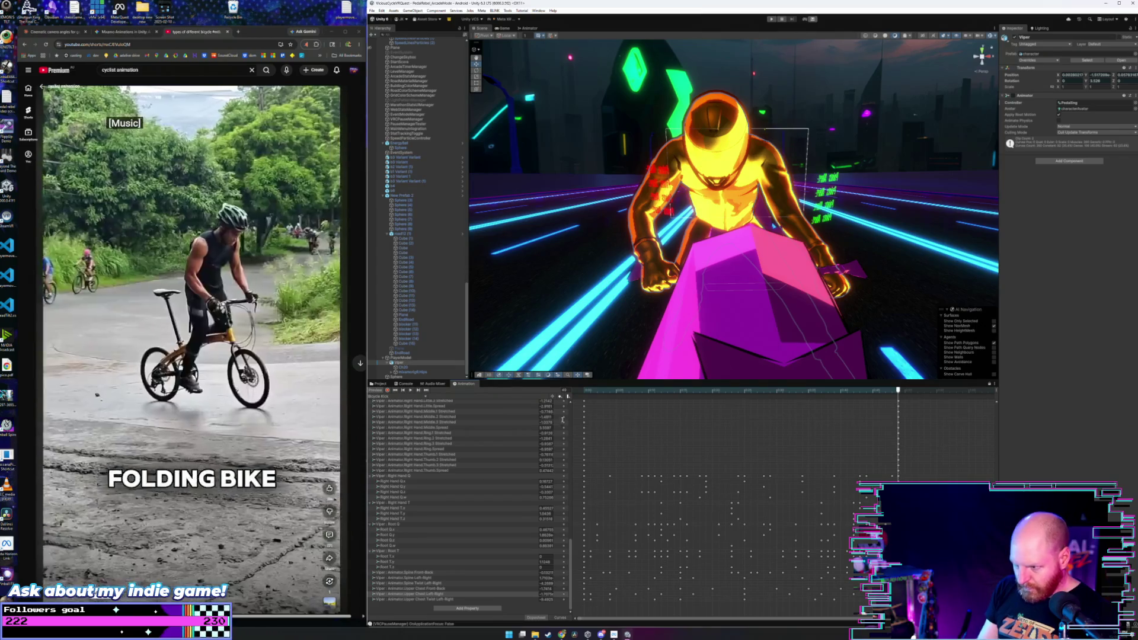
pyautogui.click(584, 393)
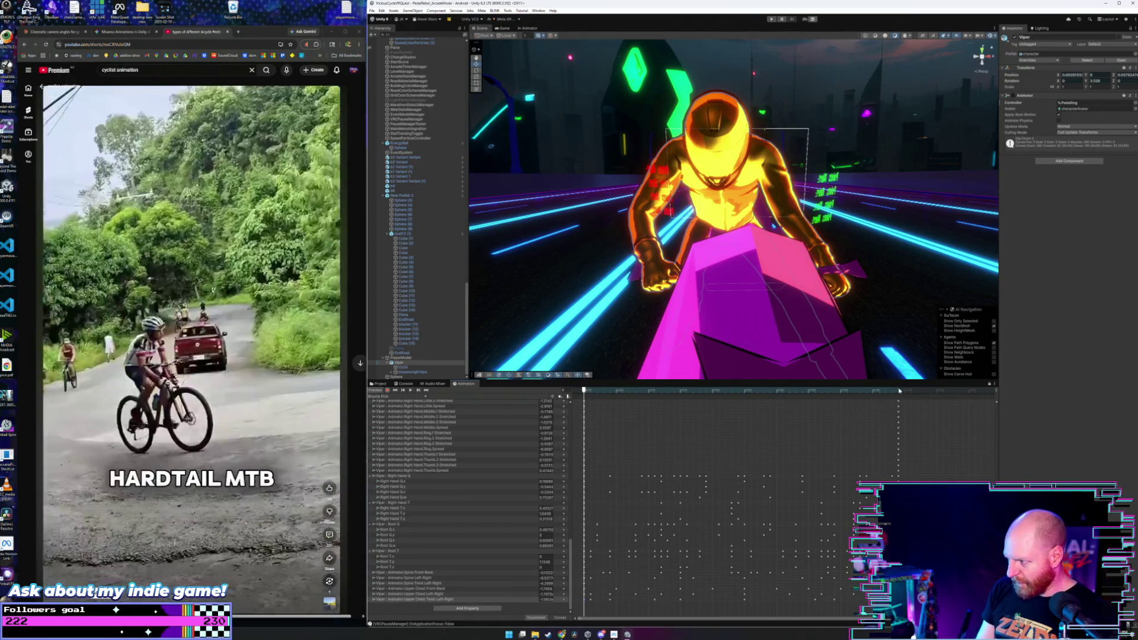
pyautogui.click(899, 391)
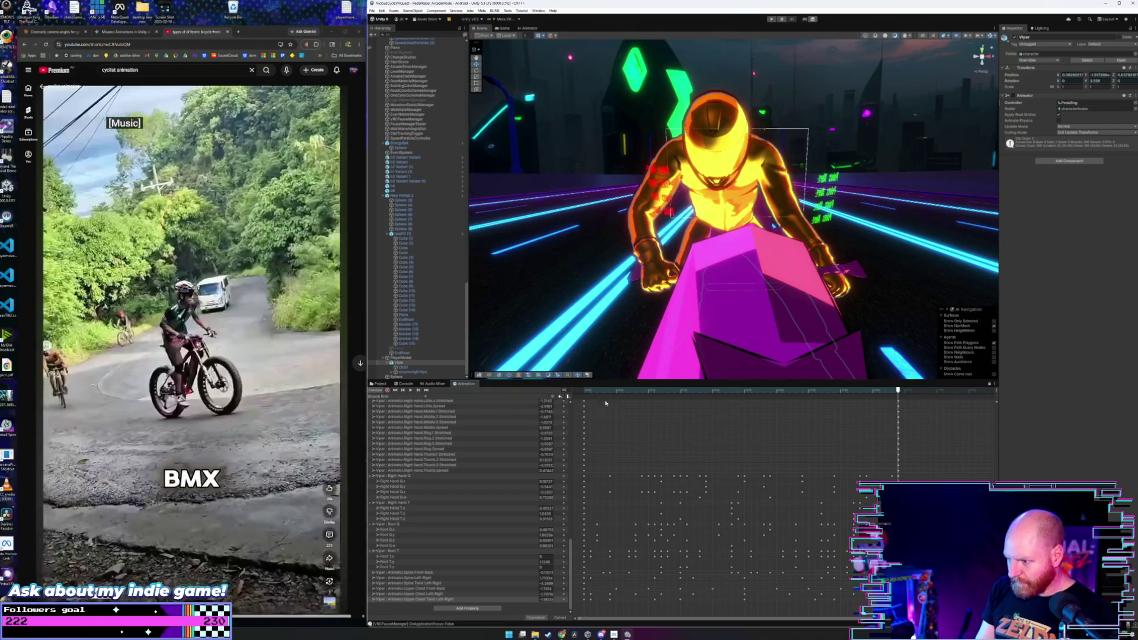
pyautogui.click(585, 392)
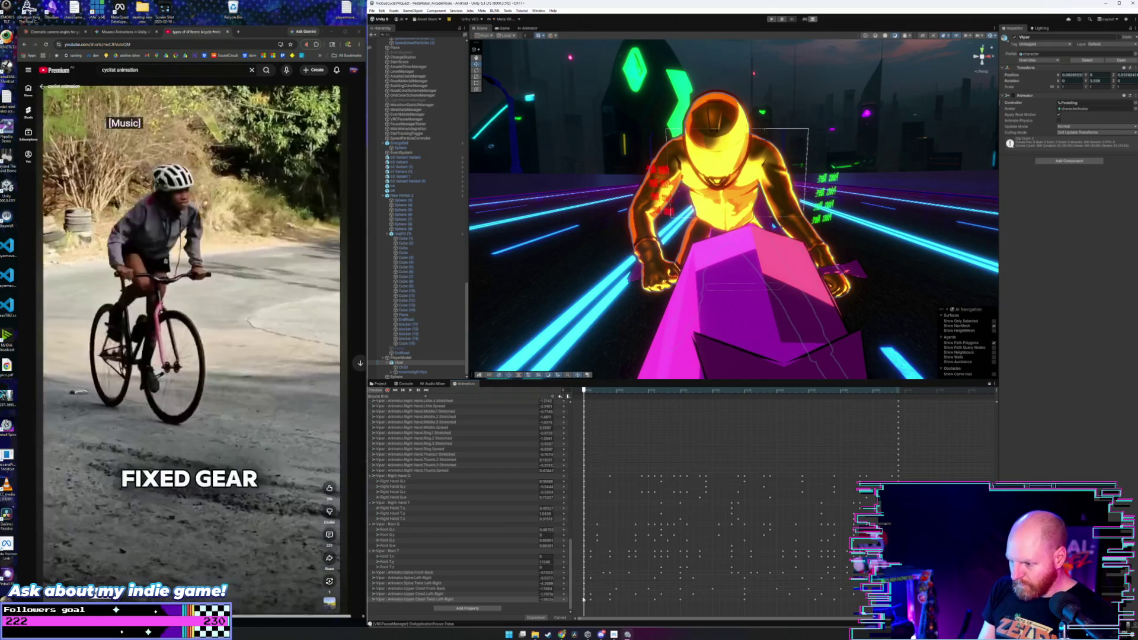
# - Box-select keys in the bottom curve rows, pick the next row, then play and rewind
pyautogui.moveTo(590, 594); pyautogui.dragTo(867, 607)
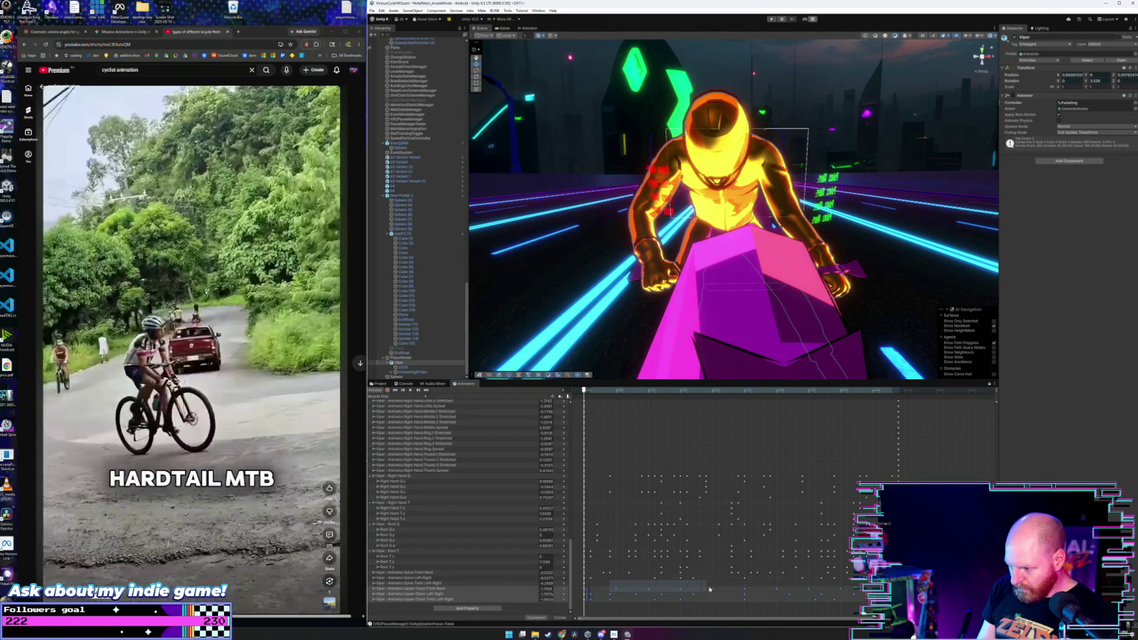
pyautogui.click(848, 591)
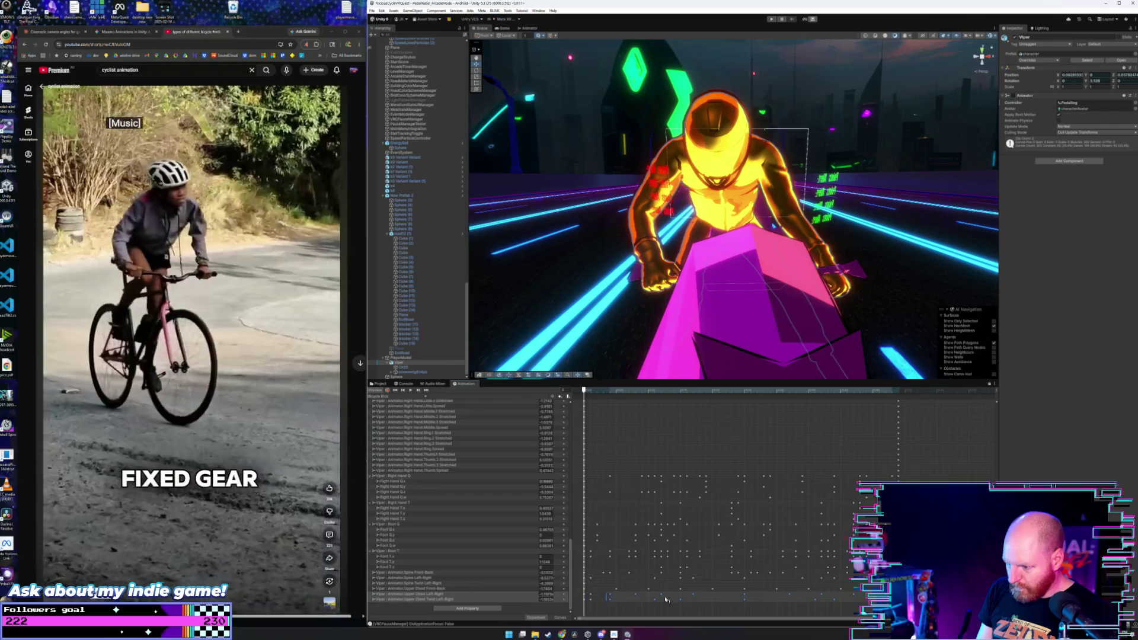
pyautogui.press('space')
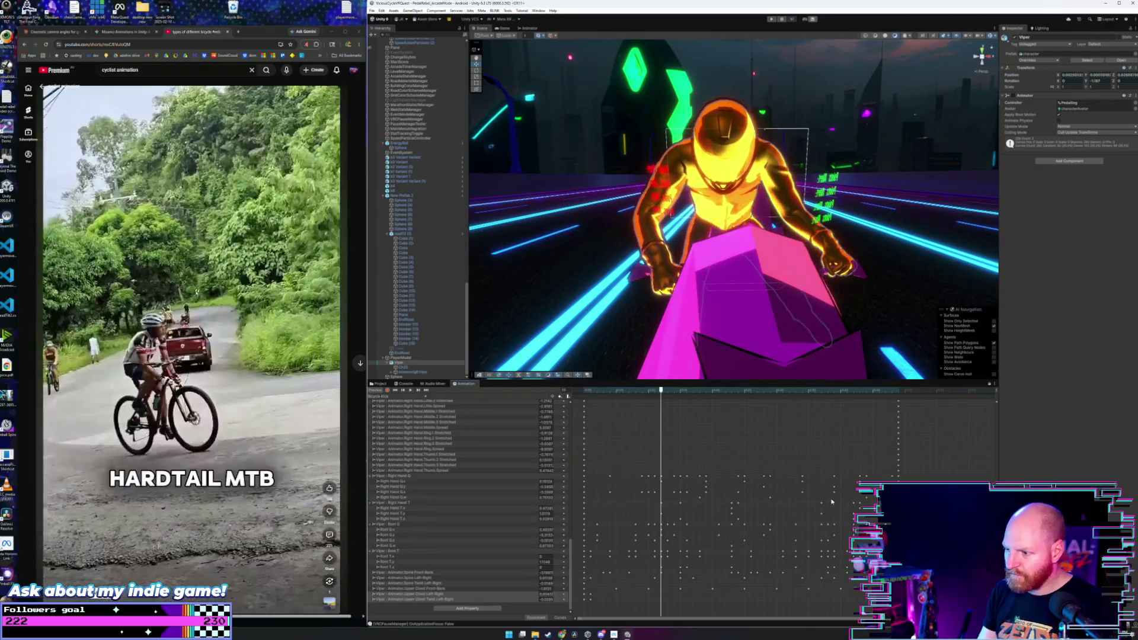
pyautogui.click(582, 395)
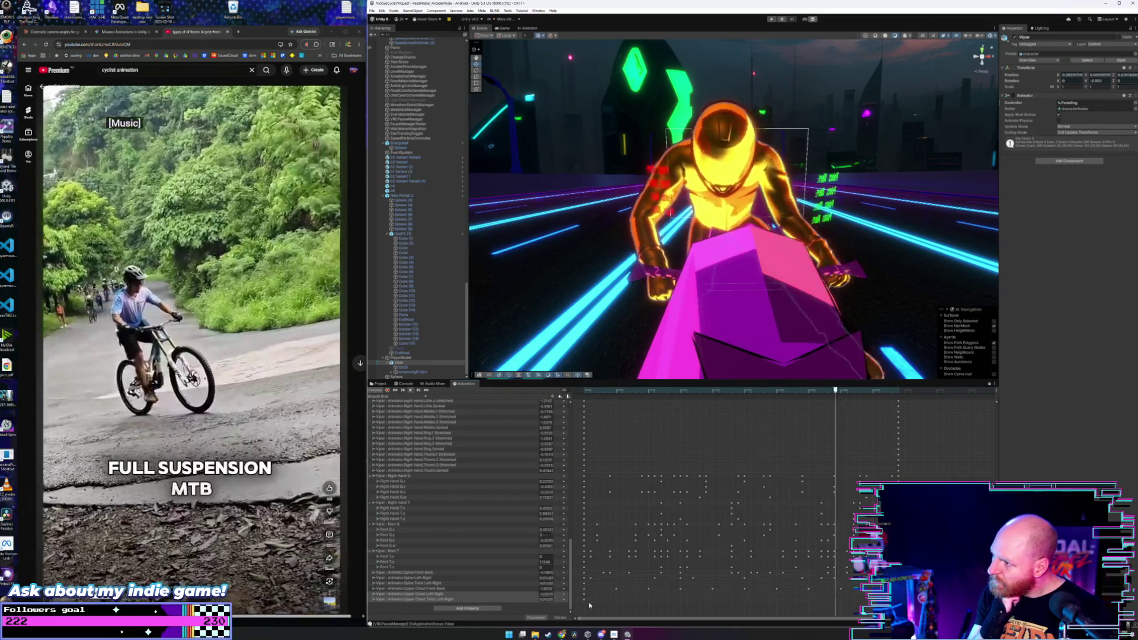
# - Orbit to side and rear views of the hover-bike, then deselect the Viper rider
pyautogui.moveTo(674, 242)
pyautogui.mouseDown()
pyautogui.moveTo(792, 272)
pyautogui.moveTo(754, 299)
pyautogui.mouseUp()
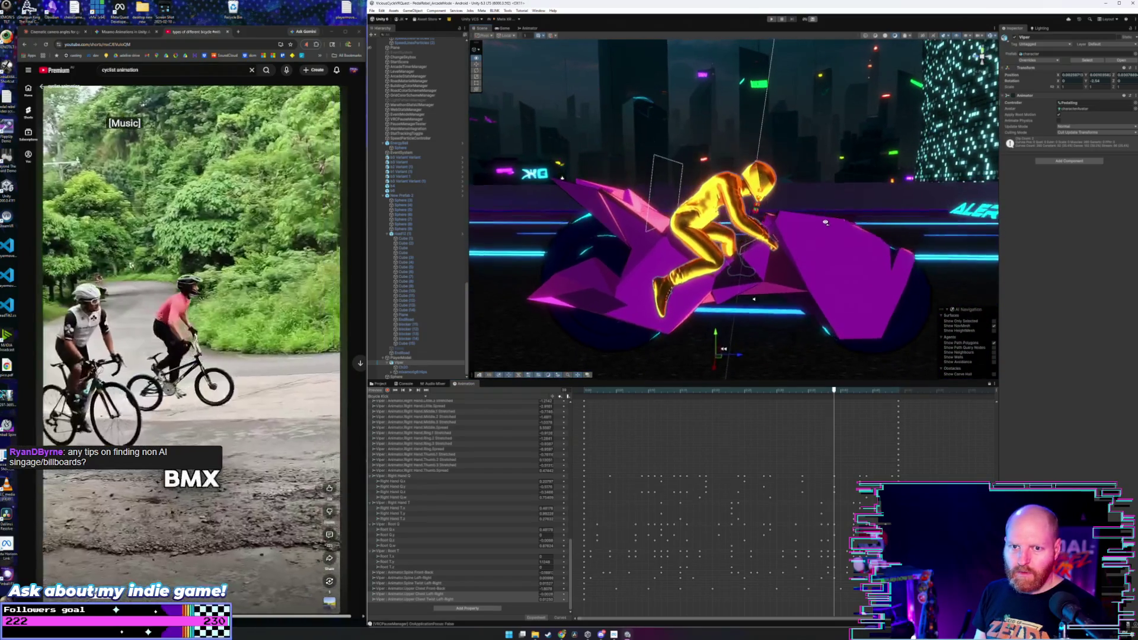
pyautogui.scroll(3, 754, 300)
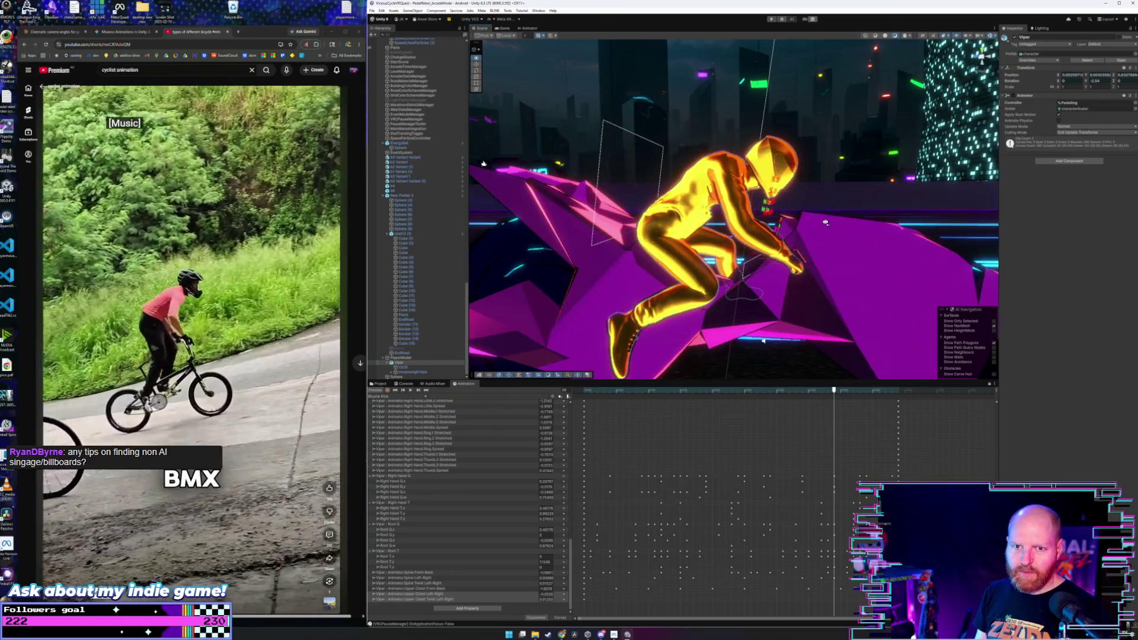
pyautogui.moveTo(826, 222)
pyautogui.mouseDown()
pyautogui.moveTo(843, 227)
pyautogui.moveTo(815, 225)
pyautogui.mouseUp()
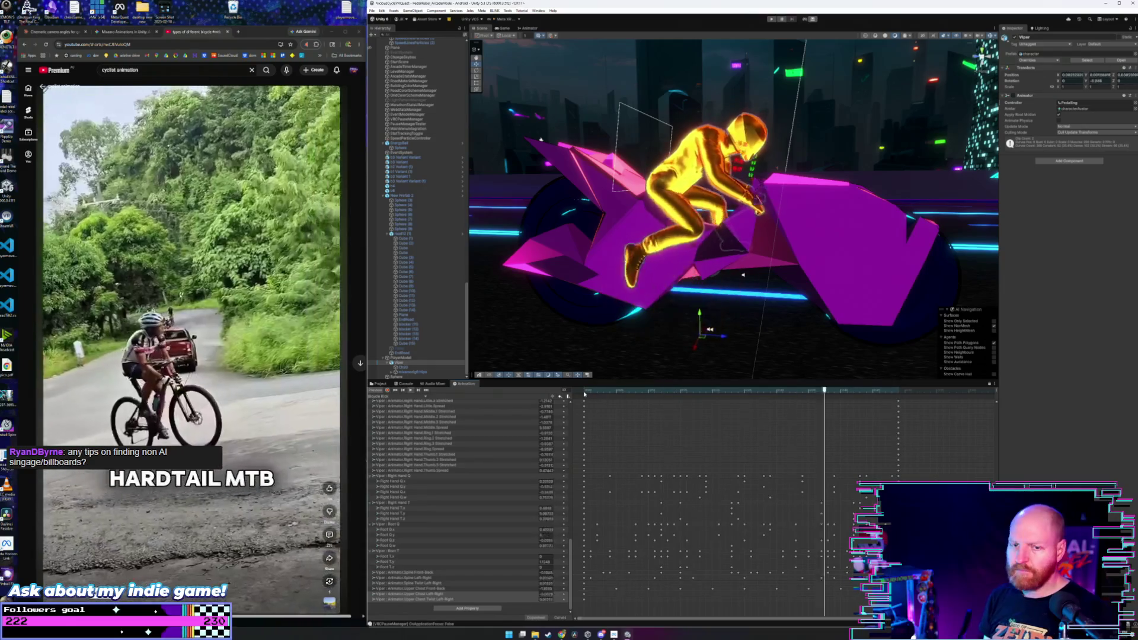
pyautogui.moveTo(718, 235)
pyautogui.mouseDown()
pyautogui.moveTo(458, 224)
pyautogui.moveTo(464, 231)
pyautogui.mouseUp()
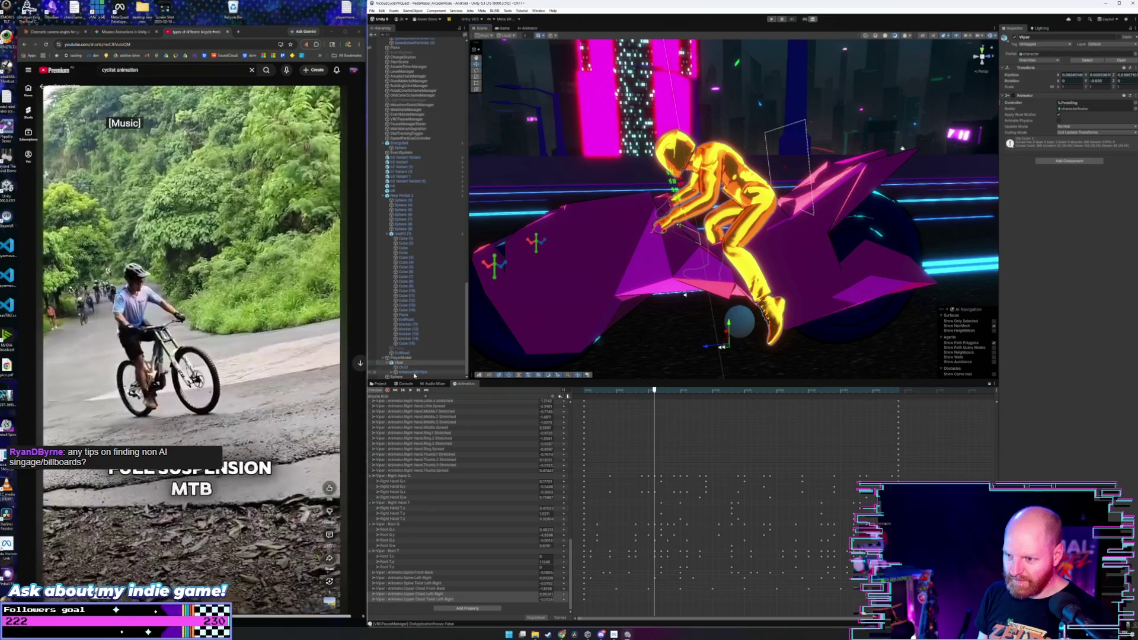
pyautogui.click(397, 380)
pyautogui.scroll(1, 396, 376)
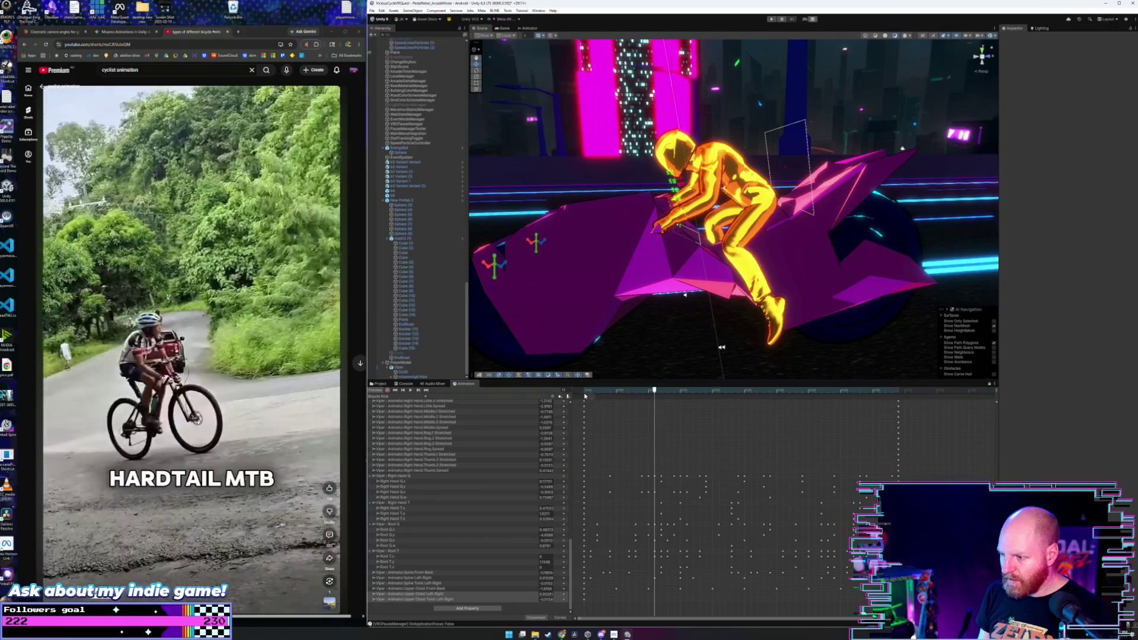
pyautogui.click(585, 393)
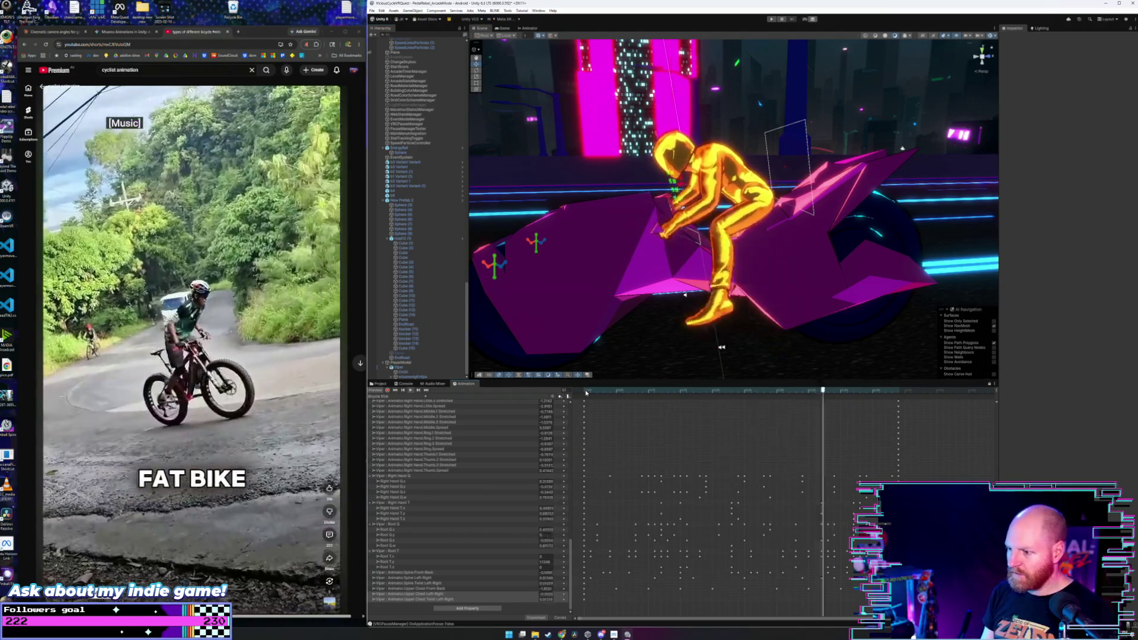
pyautogui.moveTo(705, 267); pyautogui.dragTo(992, 264)
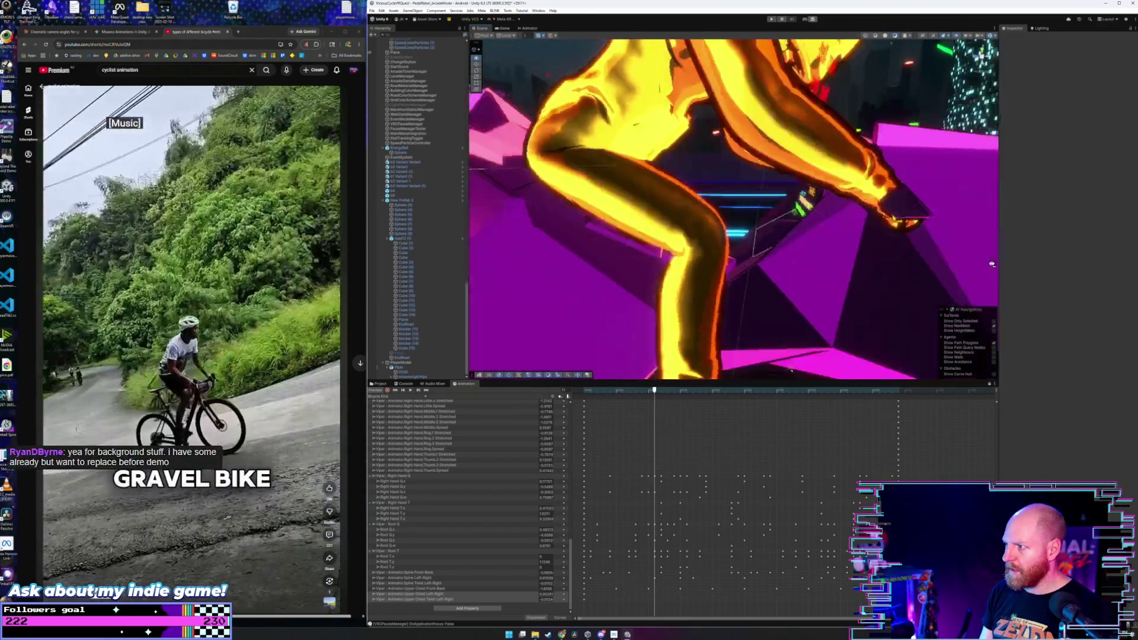
pyautogui.scroll(-10, 992, 264)
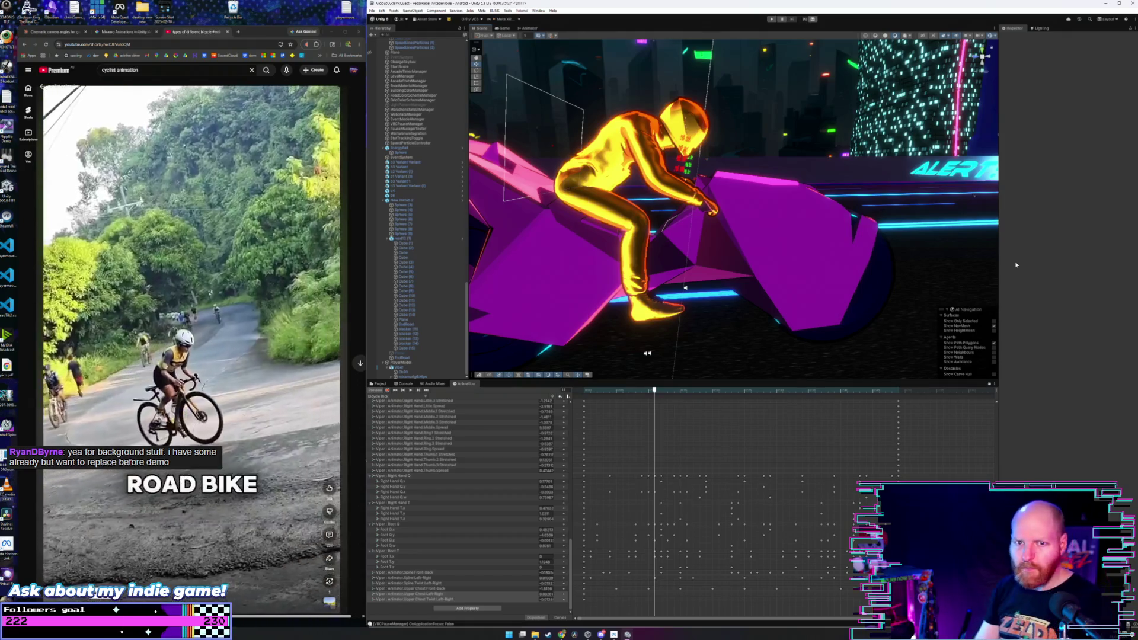
pyautogui.moveTo(842, 252); pyautogui.dragTo(754, 234)
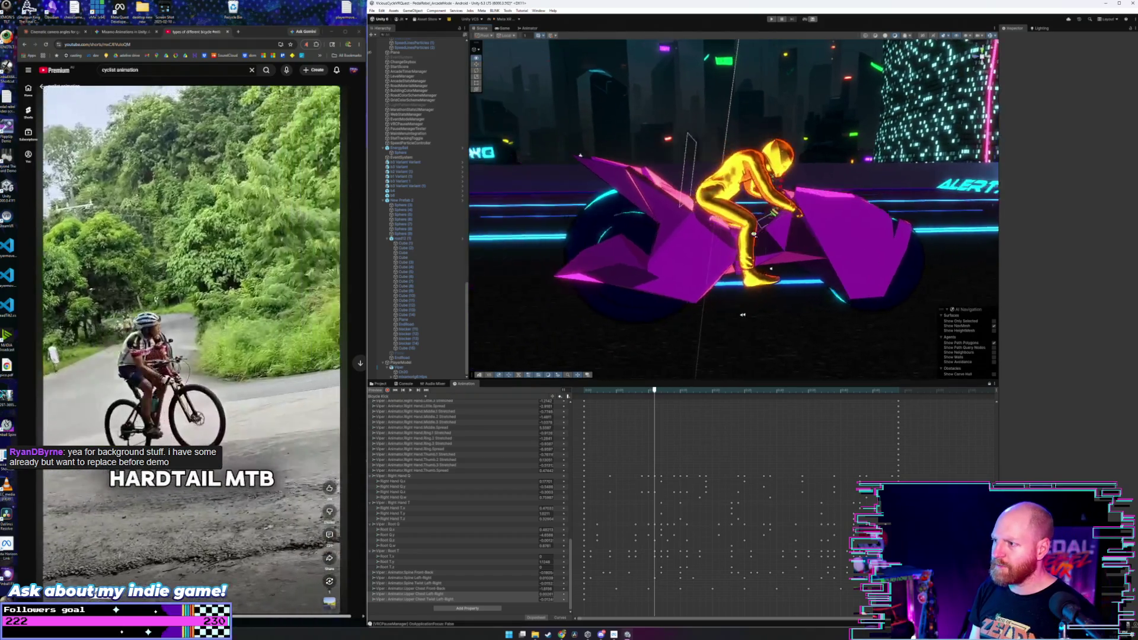
pyautogui.scroll(5, 754, 235)
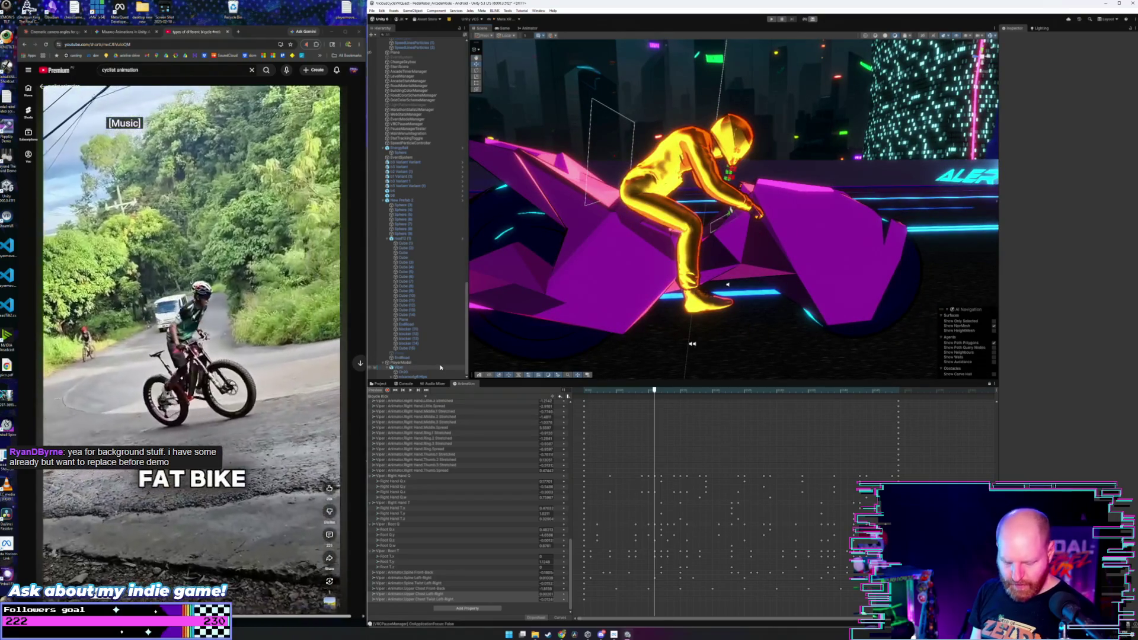
pyautogui.press('super')
pyautogui.press('Escape')
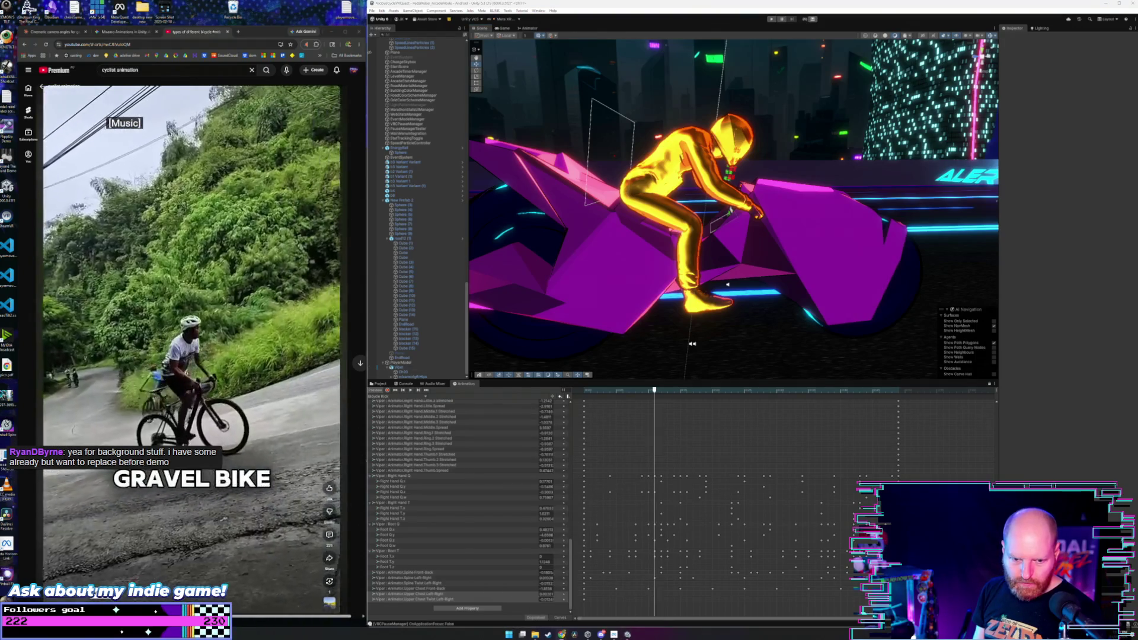
pyautogui.press('super+d')
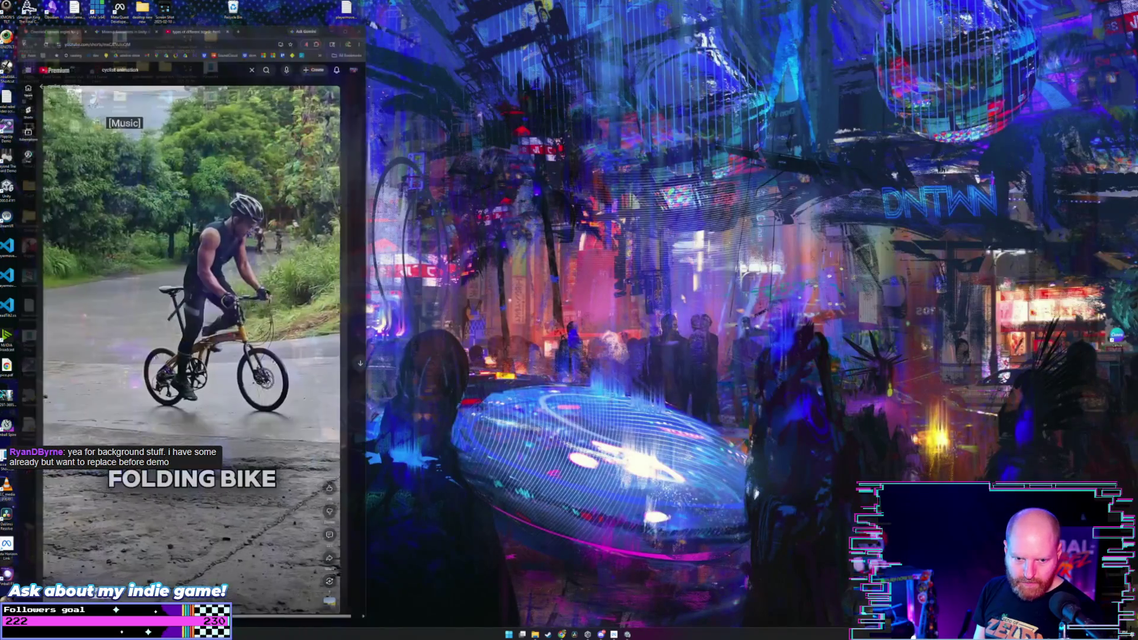
pyautogui.press('super+d')
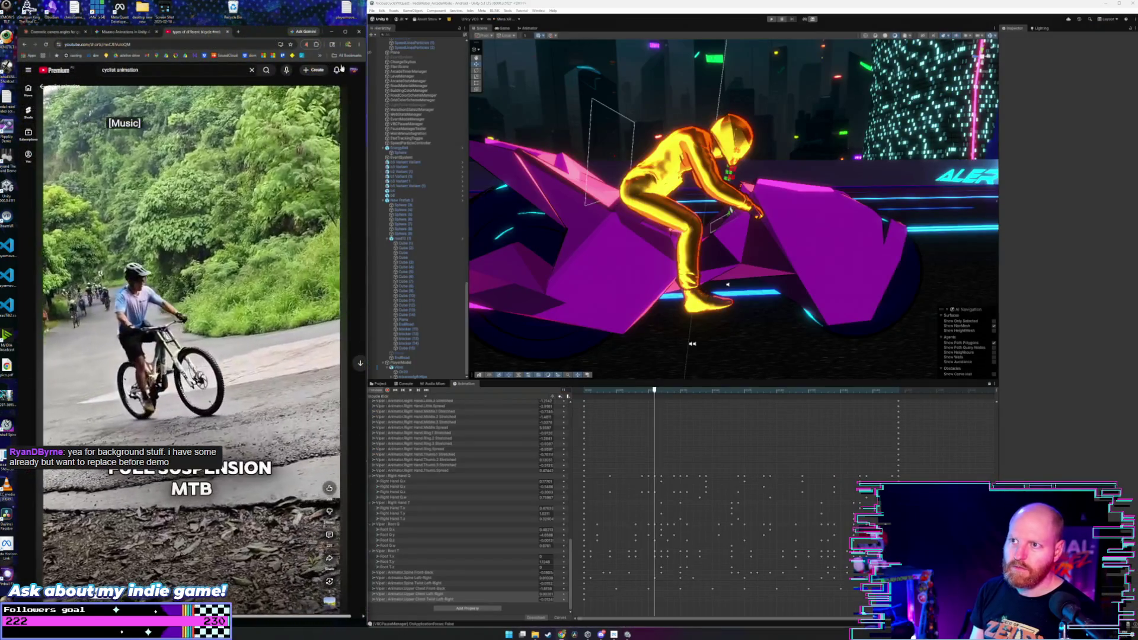
# - Open a new Chrome window and position it beside the Unity editor
pyautogui.click(337, 68)
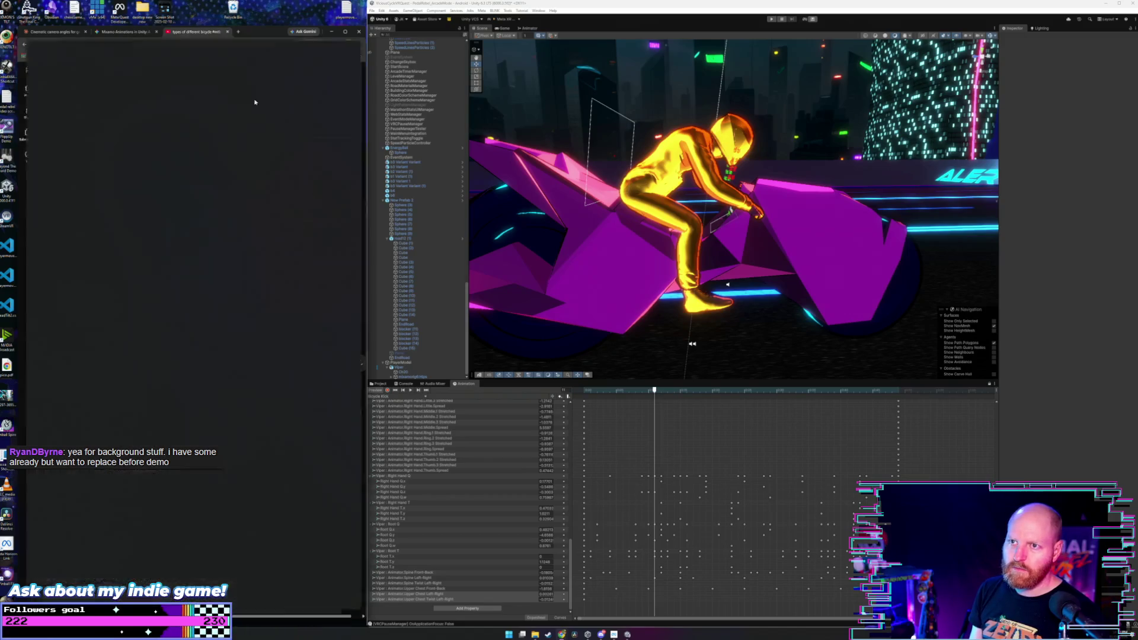
pyautogui.hotkey('ctrl', 'n')
pyautogui.moveTo(196, 31); pyautogui.dragTo(344, 31)
pyautogui.moveTo(485, 34)
pyautogui.mouseDown()
pyautogui.moveTo(485, 251)
pyautogui.moveTo(535, 179)
pyautogui.mouseUp()
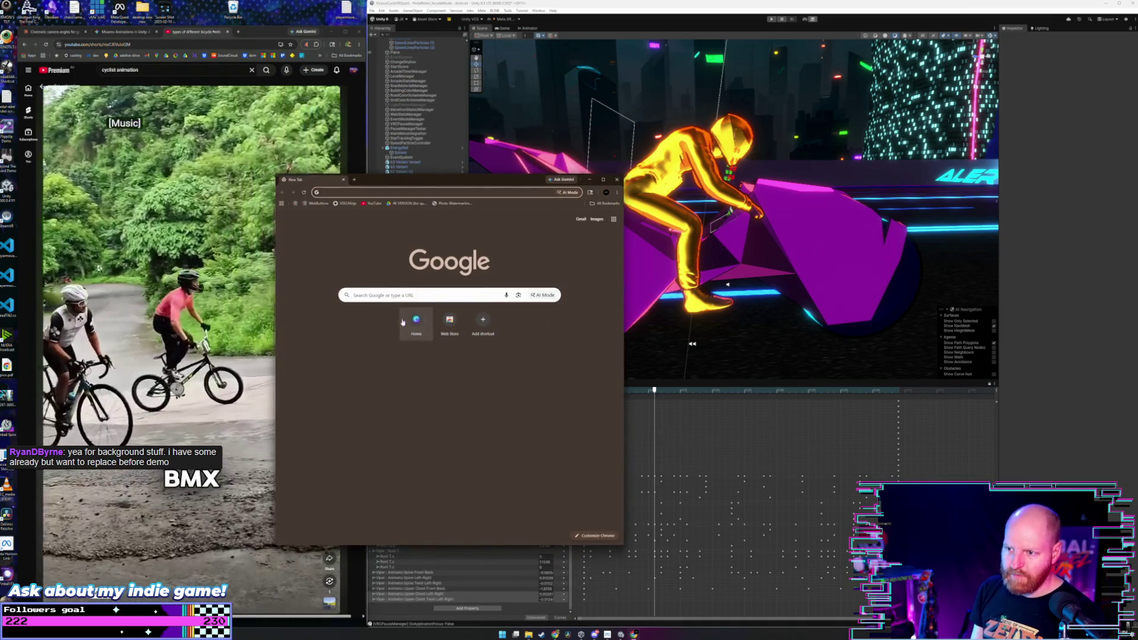
# - Load canva.com in the new window, then widen and reposition the window
pyautogui.write('canva.com')
pyautogui.press('Return')
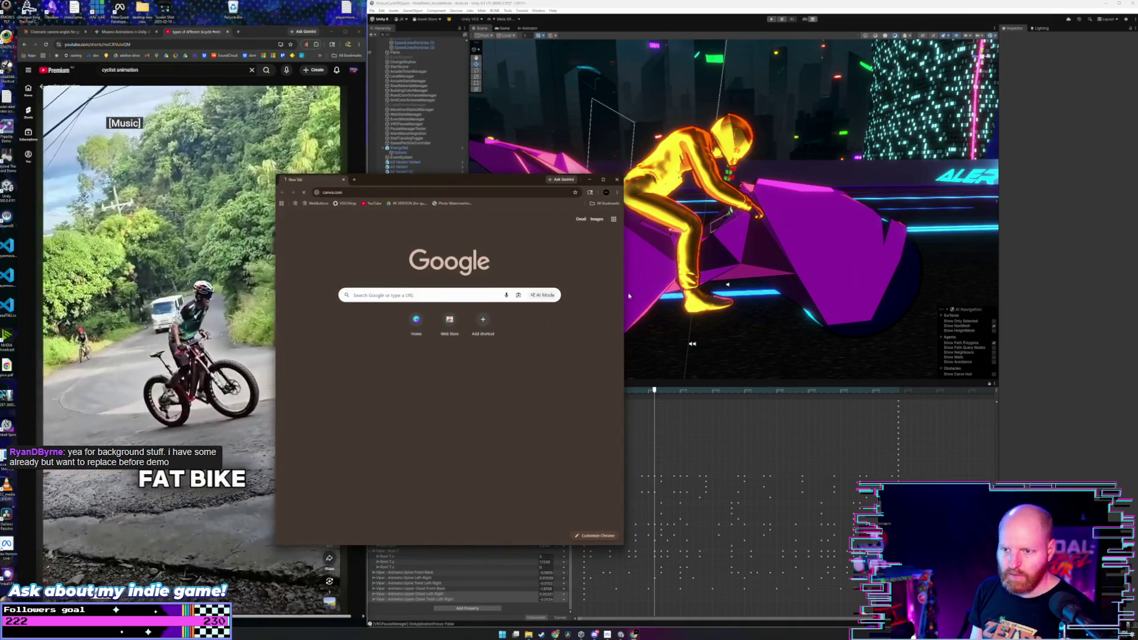
pyautogui.moveTo(626, 296); pyautogui.dragTo(795, 296)
pyautogui.moveTo(575, 191)
pyautogui.mouseDown()
pyautogui.moveTo(682, 204)
pyautogui.moveTo(682, 214)
pyautogui.mouseUp()
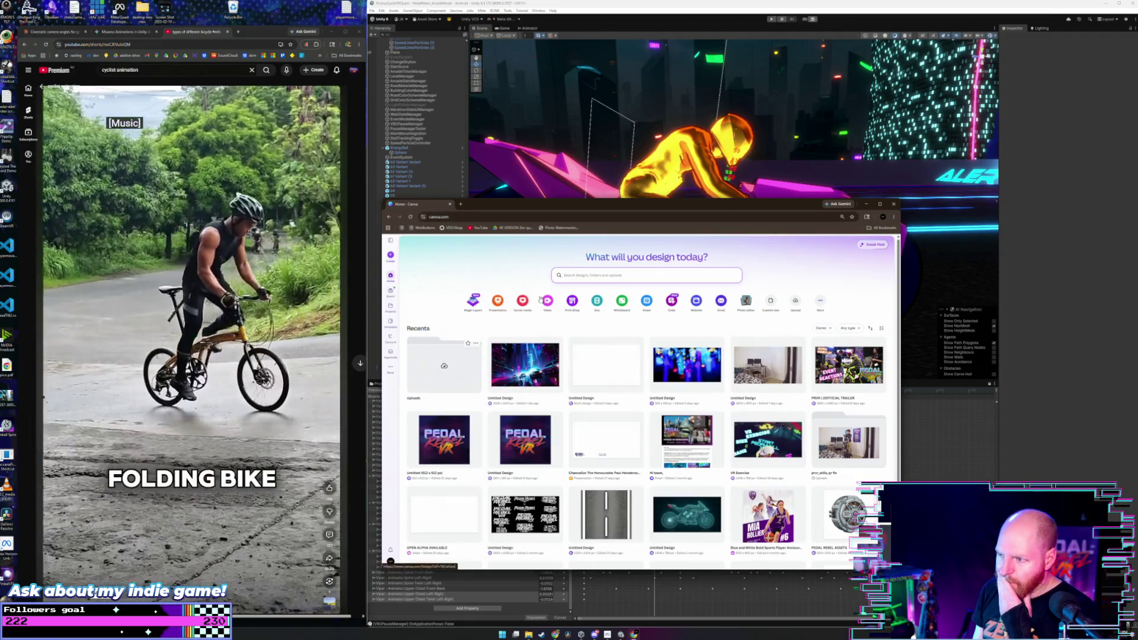
pyautogui.click(580, 276)
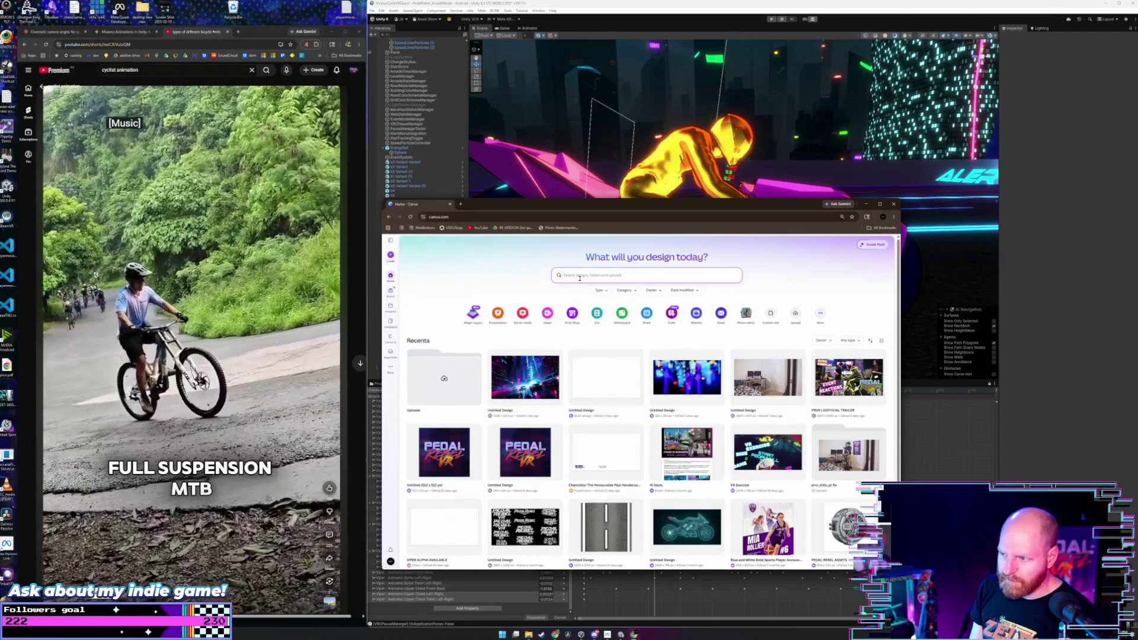
pyautogui.write('billboard')
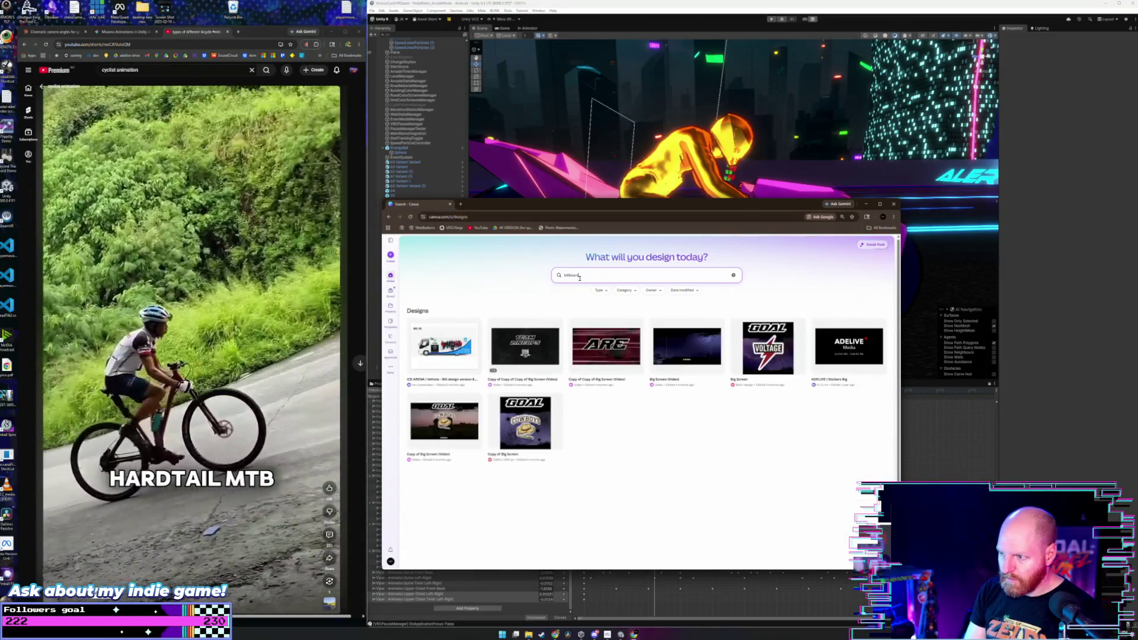
pyautogui.press('Return')
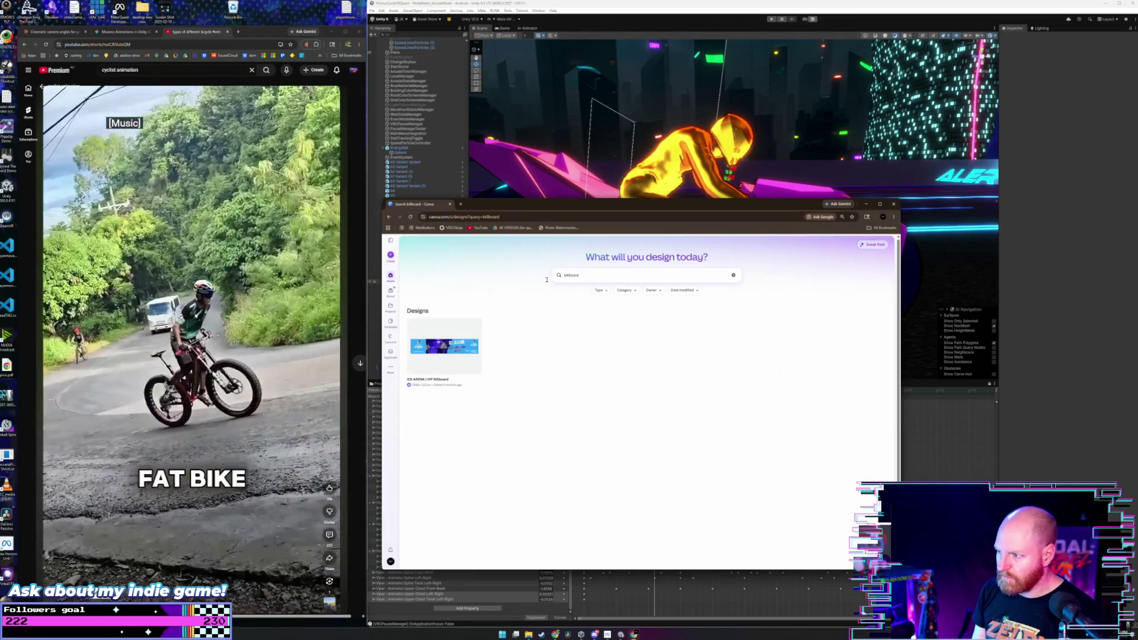
pyautogui.click(391, 275)
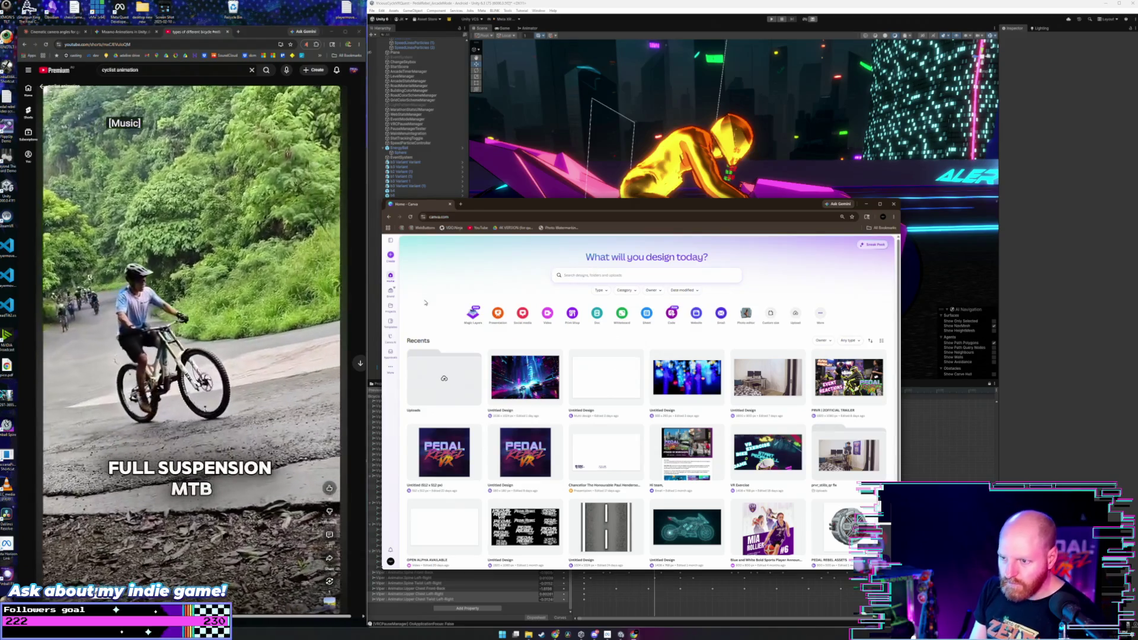
pyautogui.click(390, 322)
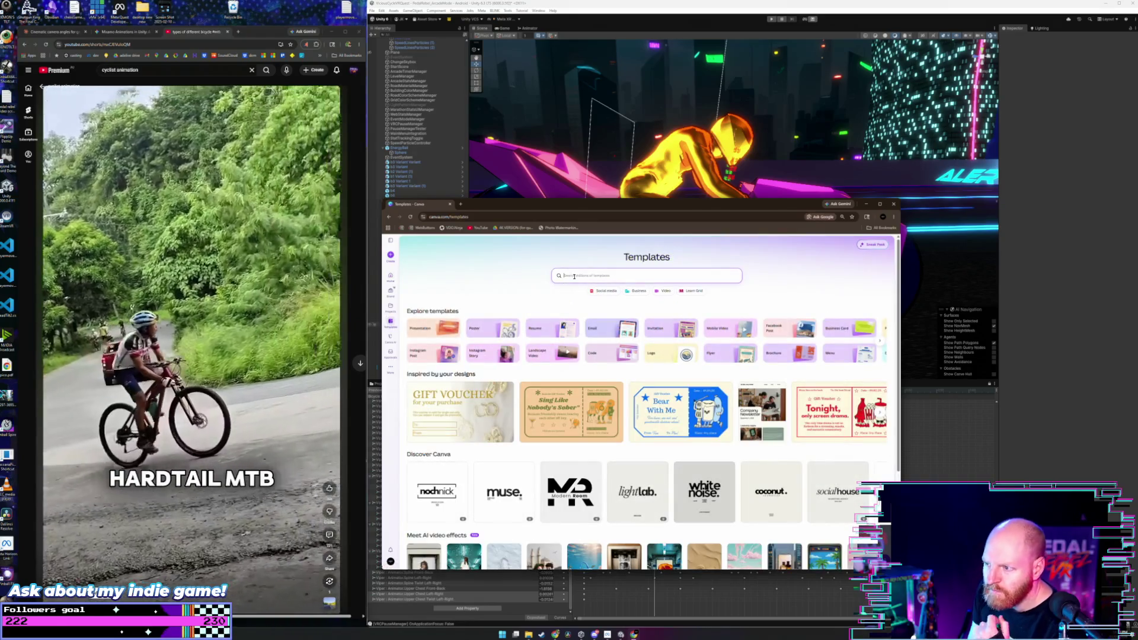
pyautogui.click(574, 276)
pyautogui.write('billboard')
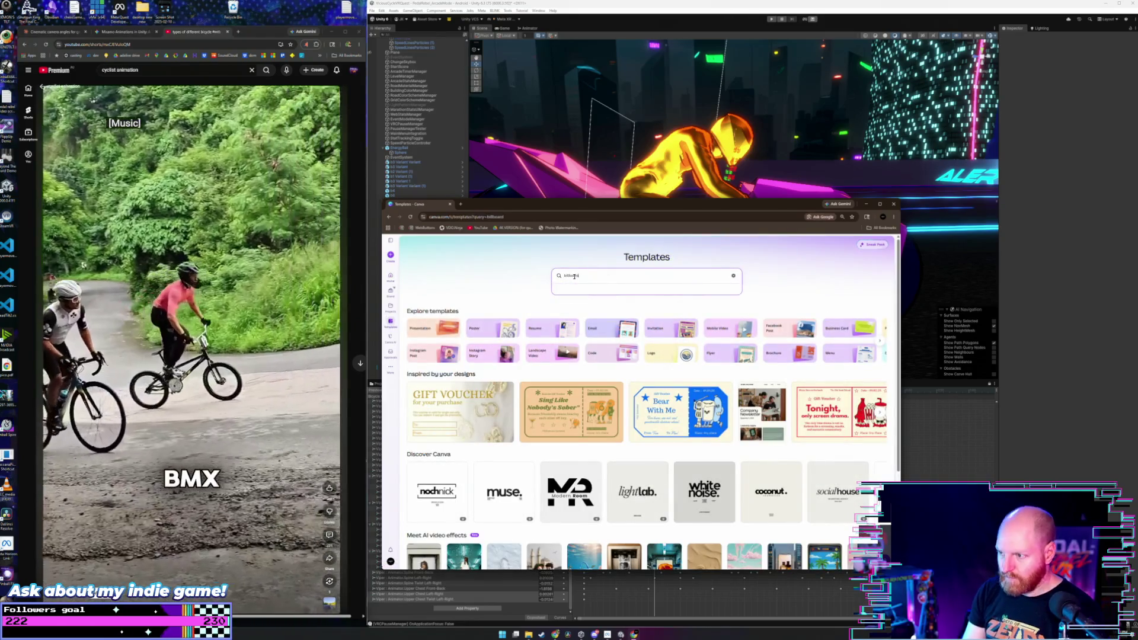
pyautogui.press('Return')
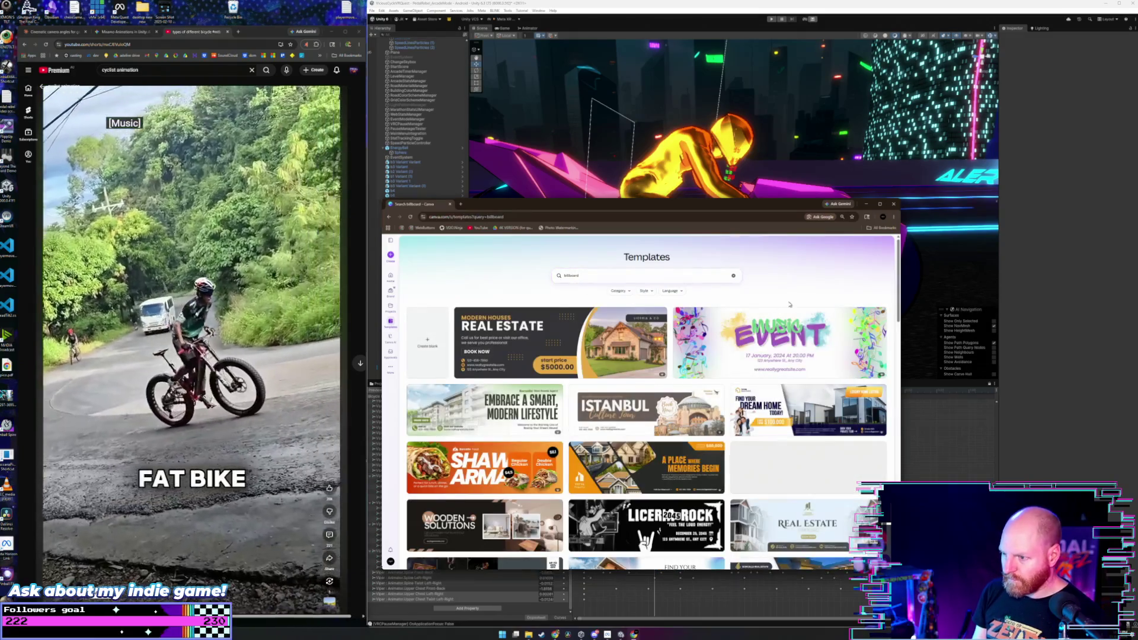
pyautogui.scroll(-10, 789, 305)
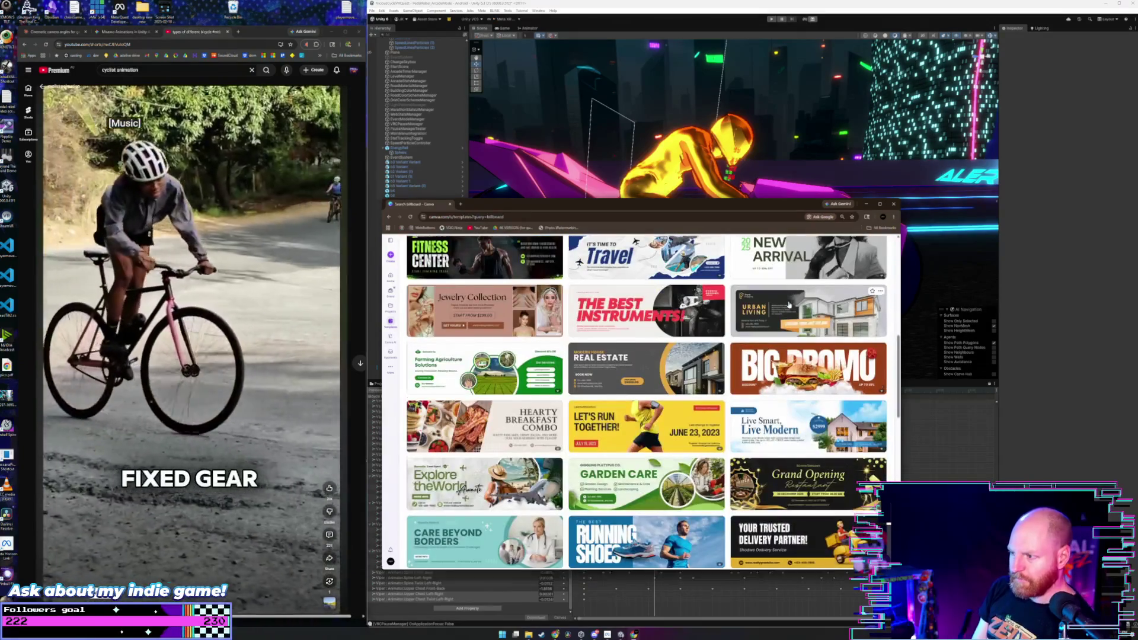
pyautogui.scroll(-2, 789, 305)
pyautogui.scroll(-7, 789, 304)
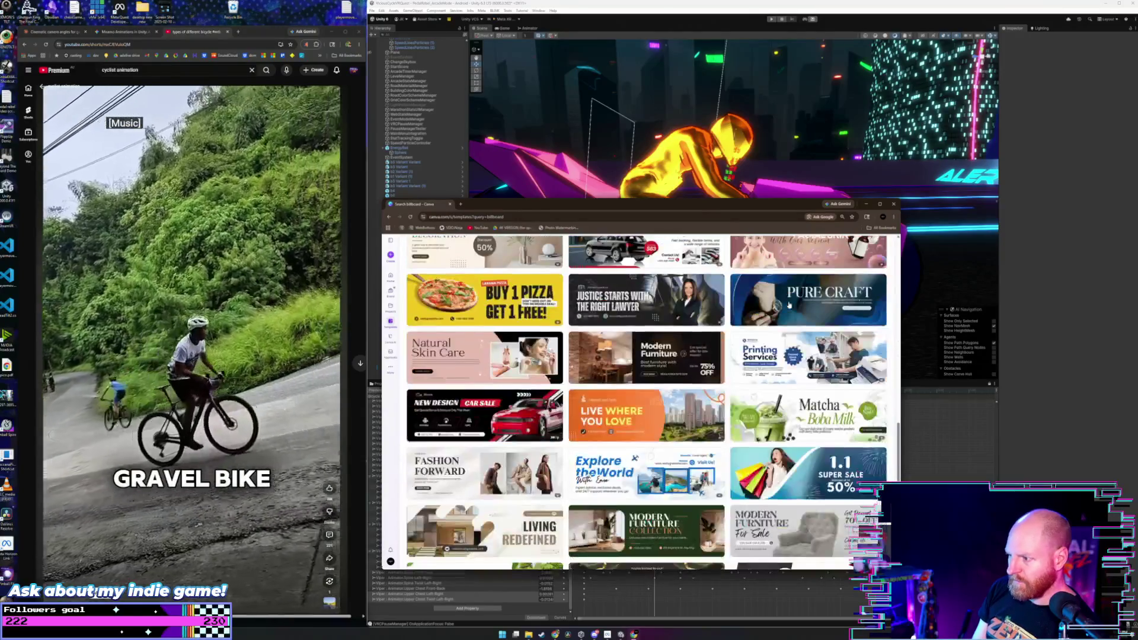
pyautogui.scroll(-5, 789, 304)
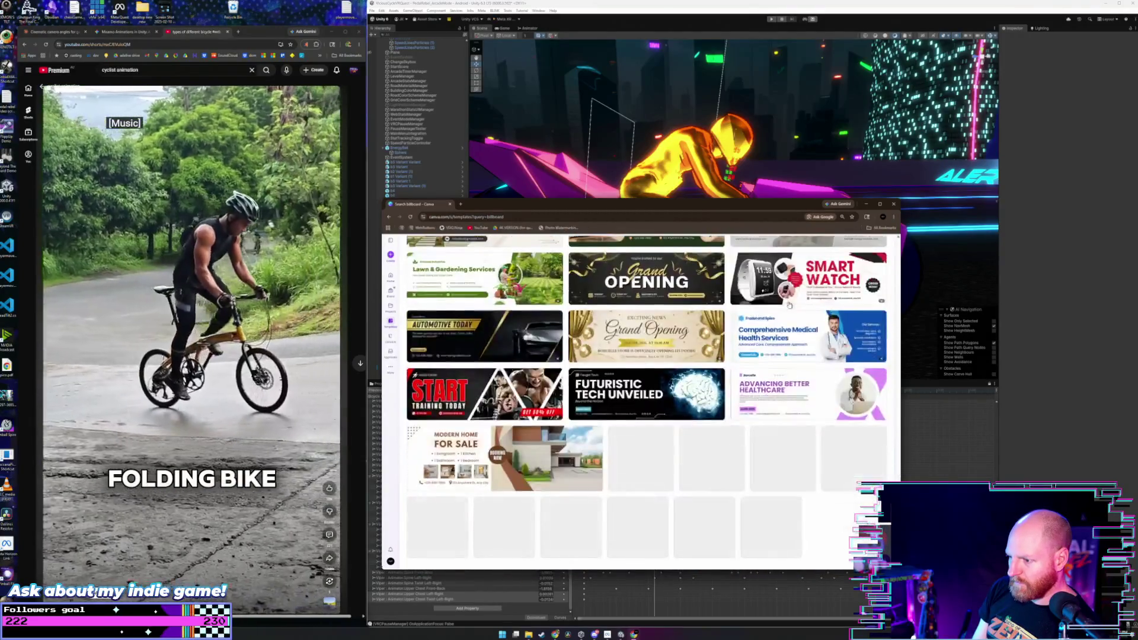
pyautogui.scroll(-3, 789, 304)
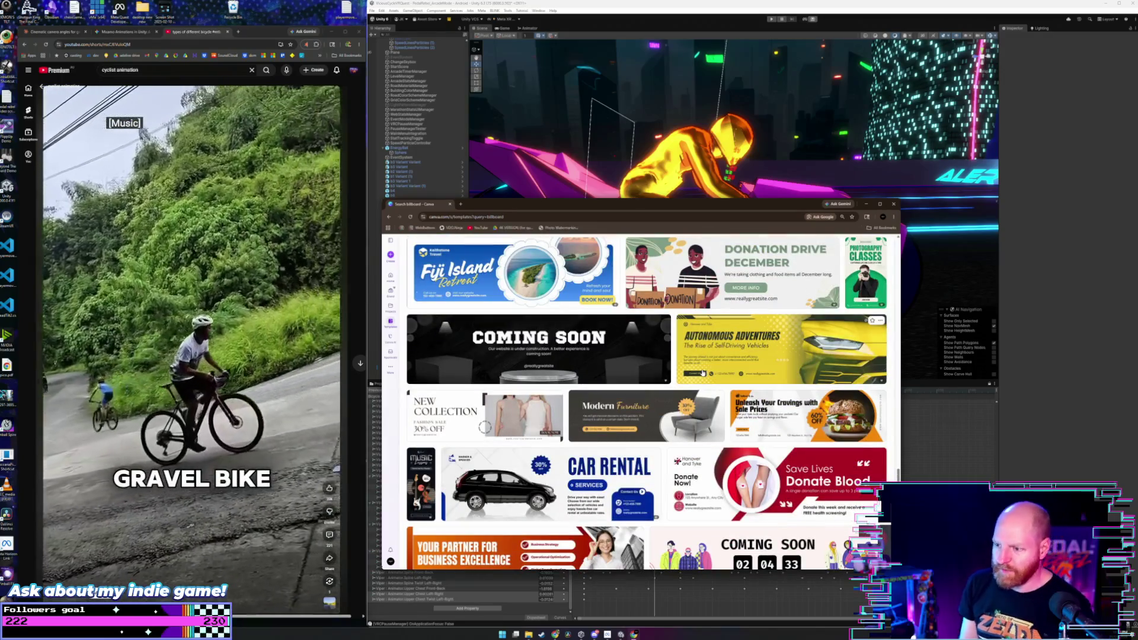
pyautogui.scroll(-6, 701, 381)
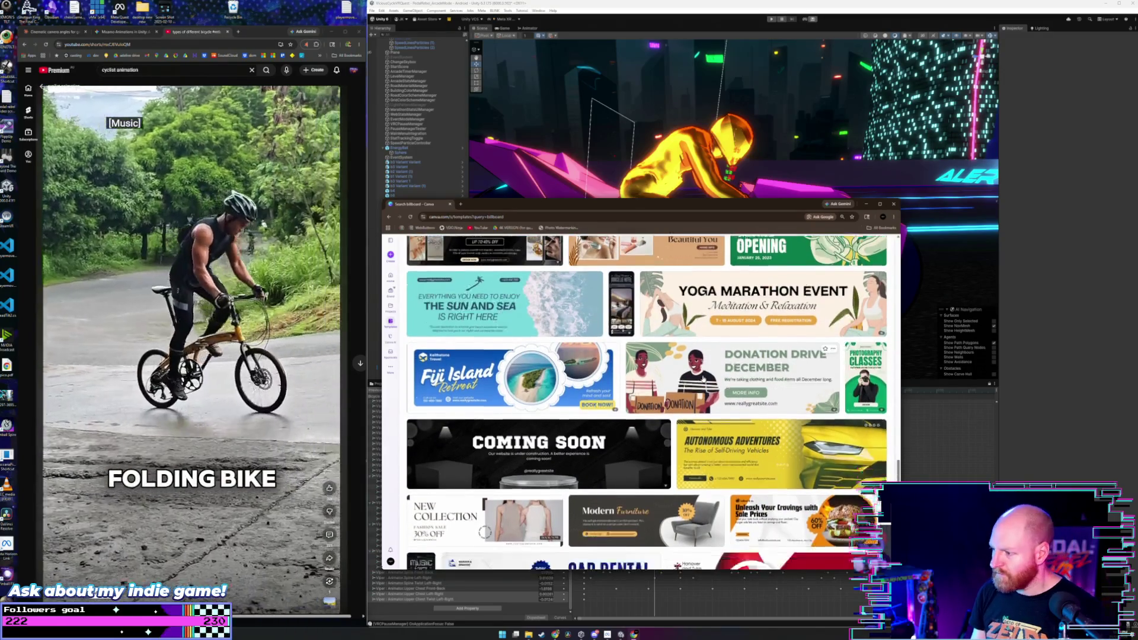
pyautogui.scroll(-2, 702, 381)
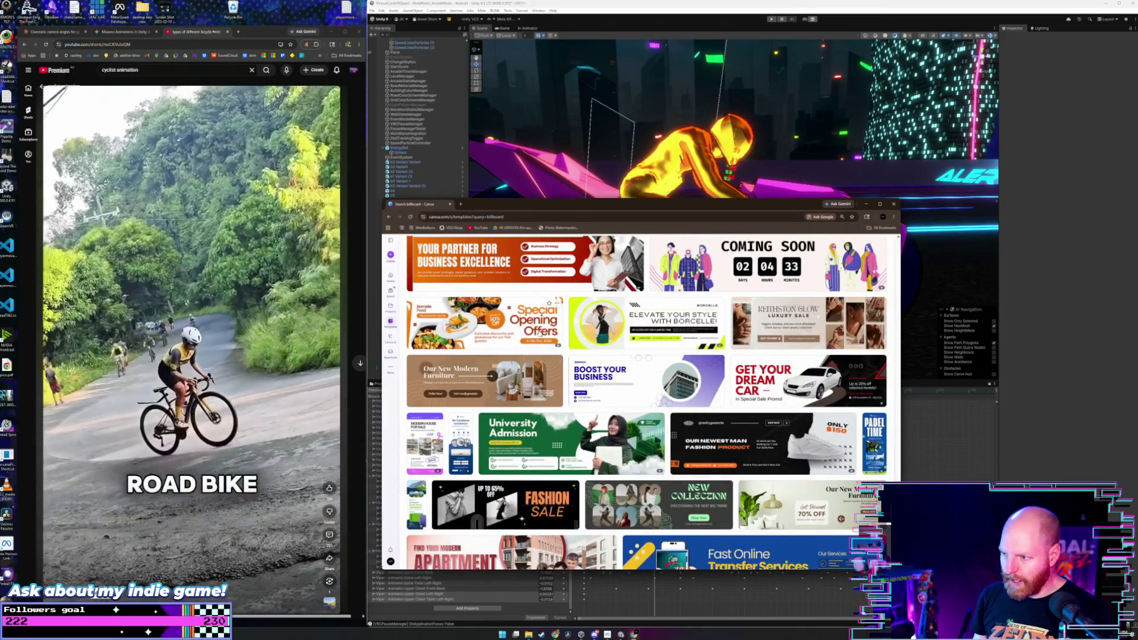
pyautogui.scroll(3, 544, 344)
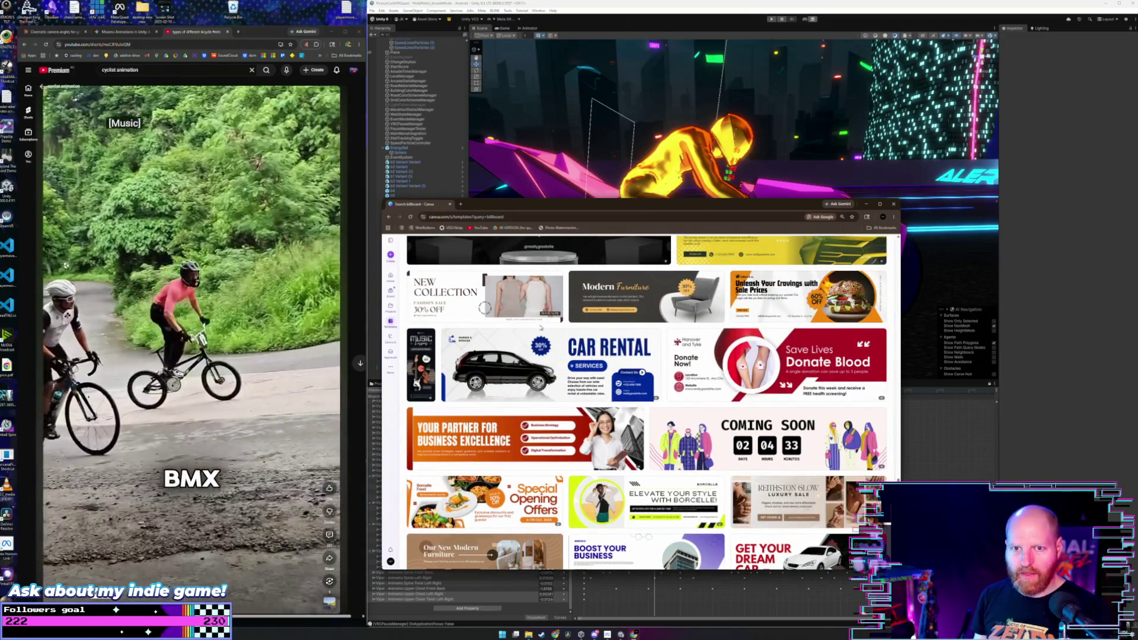
pyautogui.scroll(6, 540, 328)
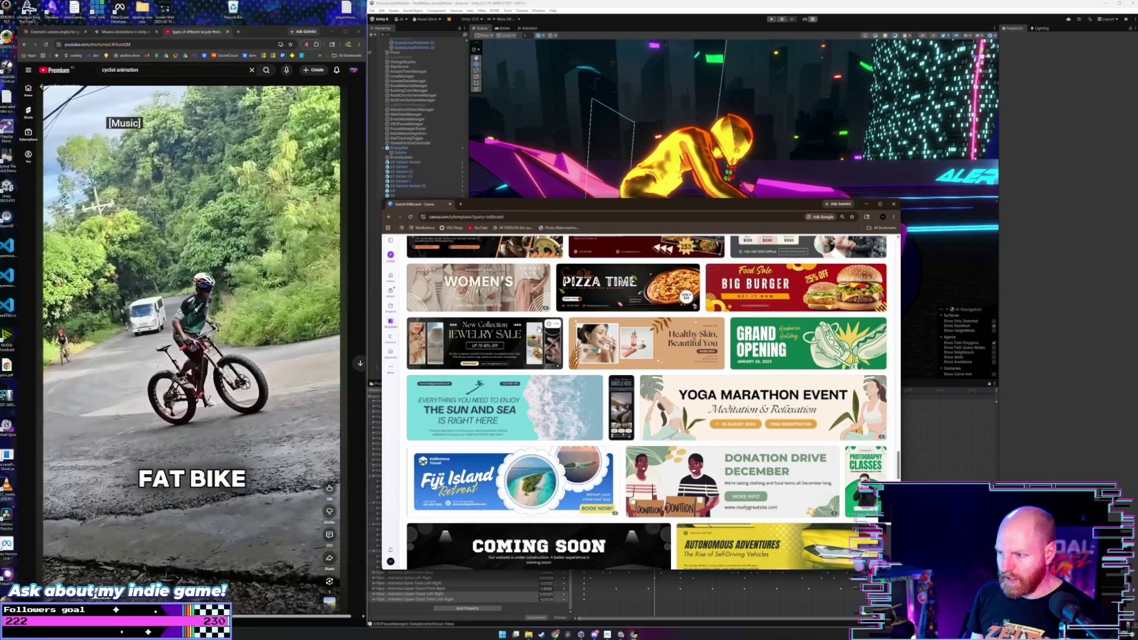
pyautogui.scroll(3, 539, 330)
pyautogui.scroll(2, 541, 331)
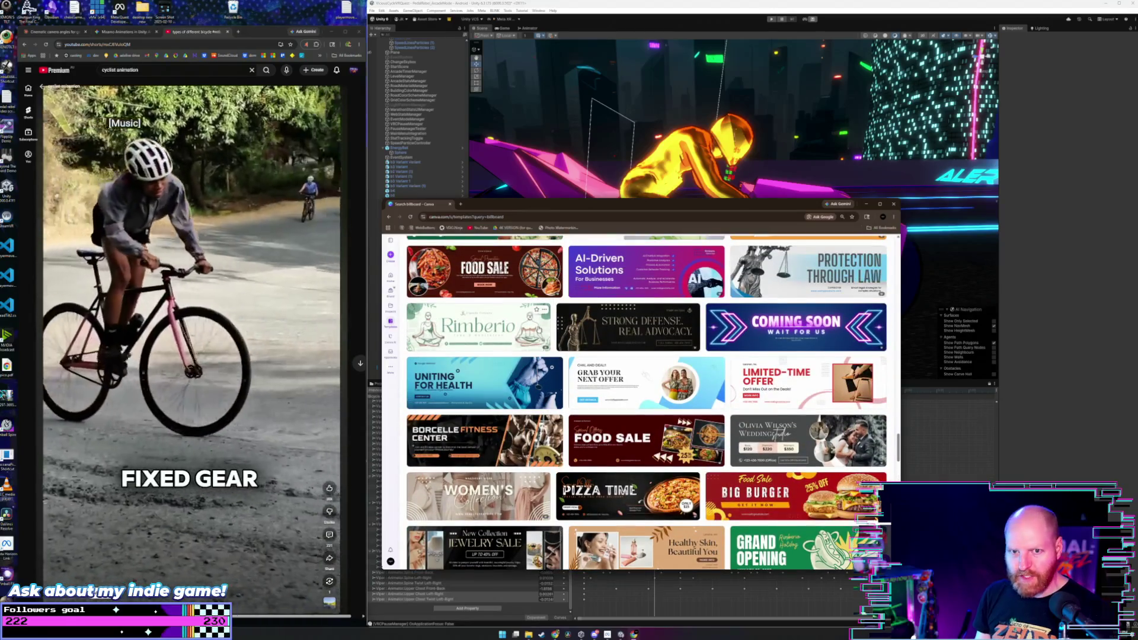
pyautogui.scroll(3, 539, 329)
pyautogui.scroll(-2, 539, 329)
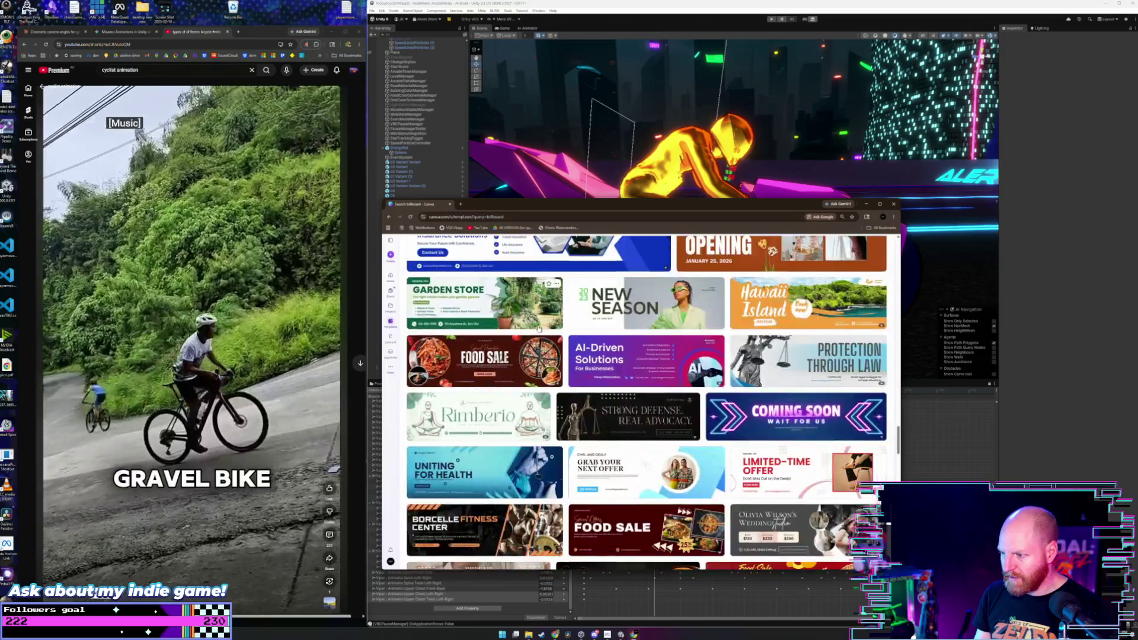
pyautogui.scroll(2, 539, 329)
pyautogui.scroll(-3, 538, 329)
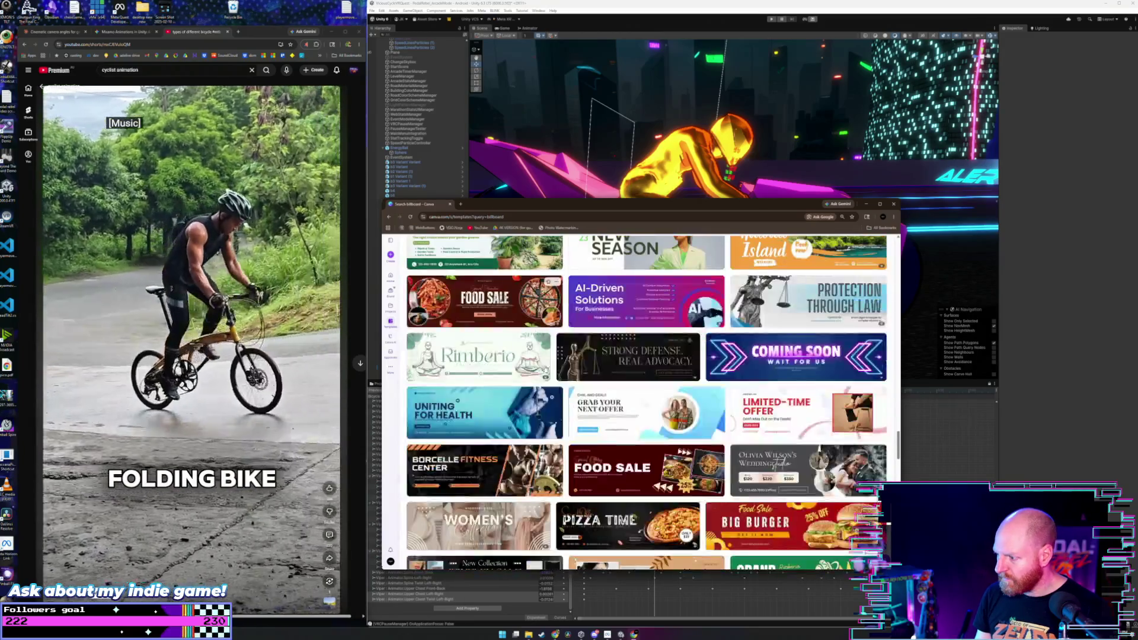
pyautogui.scroll(-15, 733, 375)
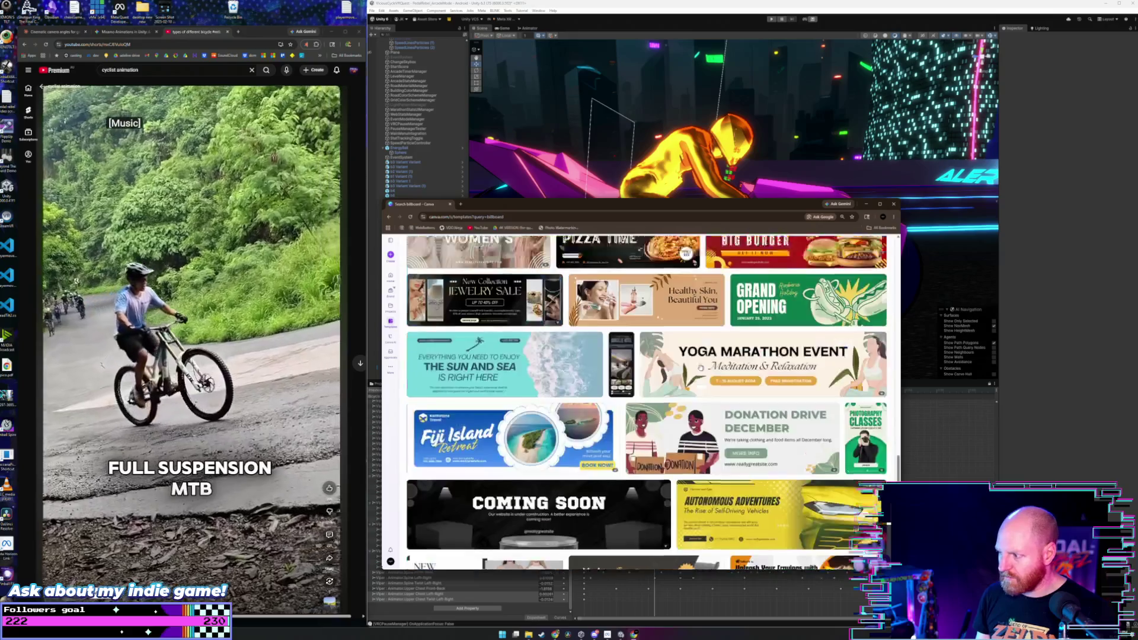
pyautogui.scroll(-5, 694, 366)
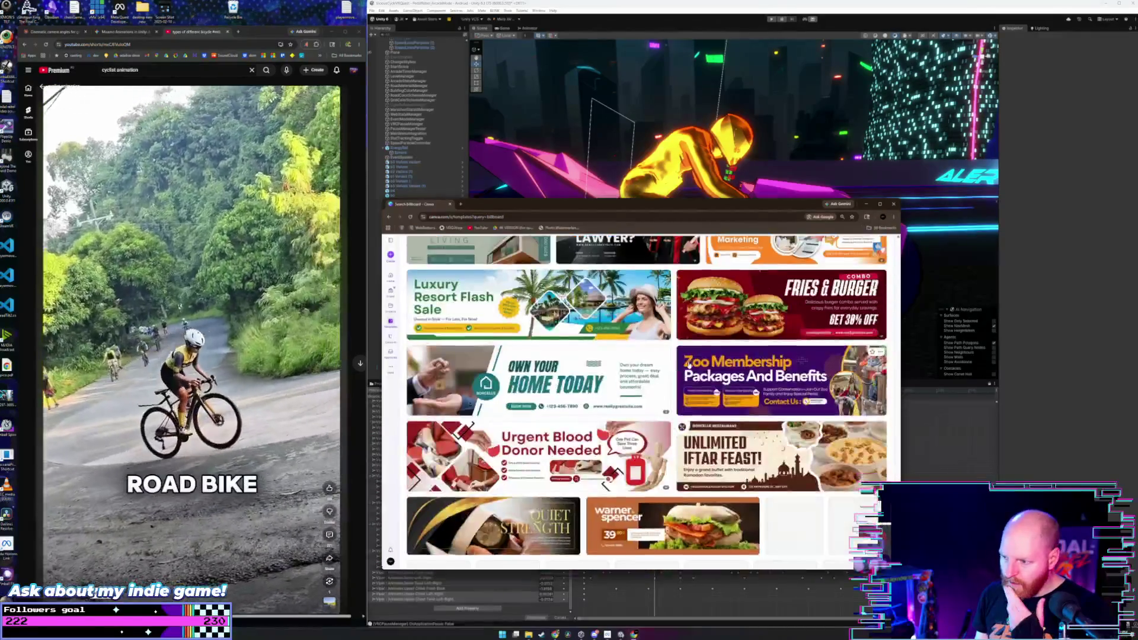
pyautogui.scroll(4, 534, 332)
pyautogui.scroll(-6, 462, 294)
pyautogui.scroll(6, 462, 294)
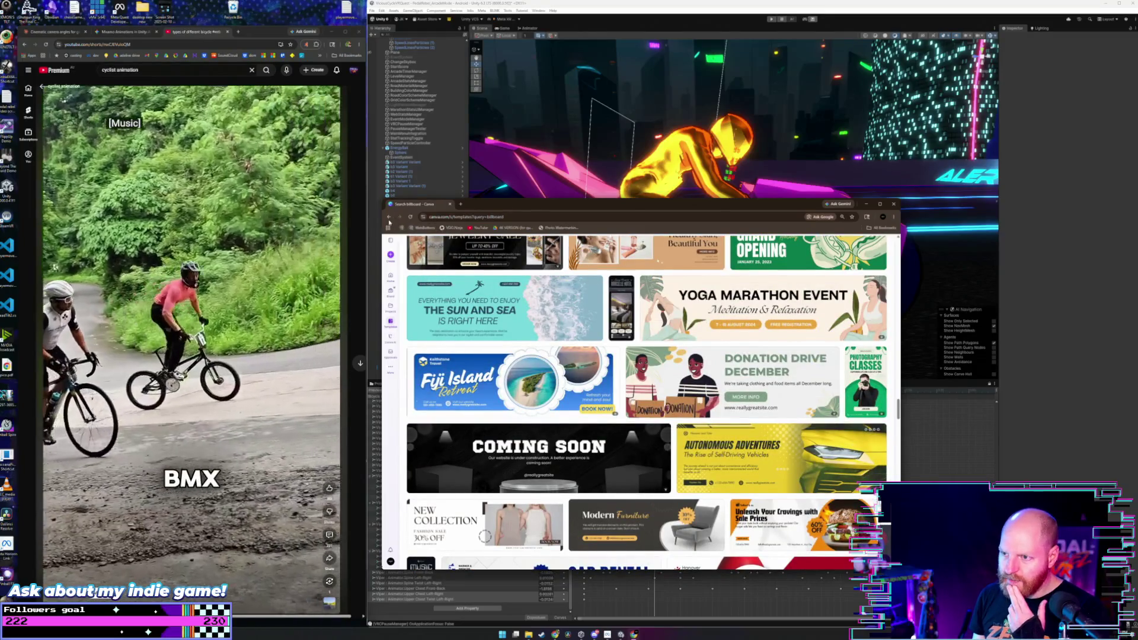
pyautogui.click(391, 284)
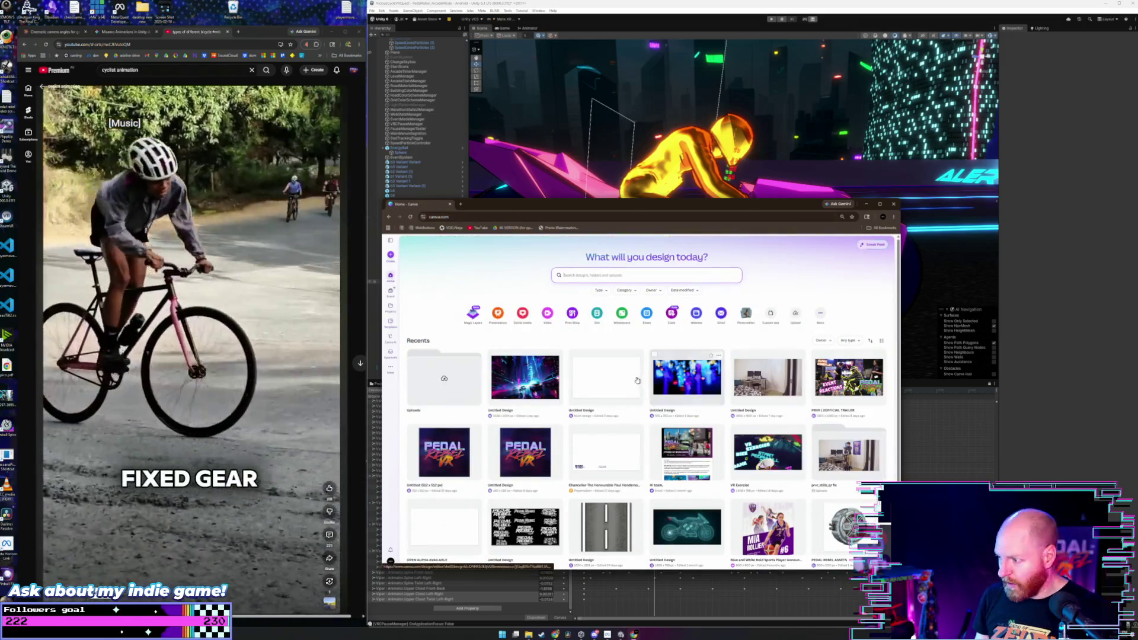
# - Scroll Canva's Recents and preview, then close, the Facebook cover design
pyautogui.scroll(-10, 637, 380)
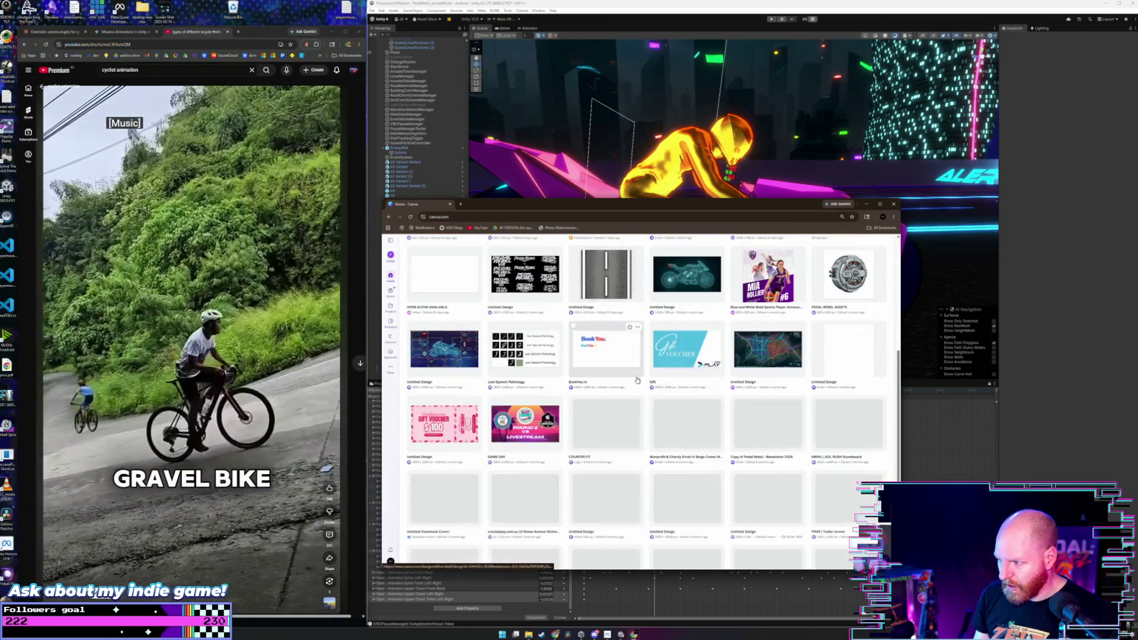
pyautogui.scroll(-1, 638, 380)
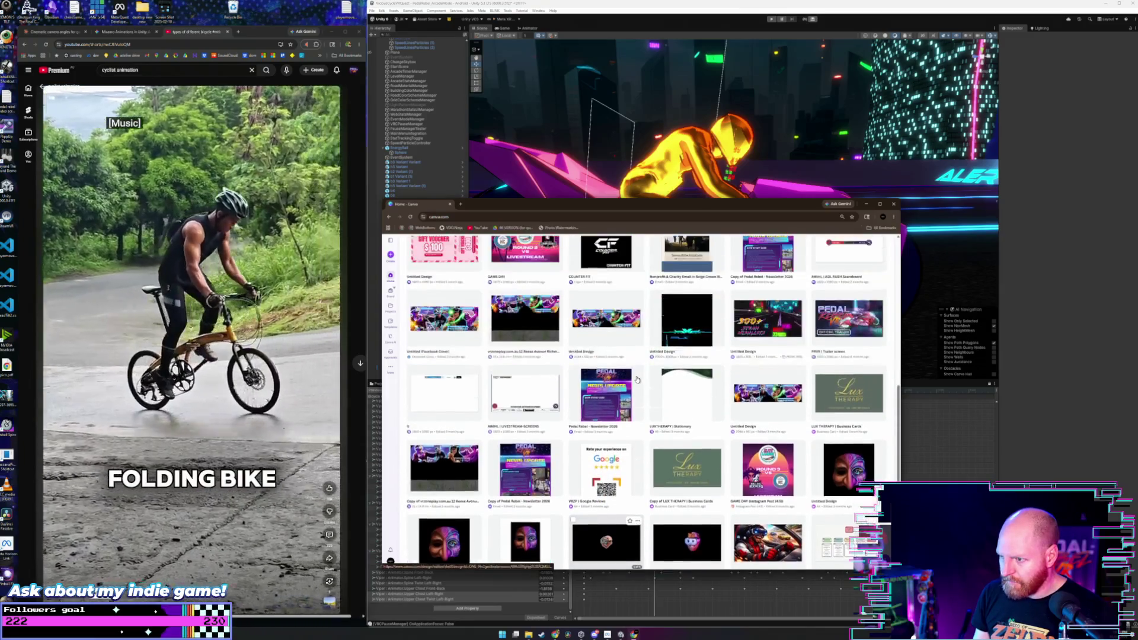
pyautogui.click(617, 368)
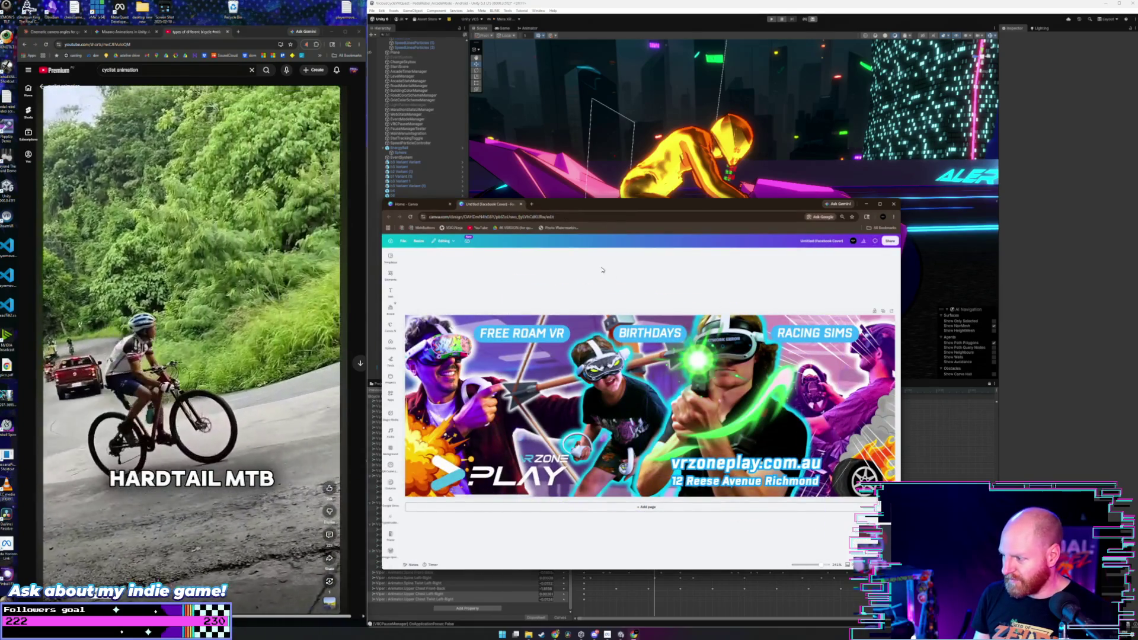
pyautogui.click(521, 204)
# - Scroll further down Recents and preview, then close, the isometric city buildings design
pyautogui.scroll(-4, 606, 386)
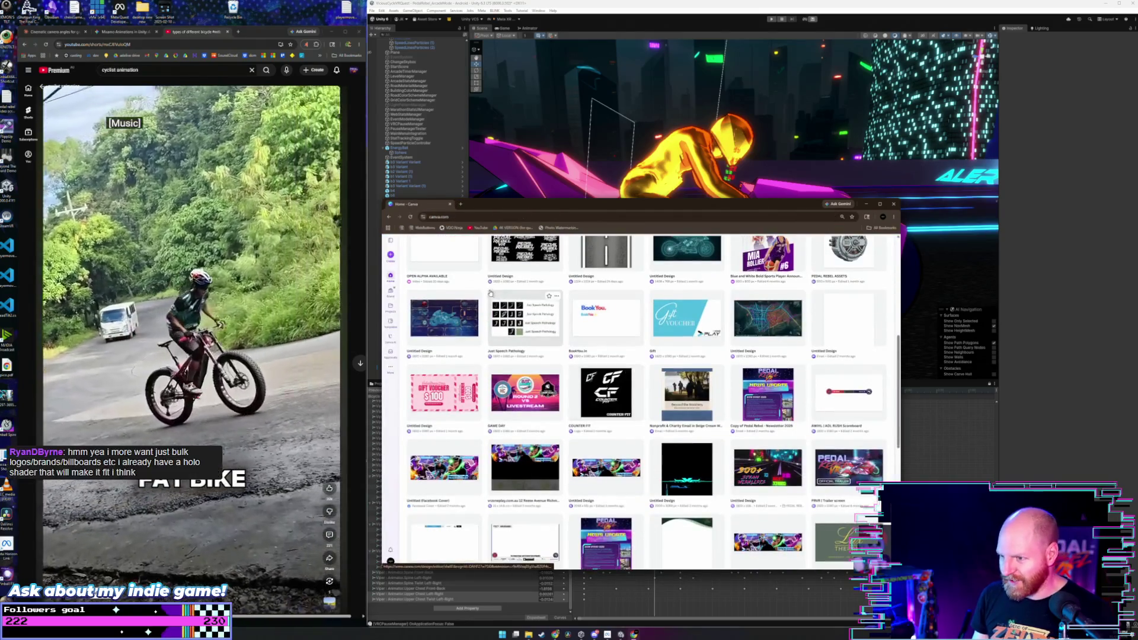
pyautogui.scroll(-5, 584, 354)
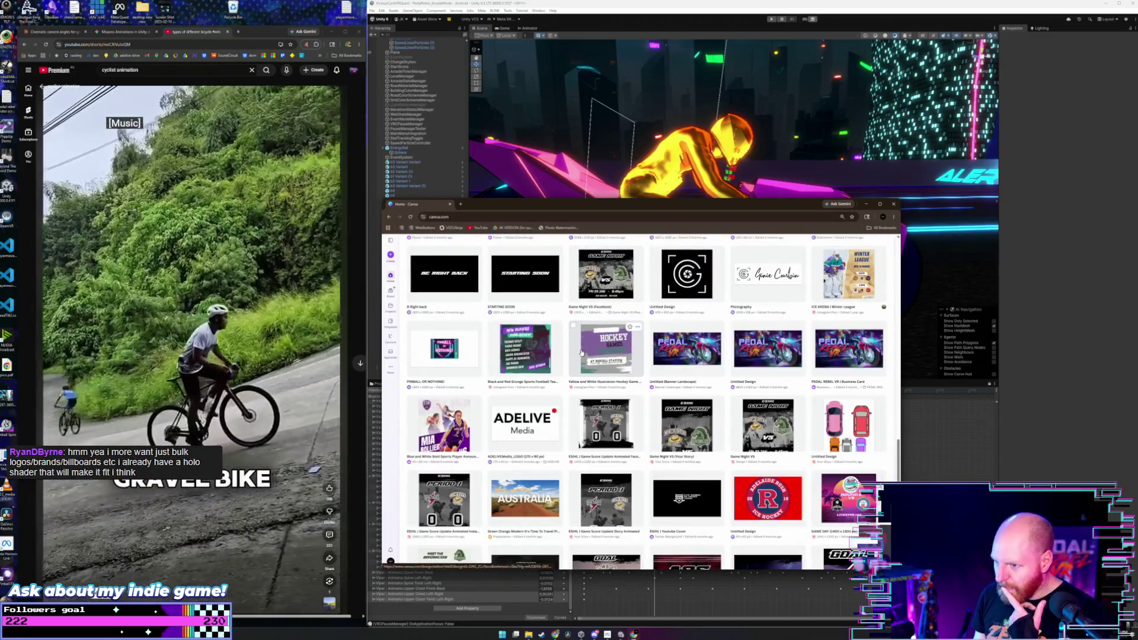
pyautogui.scroll(-2, 582, 352)
pyautogui.scroll(-1, 581, 352)
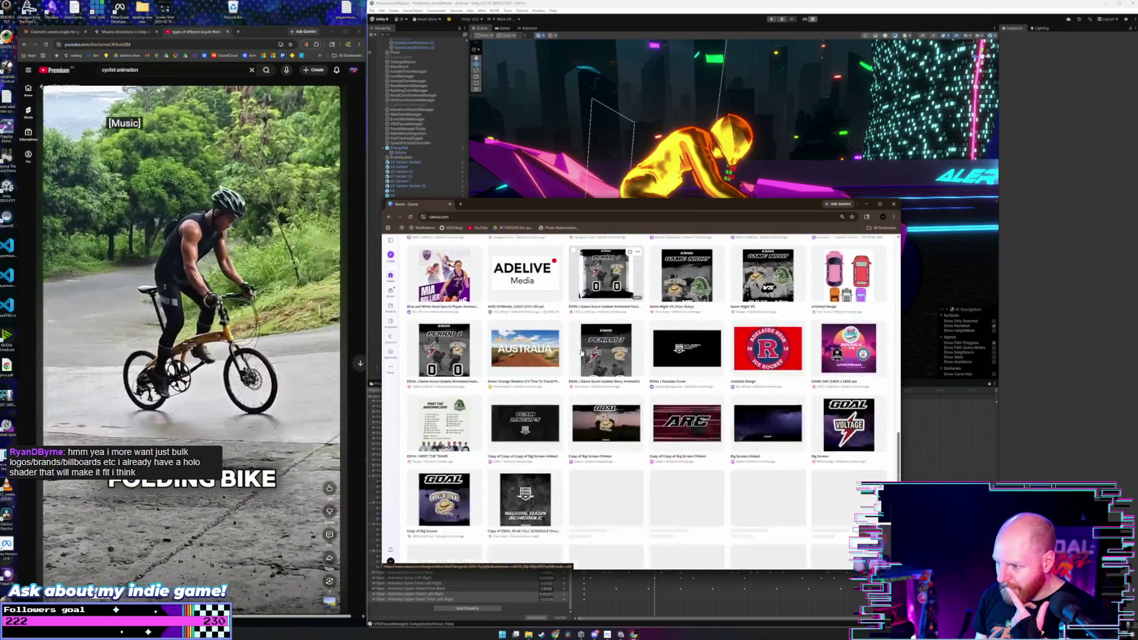
pyautogui.scroll(-2, 581, 353)
pyautogui.scroll(-1, 582, 353)
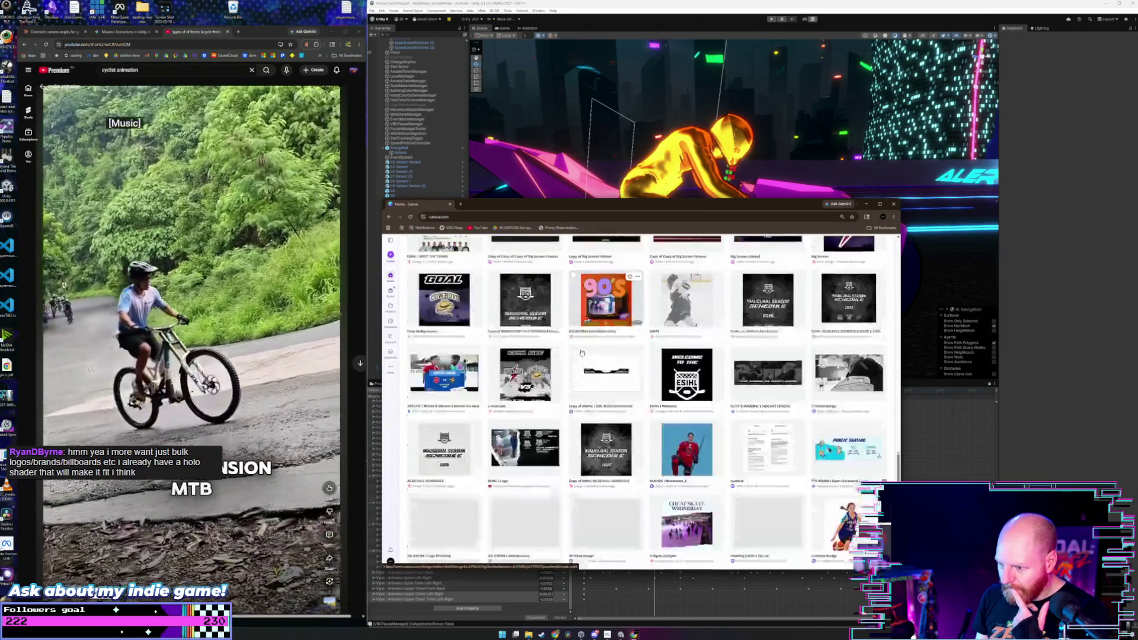
pyautogui.scroll(-1, 601, 343)
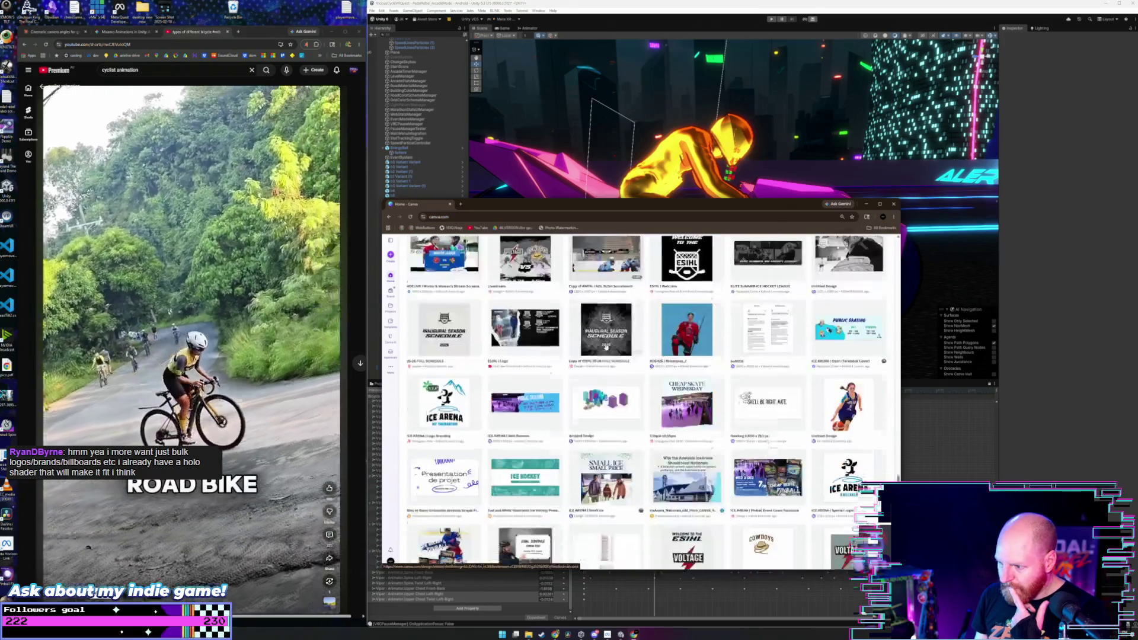
pyautogui.click(593, 393)
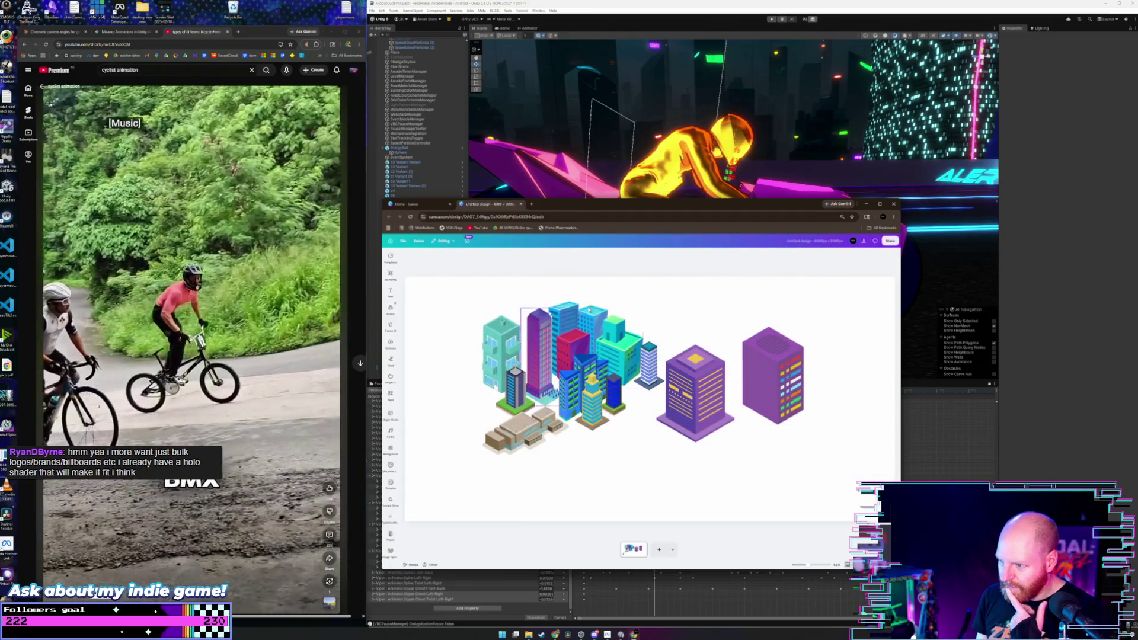
pyautogui.click(521, 205)
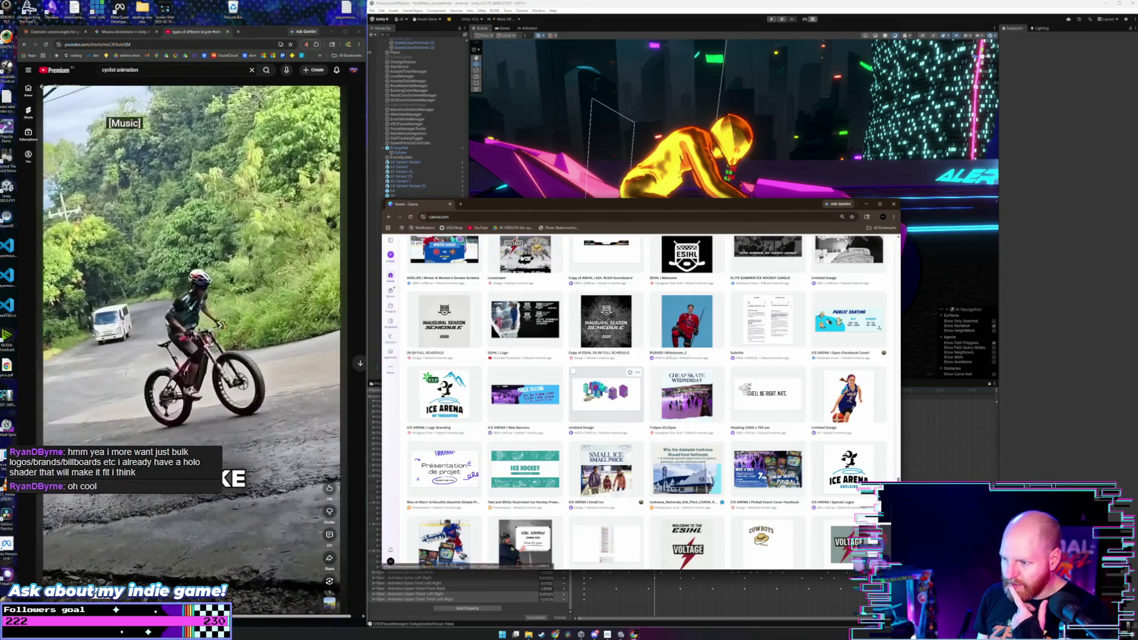
# - Scroll down the Recents list and open the Pedal Rebel logo options design in a new tab
pyautogui.scroll(-3, 589, 390)
pyautogui.scroll(-5, 589, 389)
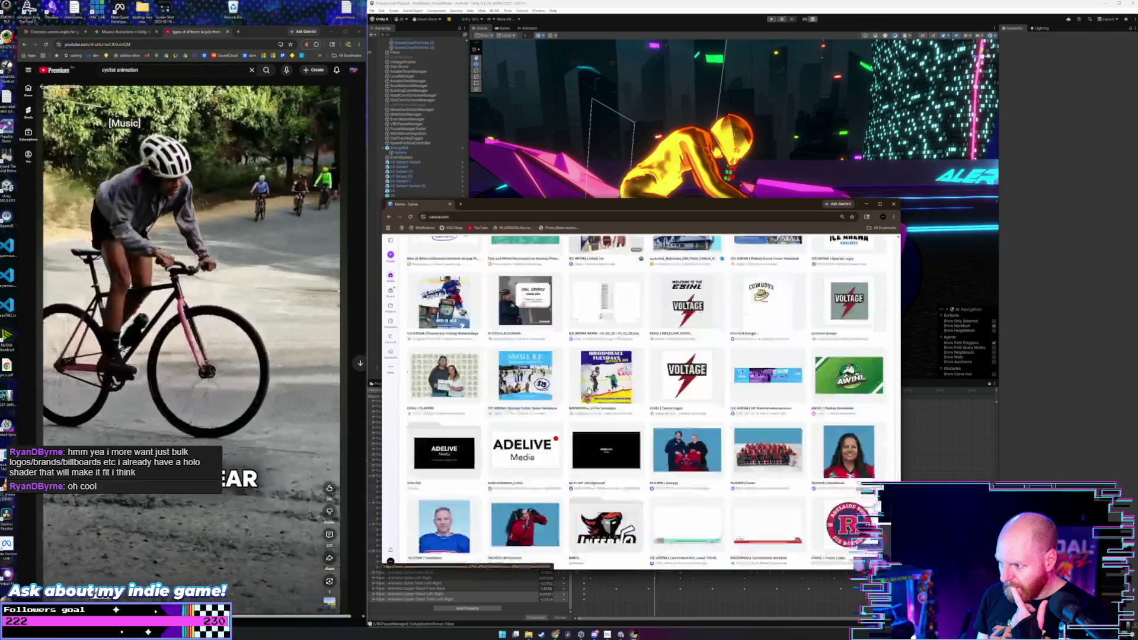
pyautogui.scroll(-5, 585, 390)
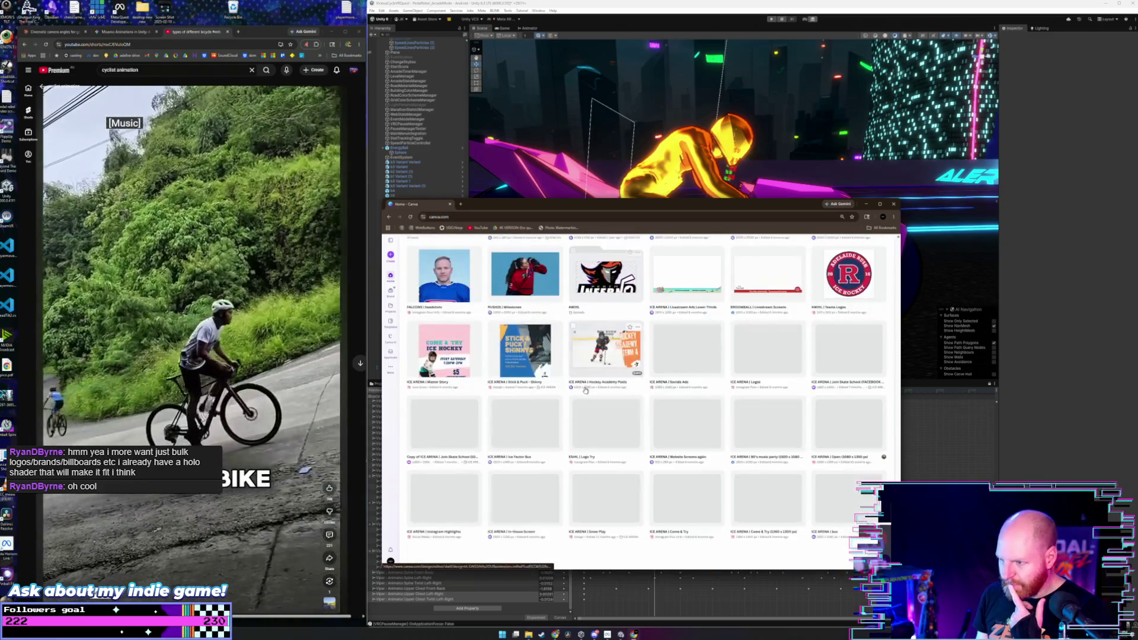
pyautogui.scroll(-5, 586, 389)
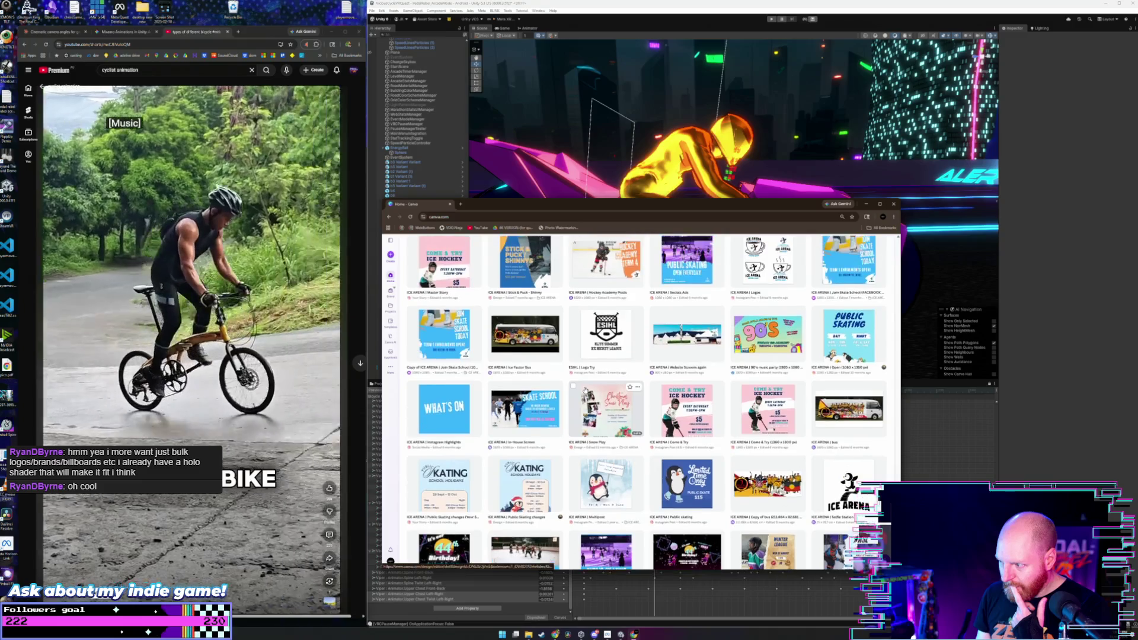
pyautogui.scroll(-2, 586, 390)
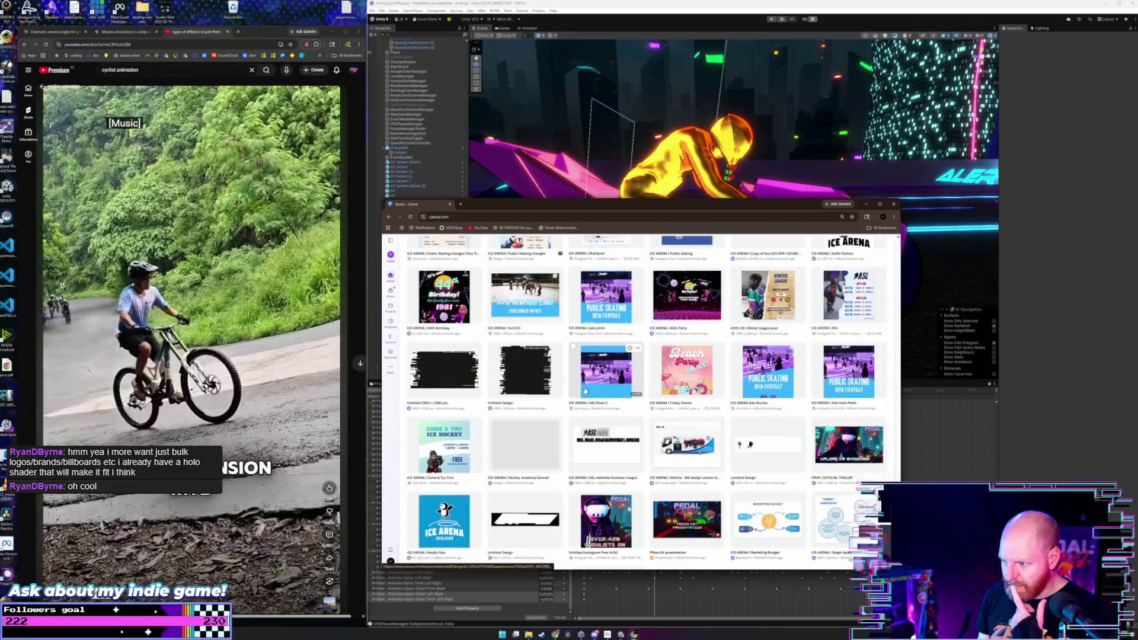
pyautogui.scroll(-3, 585, 389)
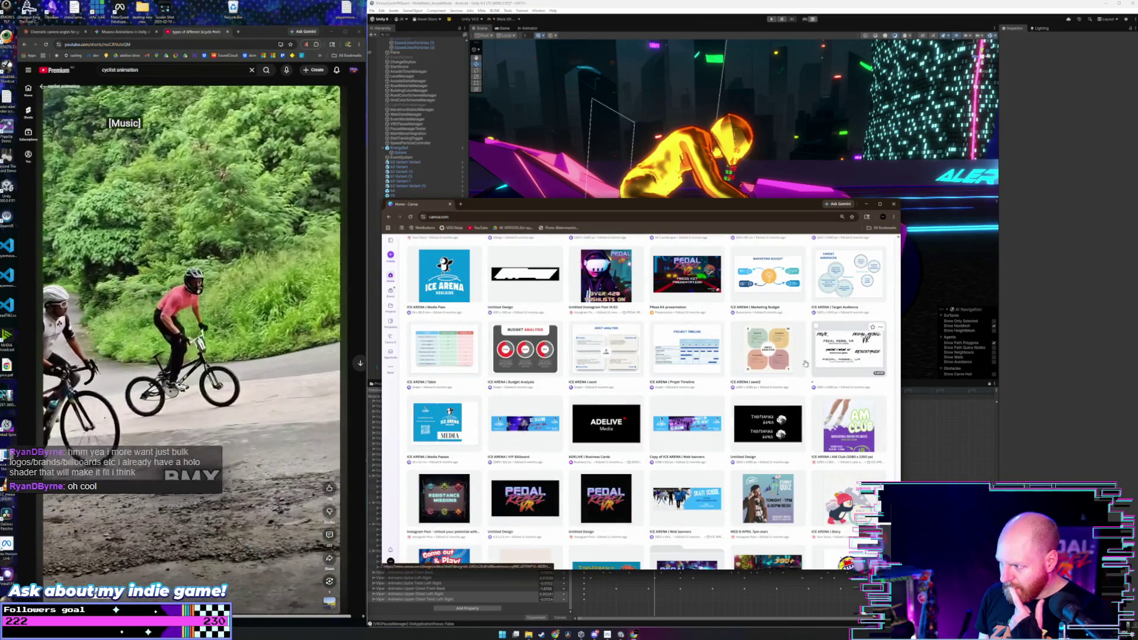
pyautogui.scroll(-2, 770, 367)
pyautogui.scroll(-2, 635, 386)
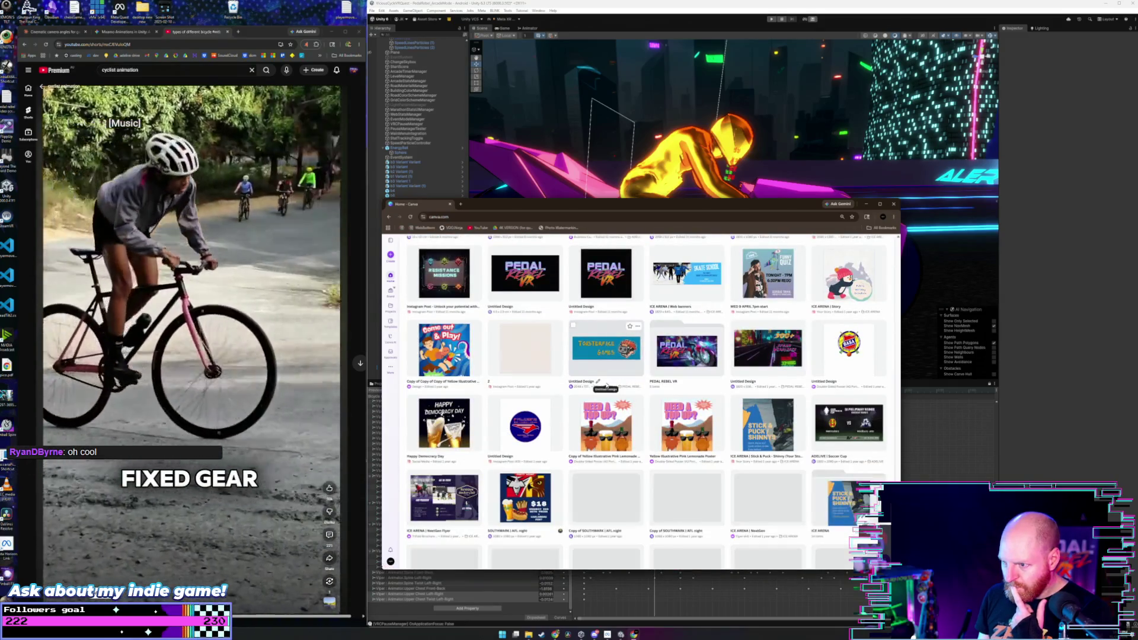
pyautogui.scroll(-4, 603, 385)
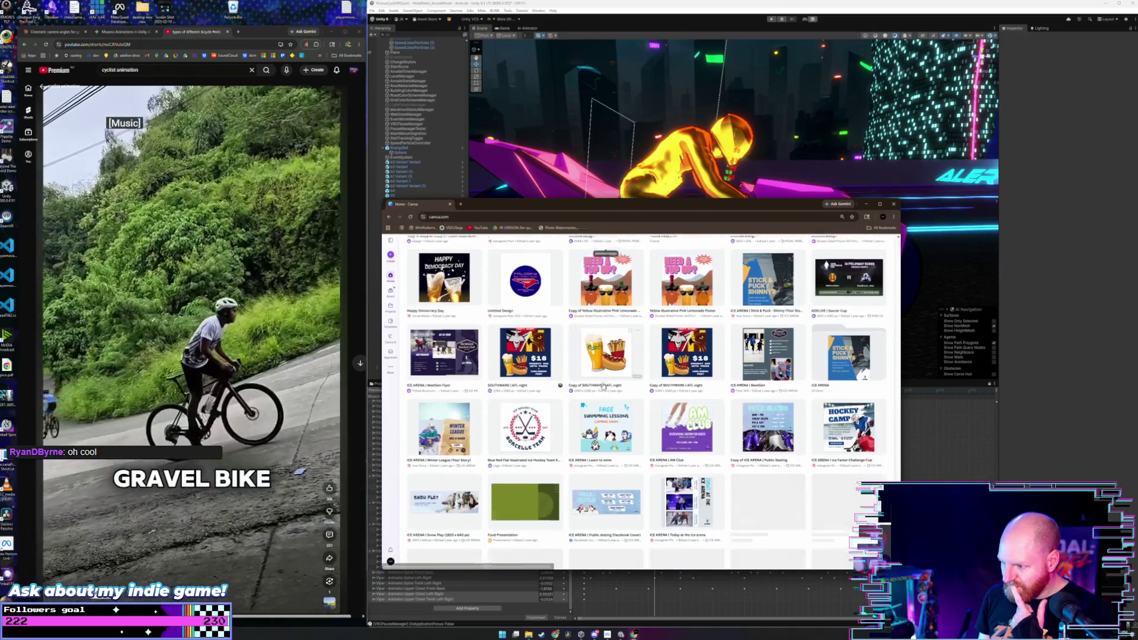
pyautogui.scroll(-2, 604, 385)
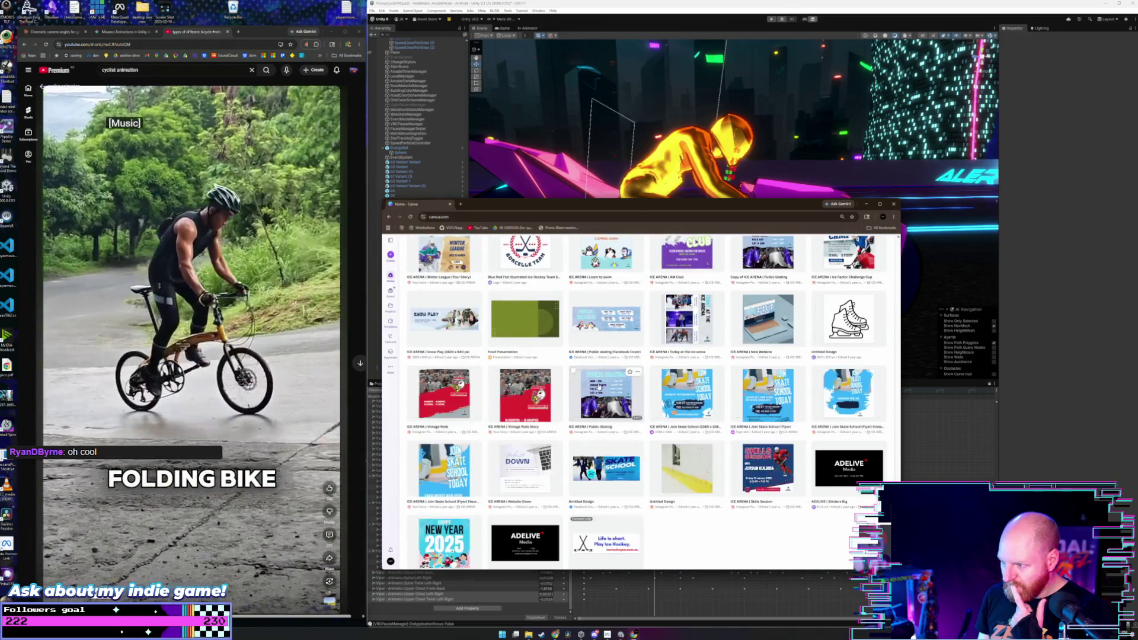
pyautogui.scroll(-1, 598, 386)
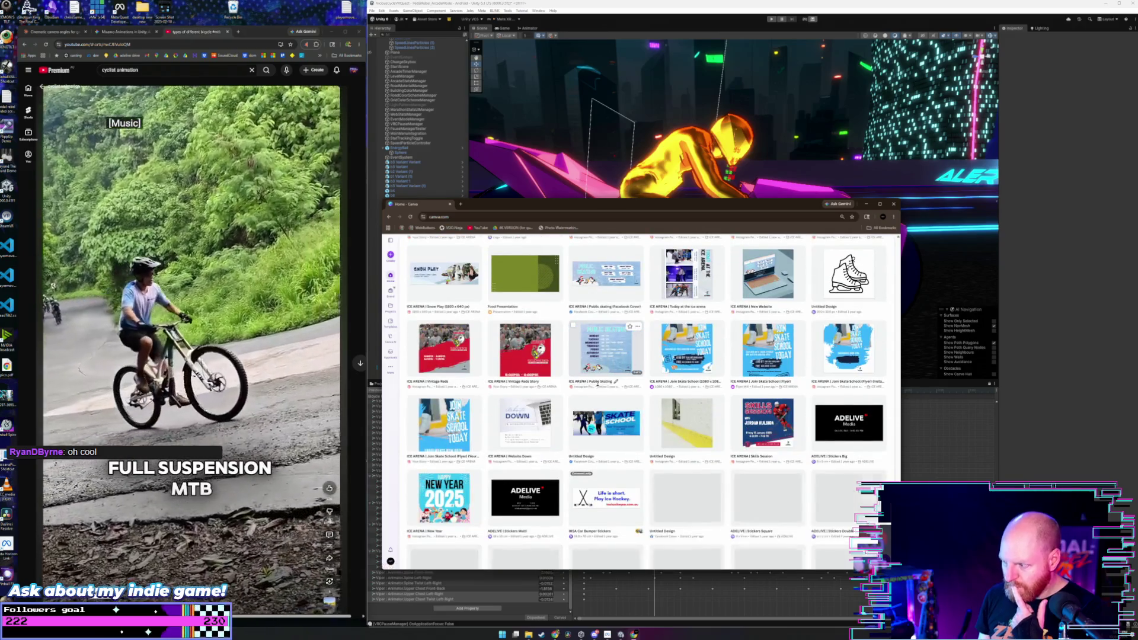
pyautogui.scroll(-1, 598, 386)
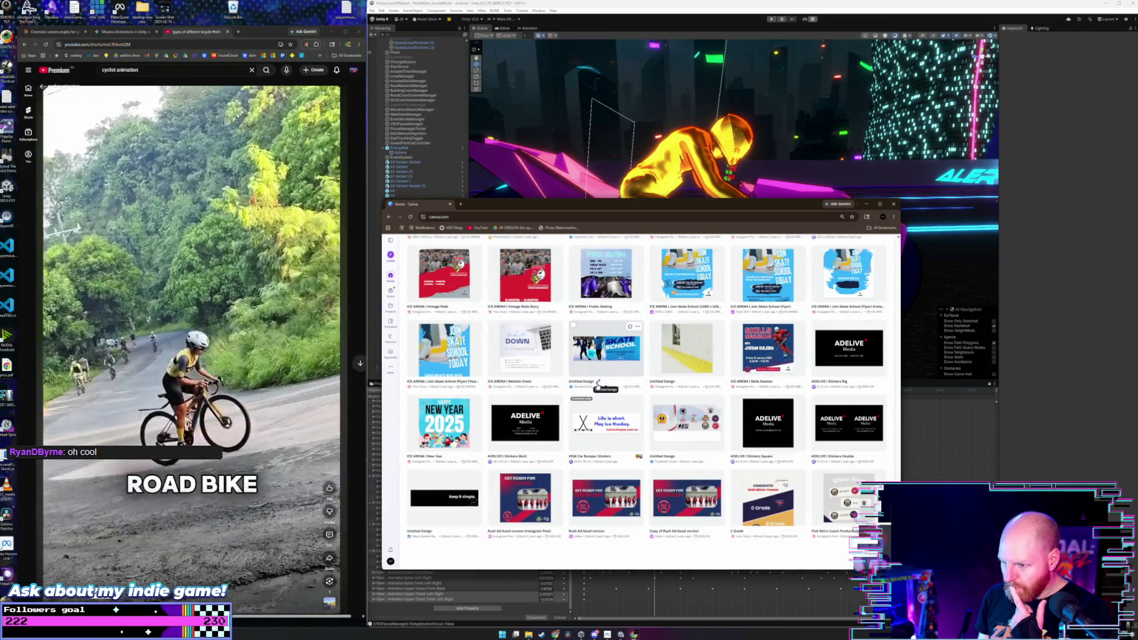
pyautogui.scroll(-8, 597, 384)
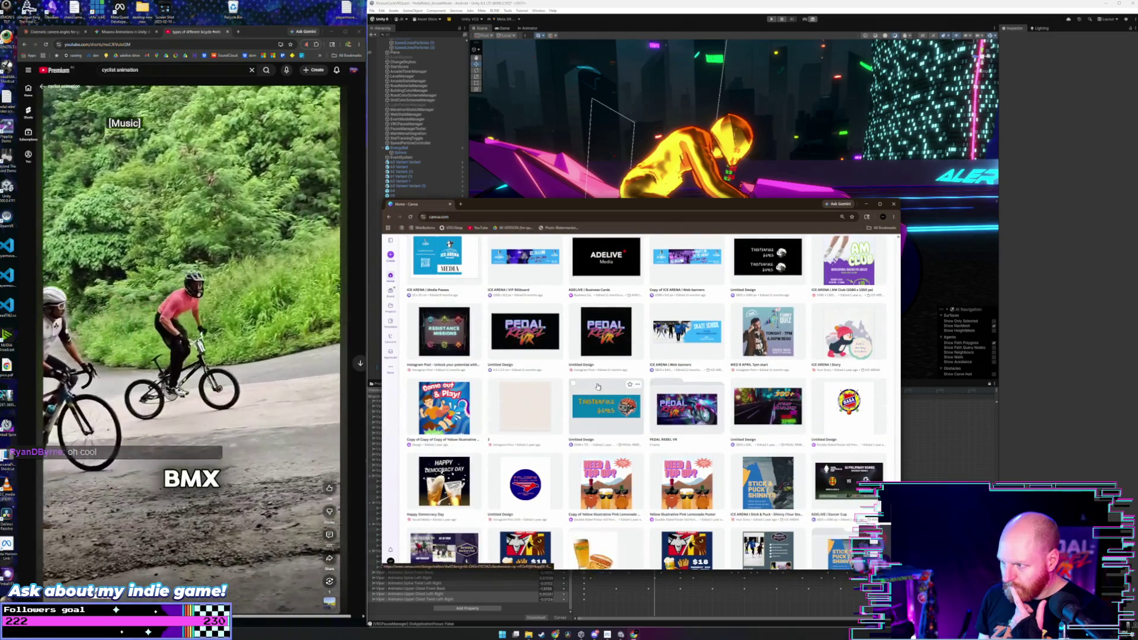
pyautogui.scroll(4, 597, 387)
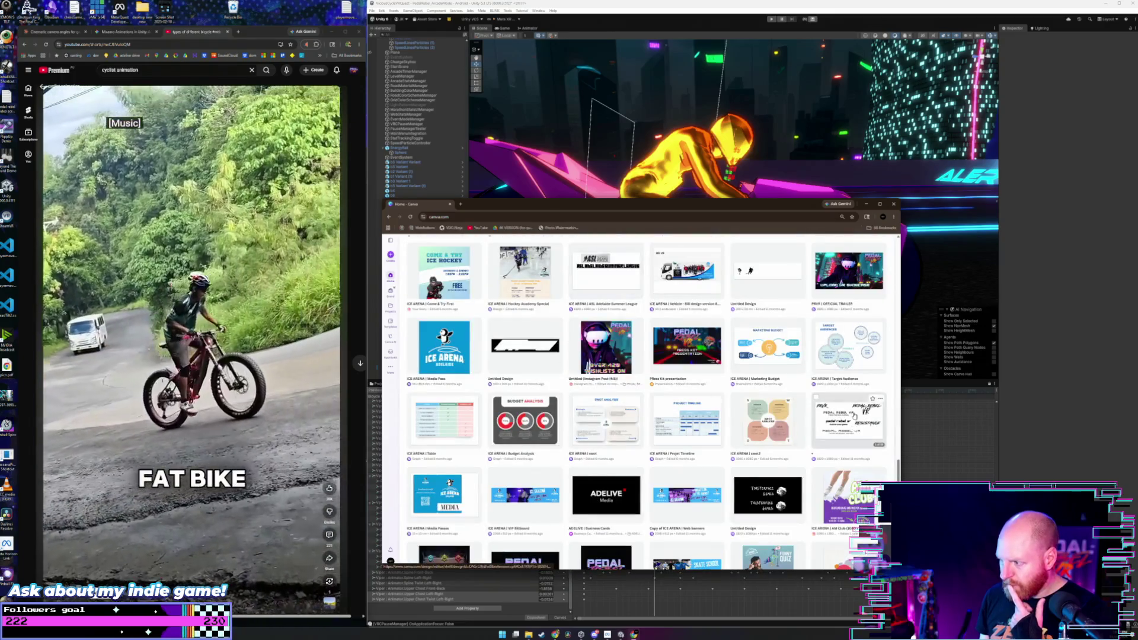
pyautogui.click(854, 416)
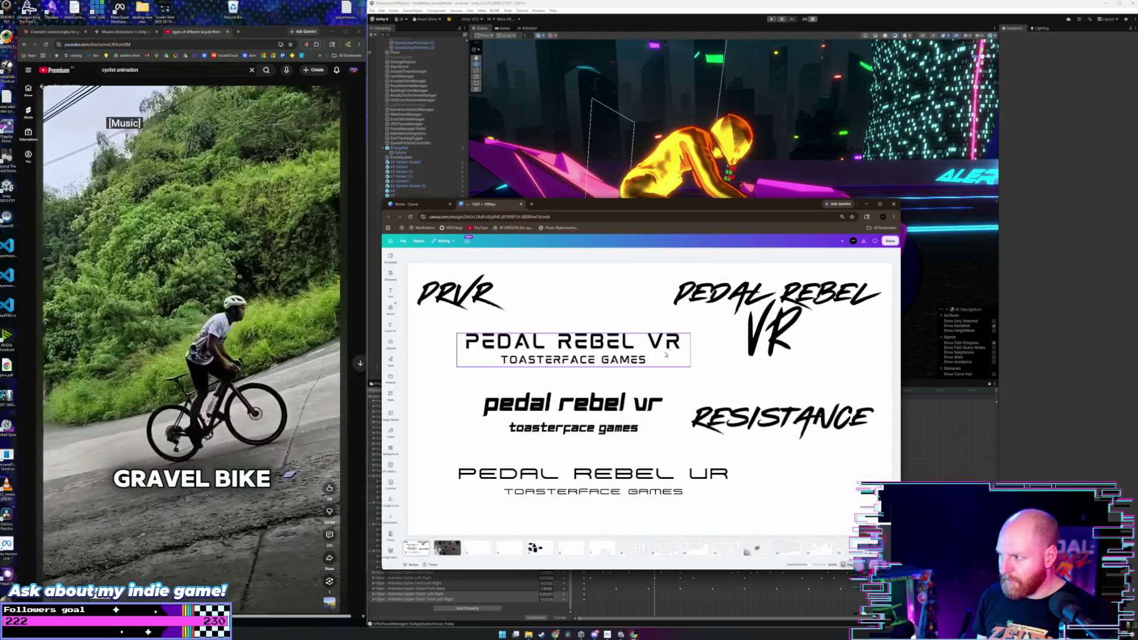
# - Move the browser window higher and fit the whole logo page in view
pyautogui.moveTo(635, 204); pyautogui.dragTo(622, 149)
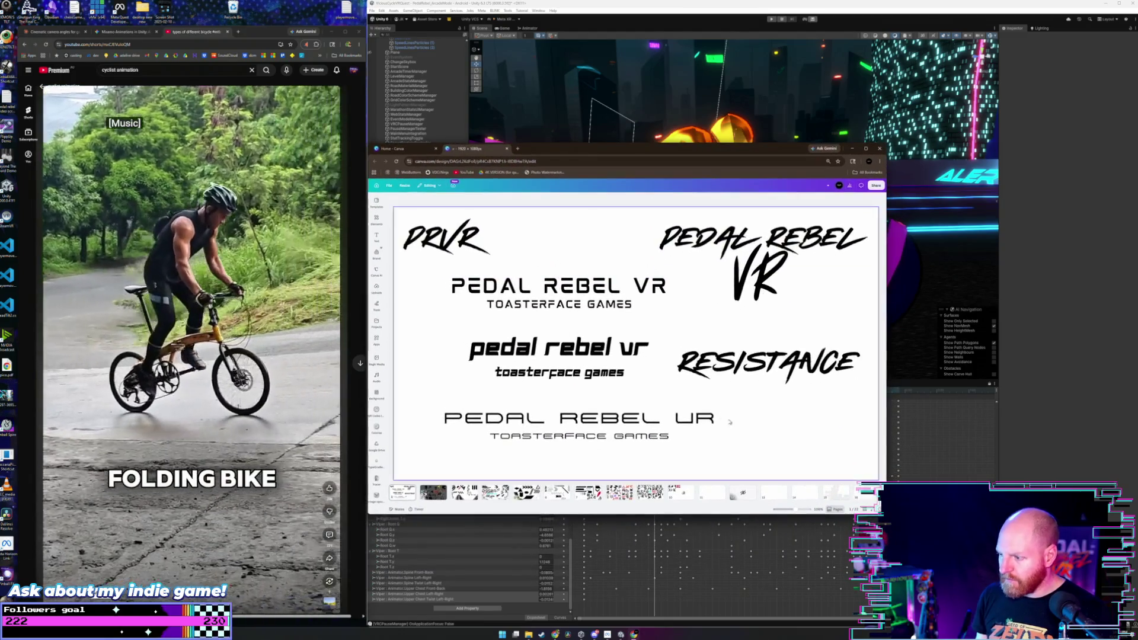
pyautogui.moveTo(797, 510); pyautogui.dragTo(790, 509)
pyautogui.scroll(-5, 711, 390)
pyautogui.scroll(3, 711, 389)
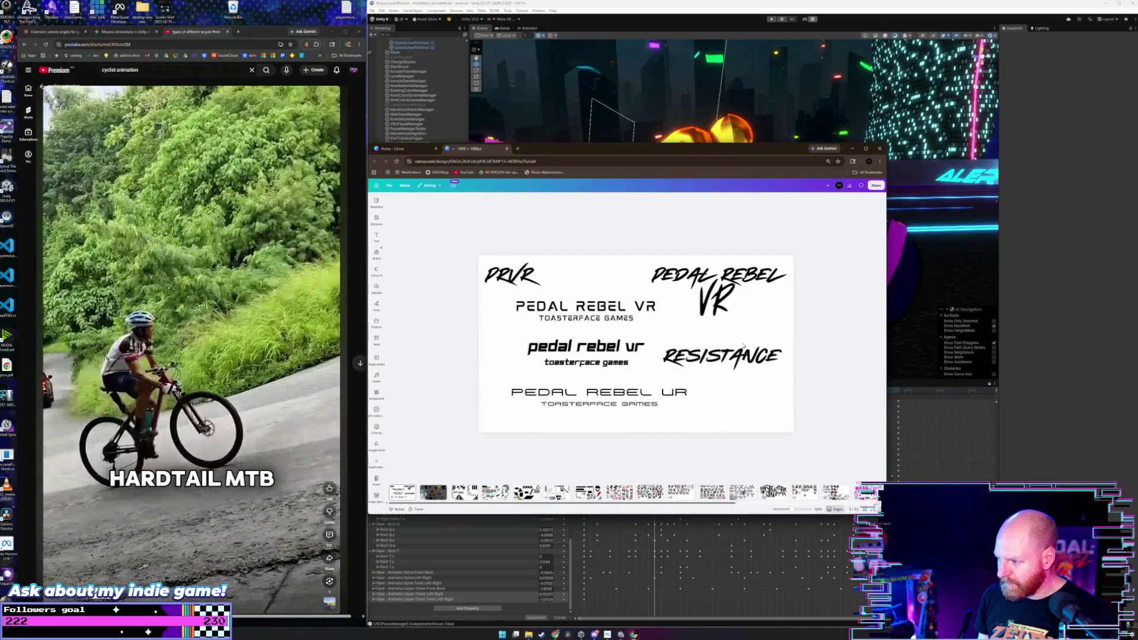
# - Scroll down the pages to the synthwave city page with purple skyscrapers, palms and mountain
pyautogui.scroll(-3, 740, 339)
pyautogui.scroll(-3, 748, 309)
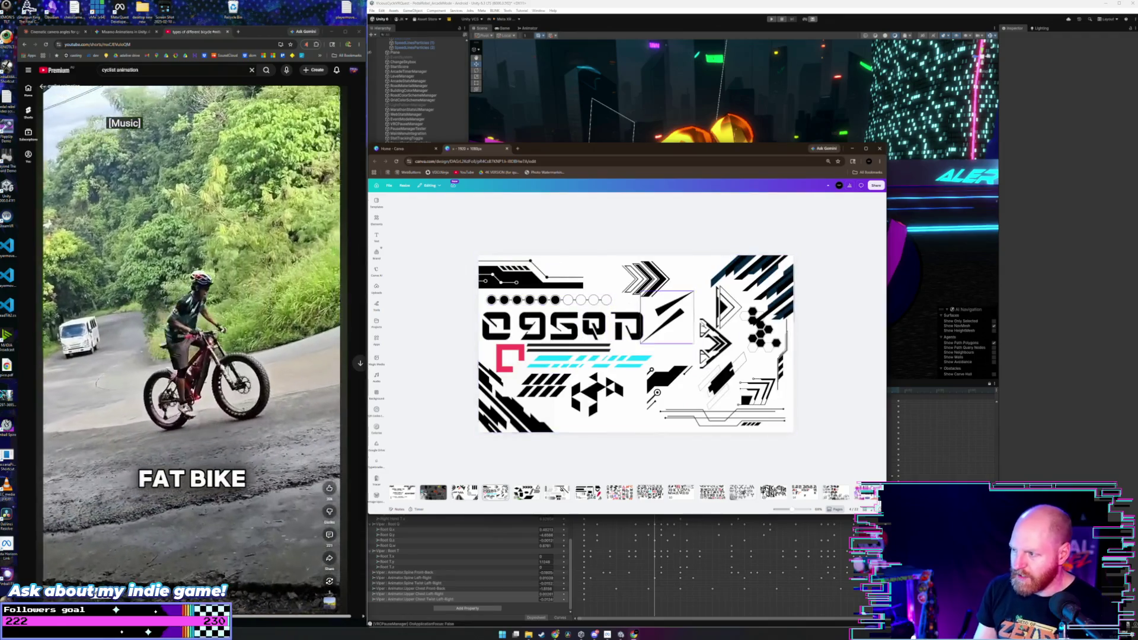
pyautogui.scroll(-3, 582, 339)
pyautogui.scroll(-3, 583, 345)
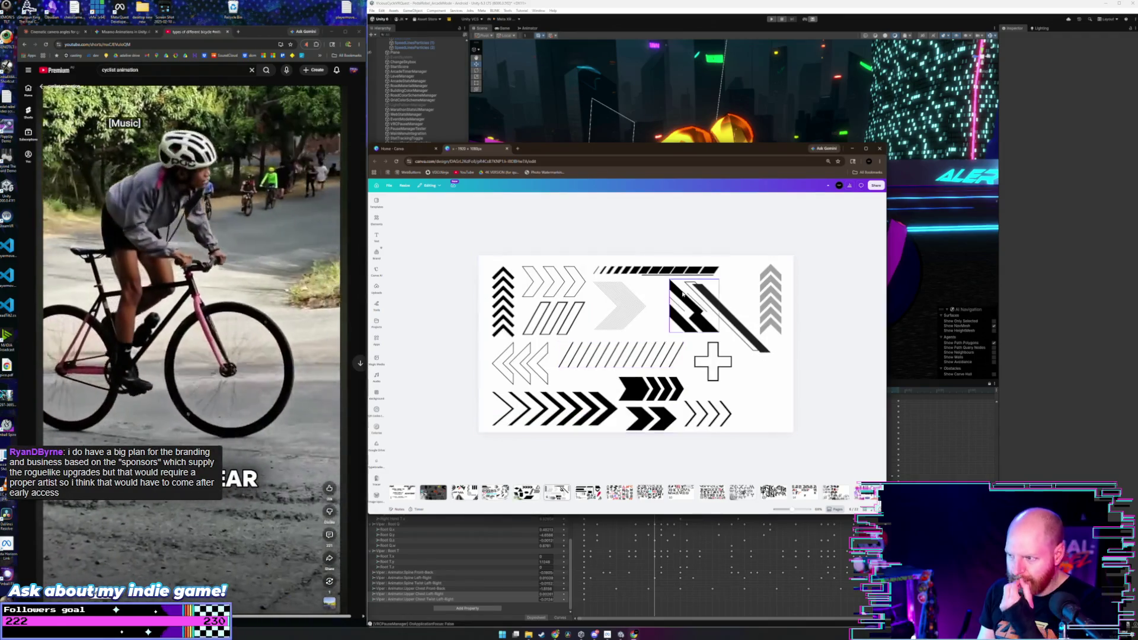
pyautogui.scroll(-3, 672, 306)
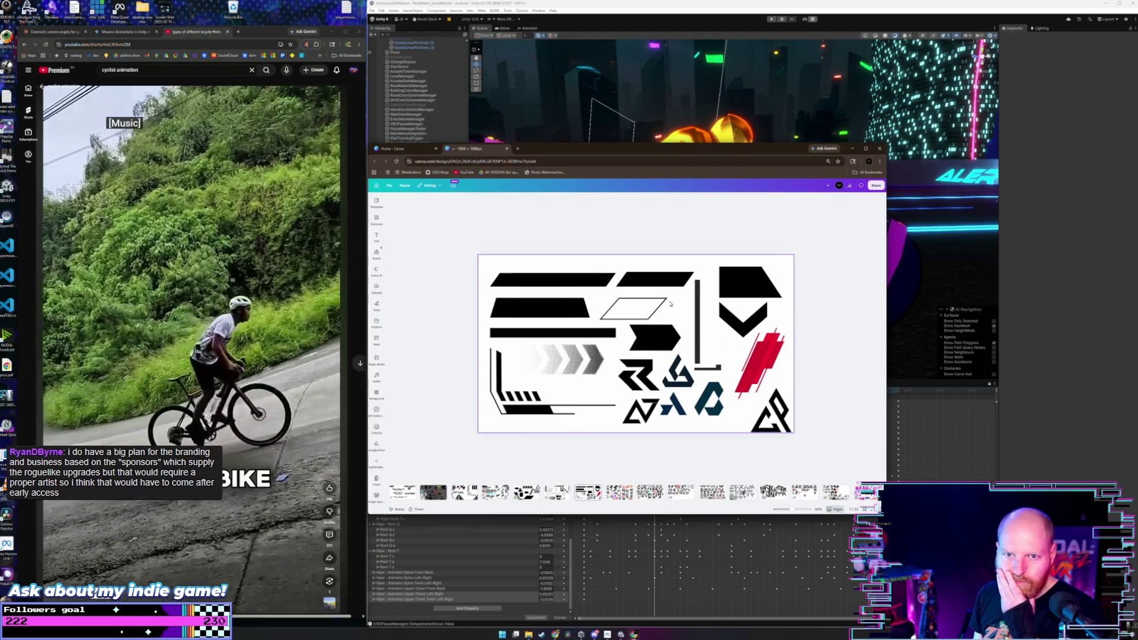
pyautogui.scroll(-3, 671, 305)
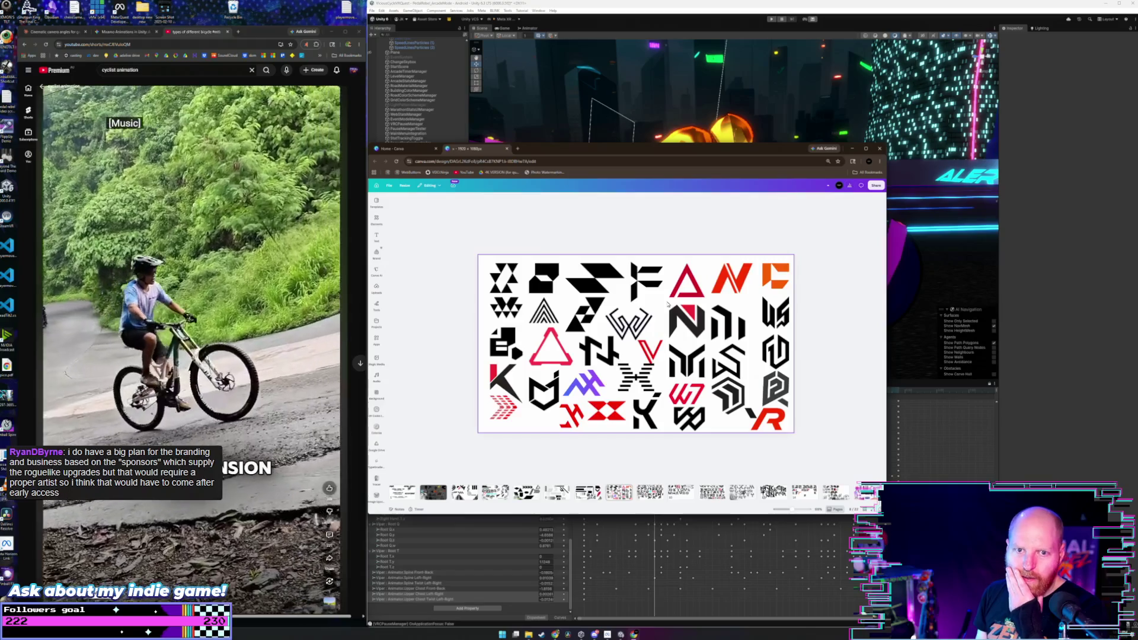
pyautogui.scroll(-3, 666, 305)
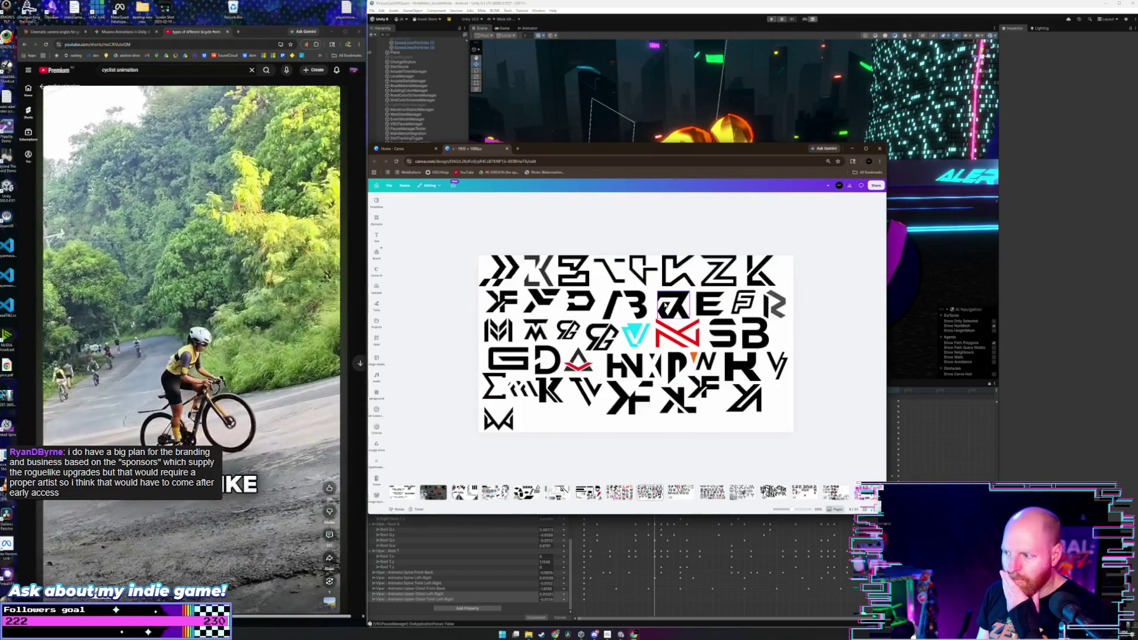
pyautogui.scroll(-3, 666, 306)
pyautogui.scroll(3, 771, 315)
pyautogui.scroll(-5, 755, 320)
pyautogui.scroll(-10, 754, 320)
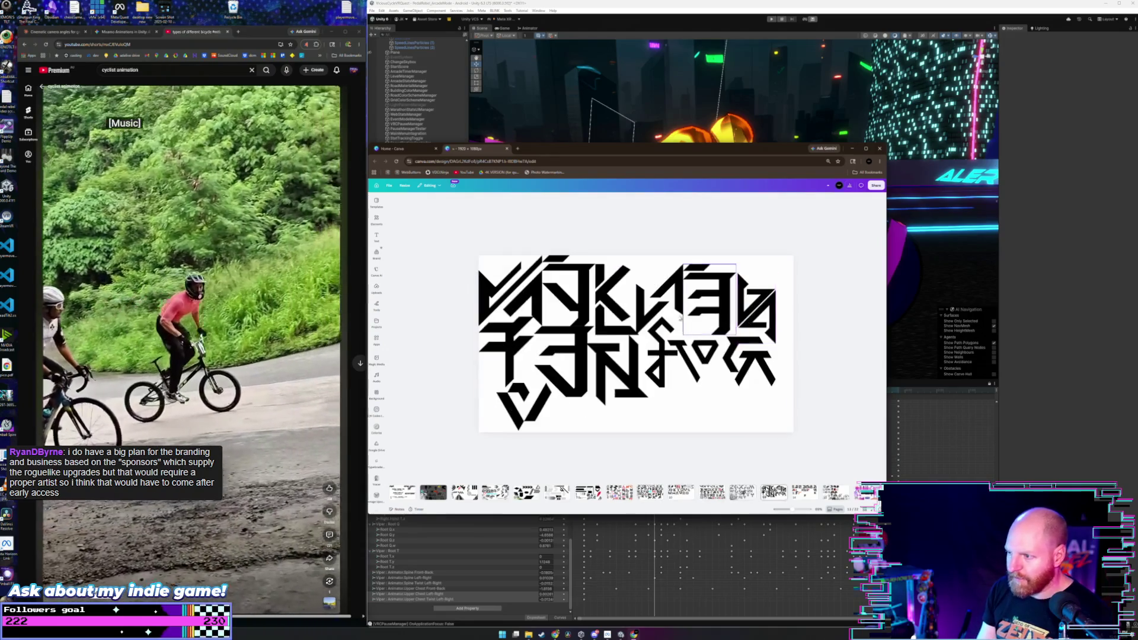
pyautogui.scroll(-5, 655, 315)
pyautogui.scroll(3, 629, 332)
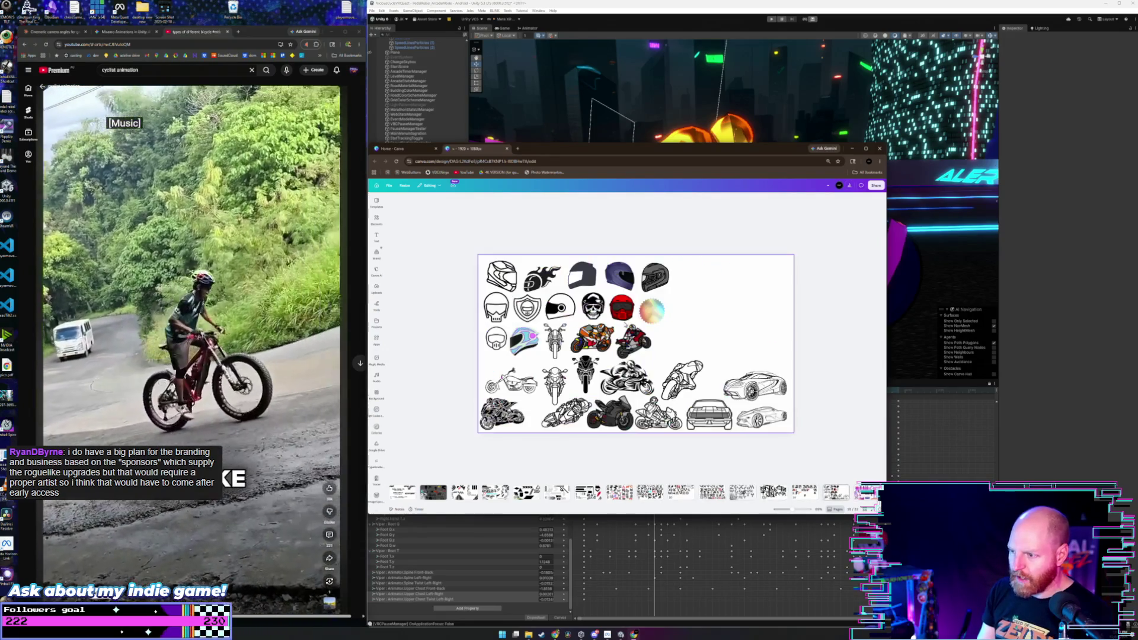
pyautogui.scroll(-3, 608, 350)
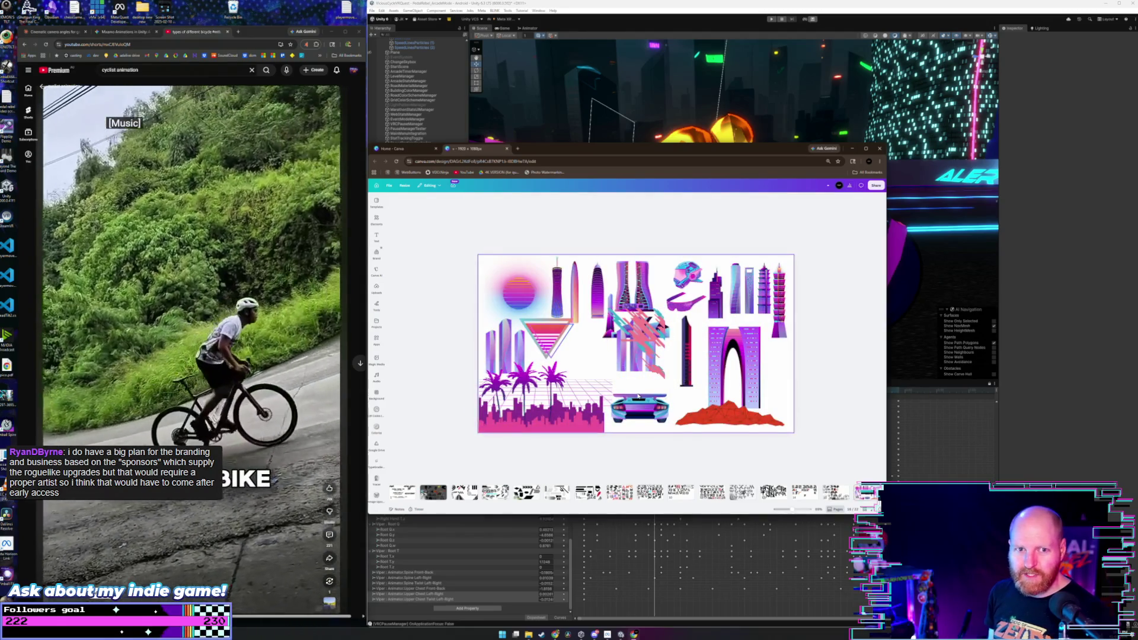
pyautogui.moveTo(638, 397); pyautogui.dragTo(505, 418)
pyautogui.moveTo(518, 292)
pyautogui.mouseDown()
pyautogui.moveTo(602, 395)
pyautogui.moveTo(591, 392)
pyautogui.mouseUp()
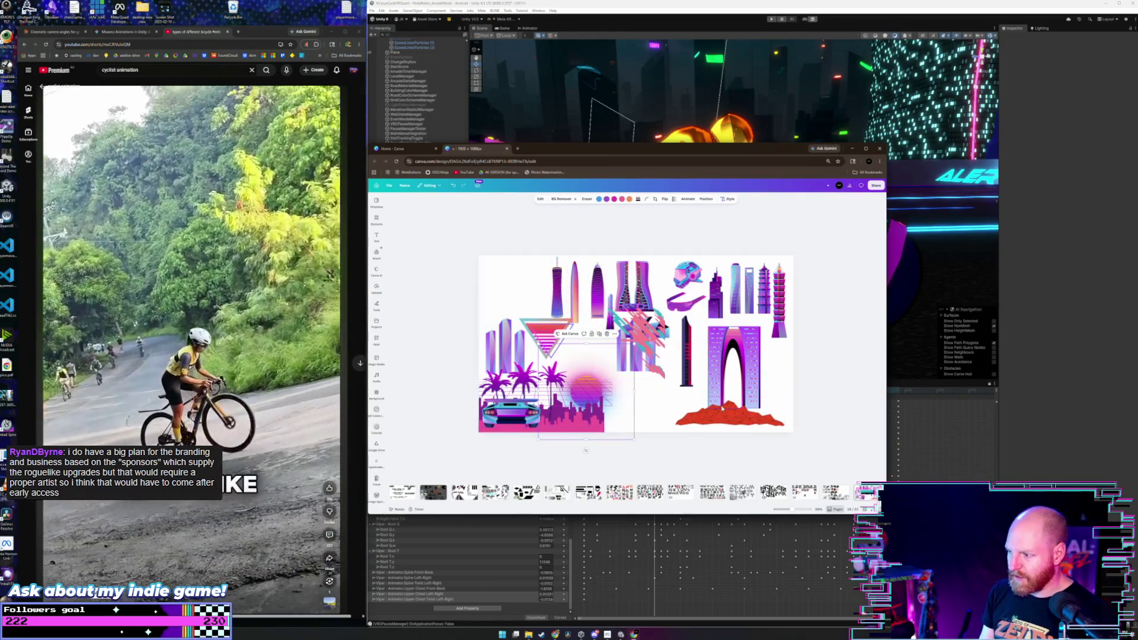
pyautogui.click(725, 415)
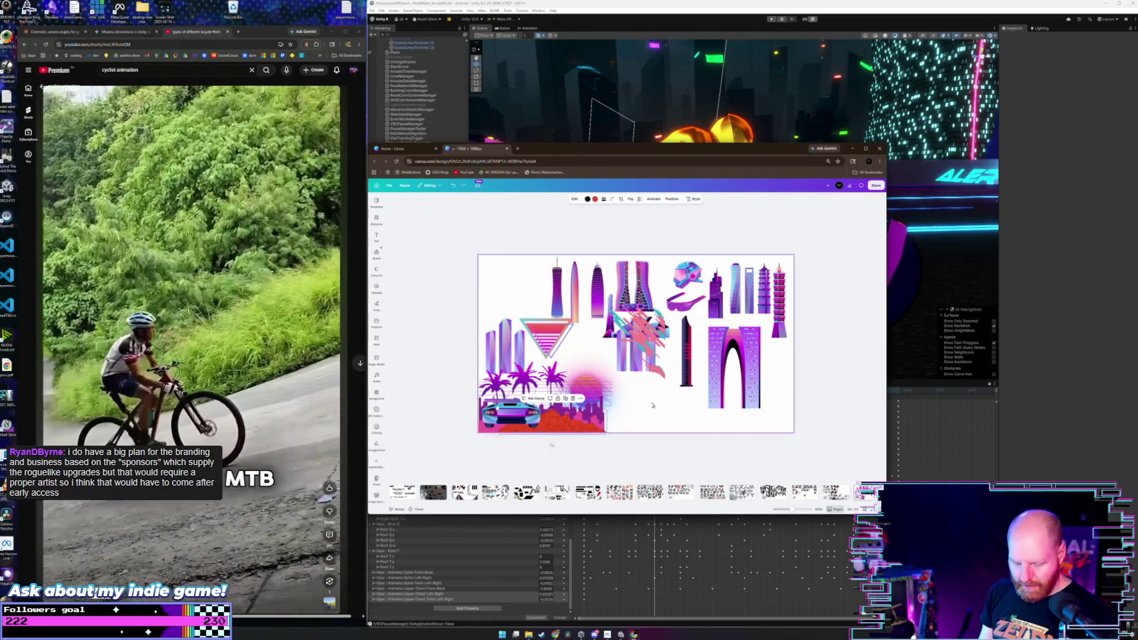
pyautogui.hotkey('ctrl', 'z')
pyautogui.hotkey('ctrl', 'z')
pyautogui.hotkey('ctrl', 'z')
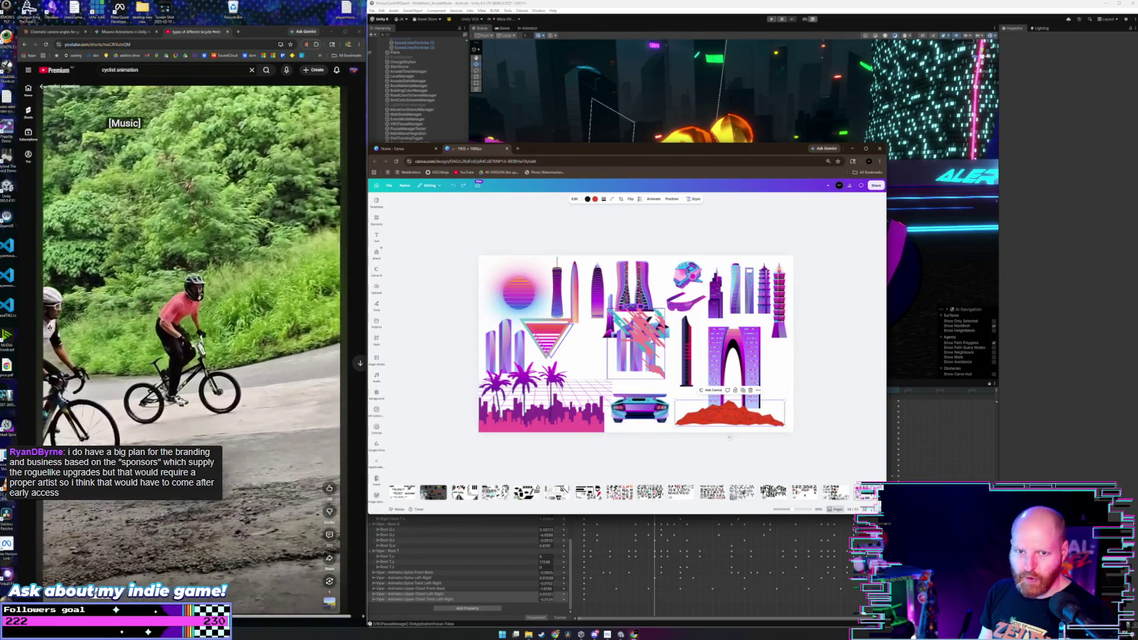
pyautogui.press('Escape')
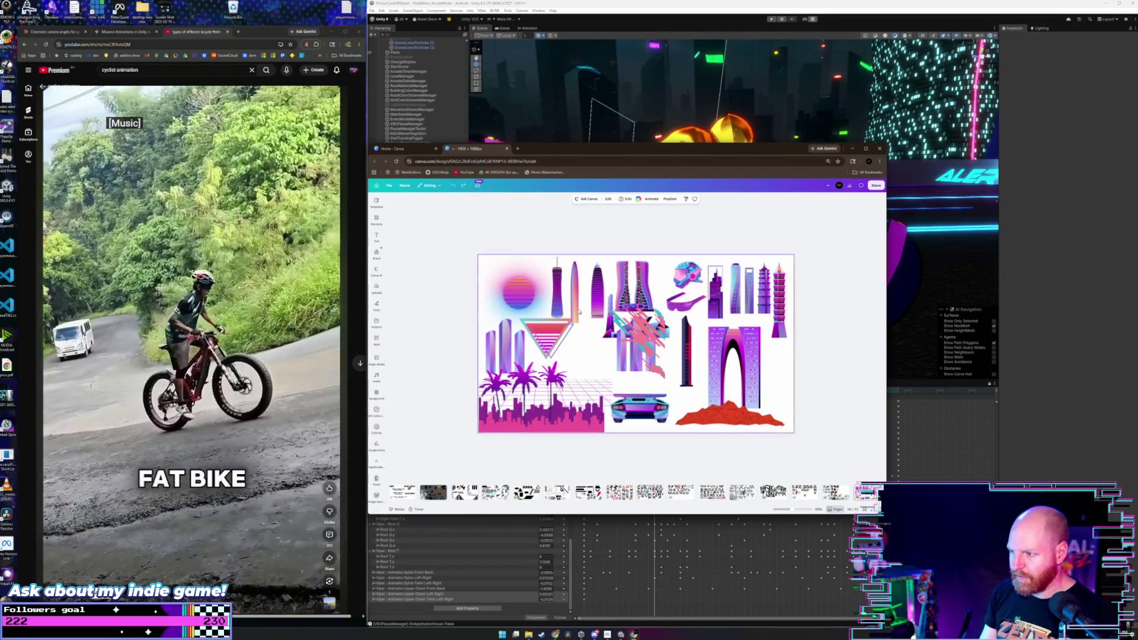
pyautogui.click(638, 360)
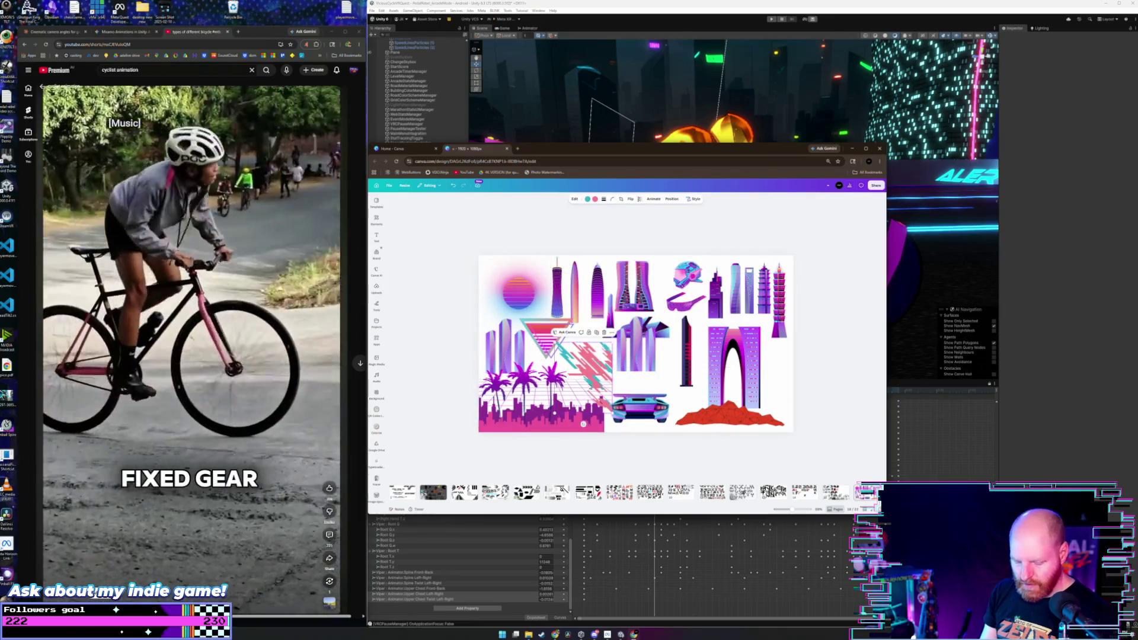
pyautogui.scroll(-5, 680, 363)
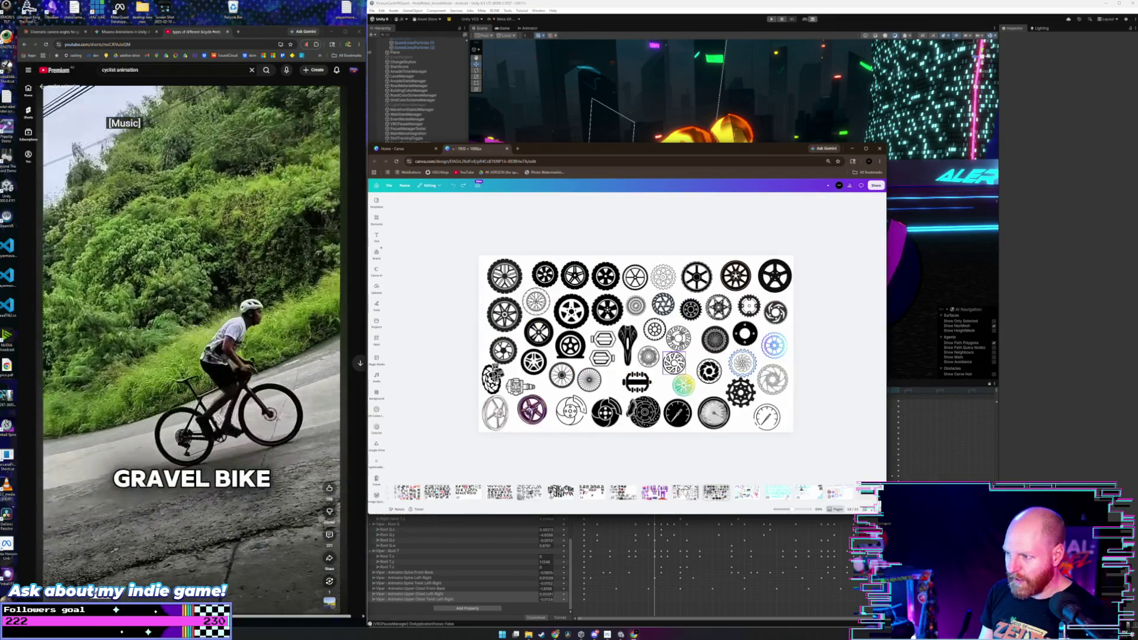
# - Scroll back and forth through the asset sheet's pages
pyautogui.scroll(-1, 681, 360)
pyautogui.scroll(2, 680, 359)
pyautogui.scroll(-1, 681, 359)
pyautogui.scroll(-3, 688, 360)
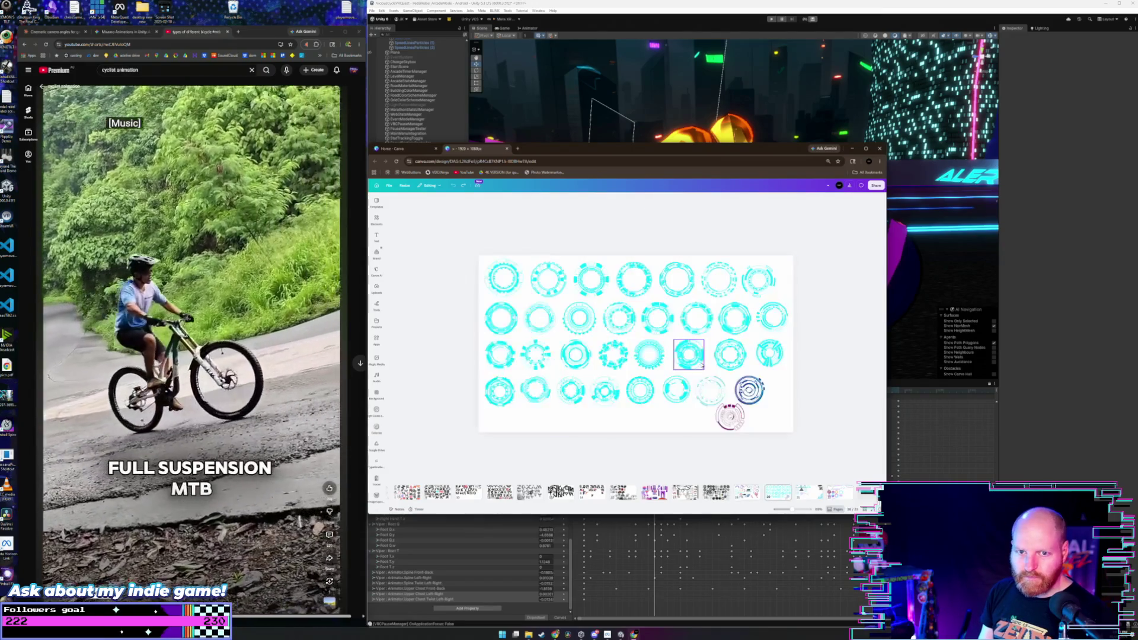
pyautogui.scroll(-2, 702, 364)
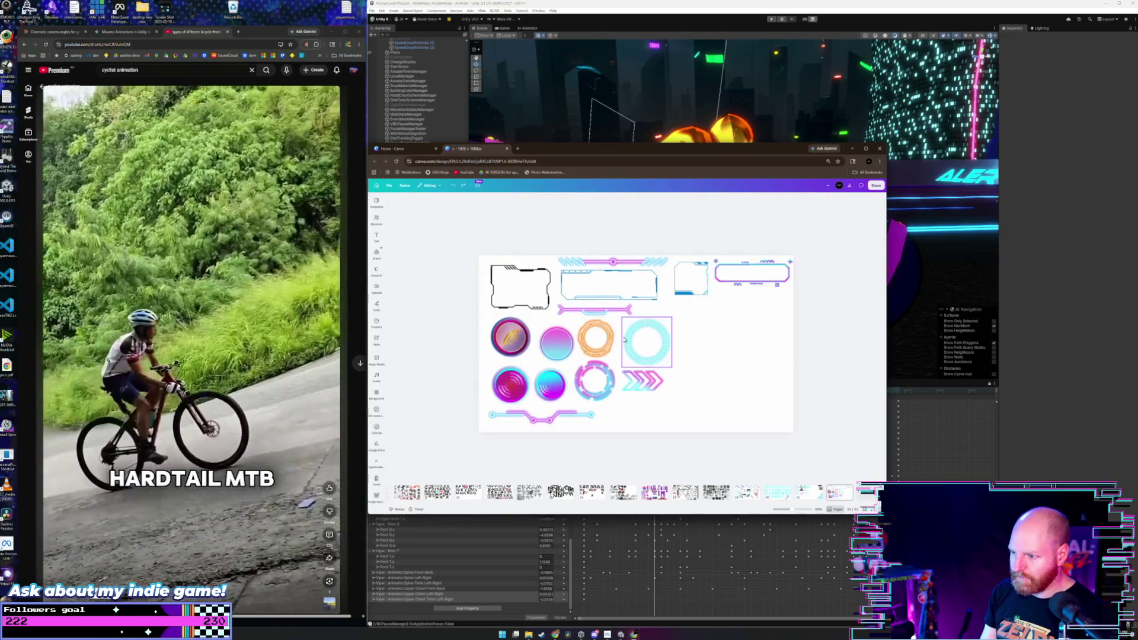
pyautogui.scroll(2, 630, 345)
pyautogui.scroll(-2, 630, 345)
pyautogui.scroll(2, 629, 346)
pyautogui.scroll(-2, 628, 346)
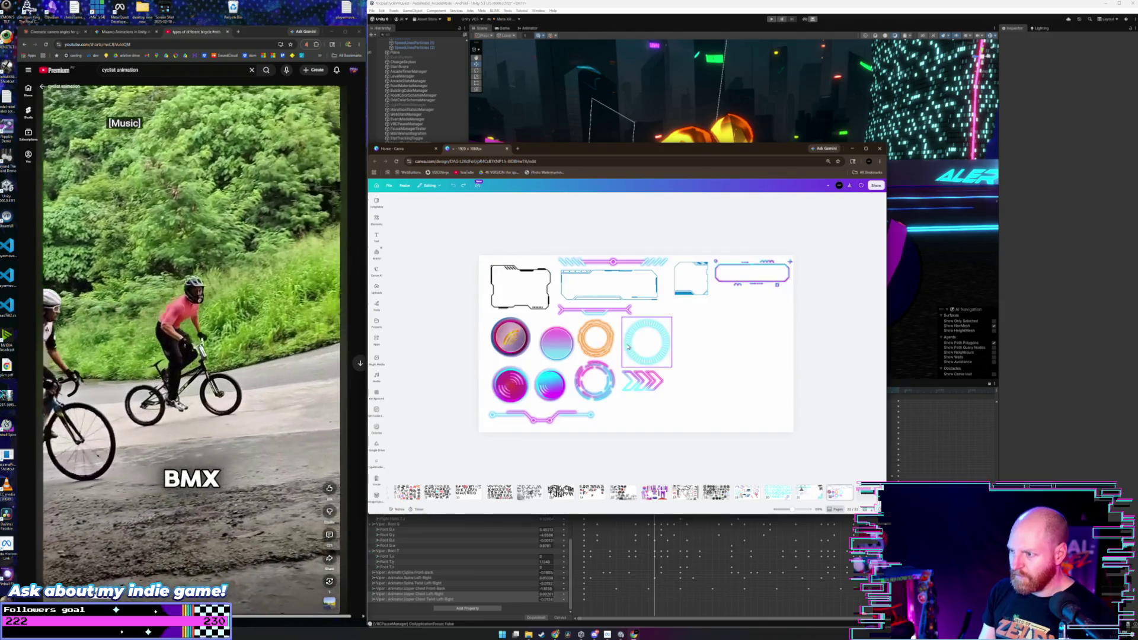
pyautogui.scroll(2, 627, 348)
pyautogui.scroll(3, 627, 348)
pyautogui.scroll(-1, 627, 348)
pyautogui.scroll(-1, 628, 348)
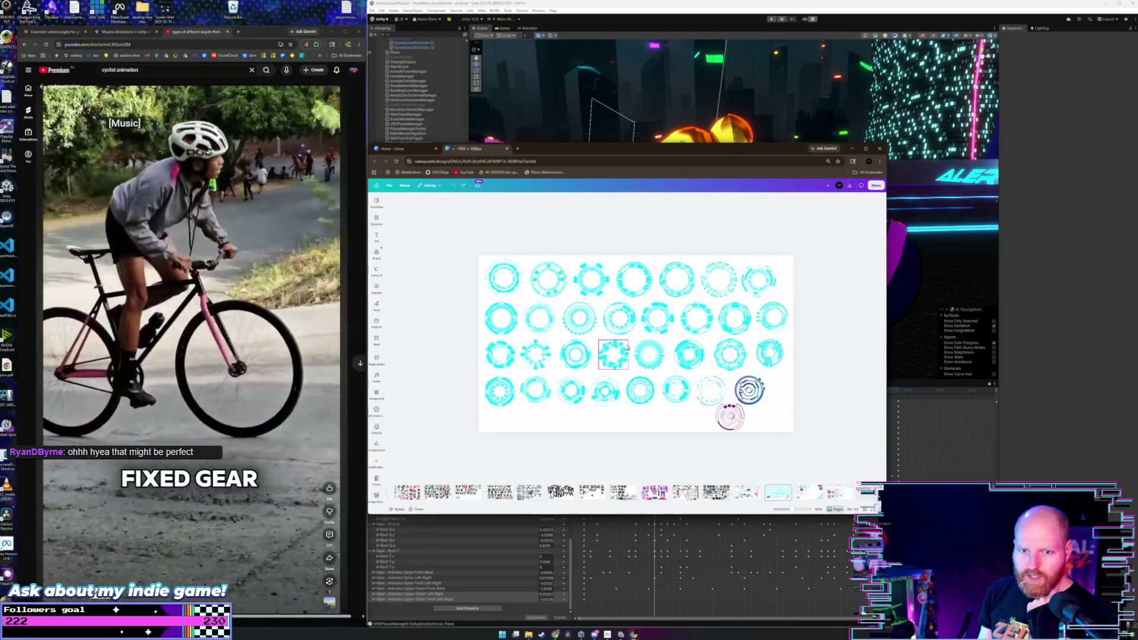
pyautogui.scroll(-1, 628, 349)
pyautogui.scroll(3, 628, 350)
pyautogui.scroll(-3, 626, 350)
pyautogui.scroll(2, 625, 350)
pyautogui.scroll(1, 625, 350)
pyautogui.scroll(-1, 624, 351)
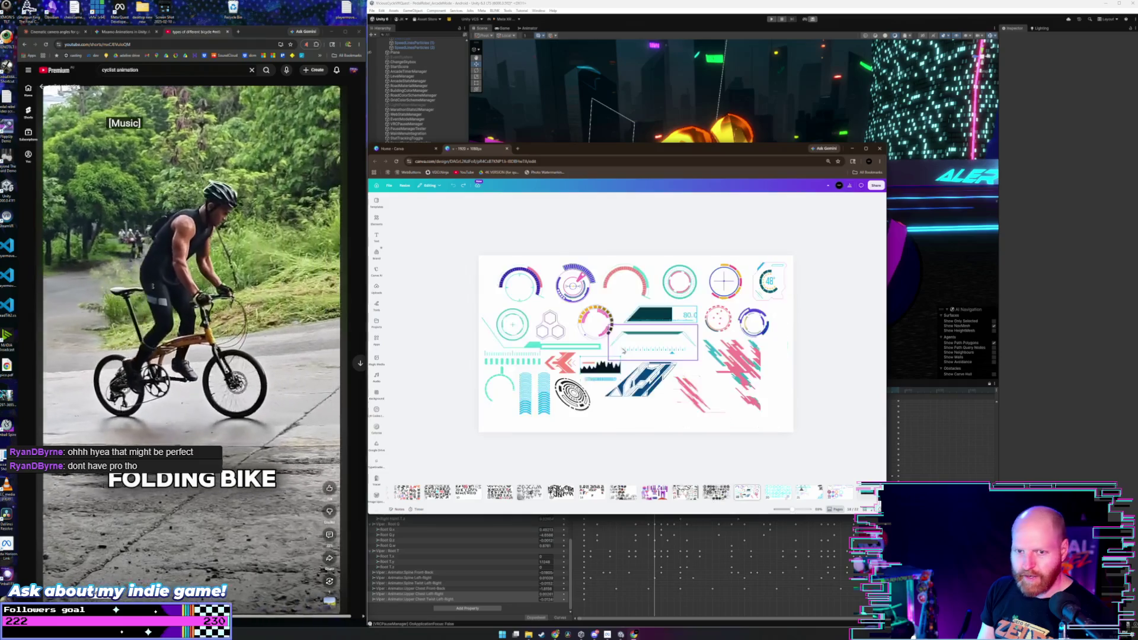
# - Return to the black chevrons and road stripes page and open the Elements library
pyautogui.scroll(1, 623, 351)
pyautogui.scroll(1, 624, 351)
pyautogui.scroll(-1, 624, 350)
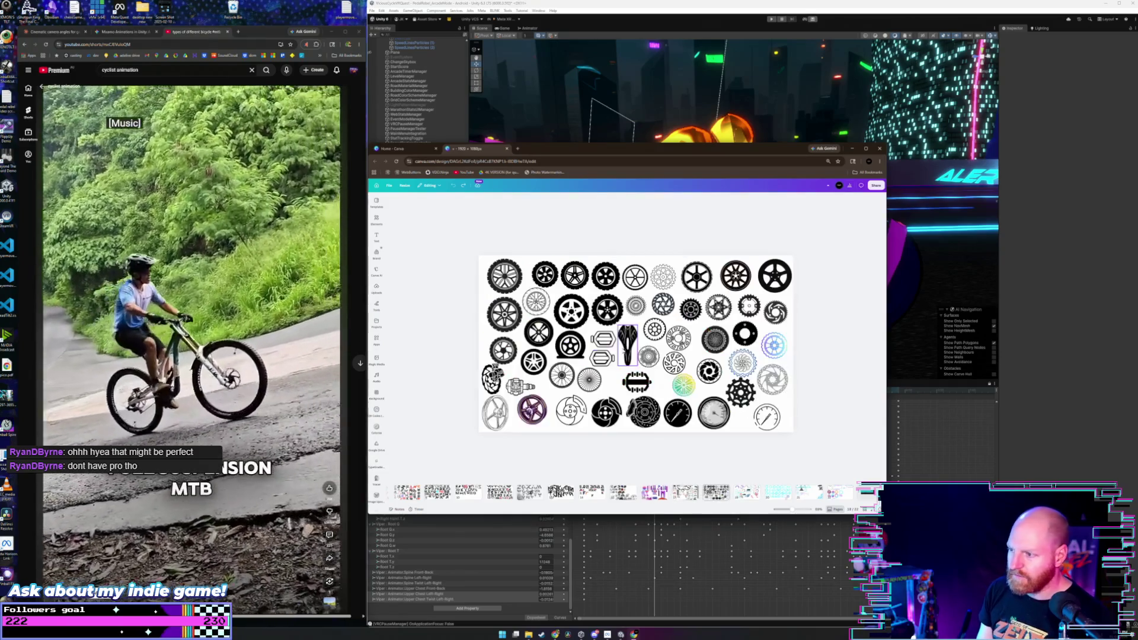
pyautogui.scroll(1, 623, 349)
pyautogui.scroll(3, 623, 350)
pyautogui.scroll(-1, 622, 350)
pyautogui.scroll(5, 623, 349)
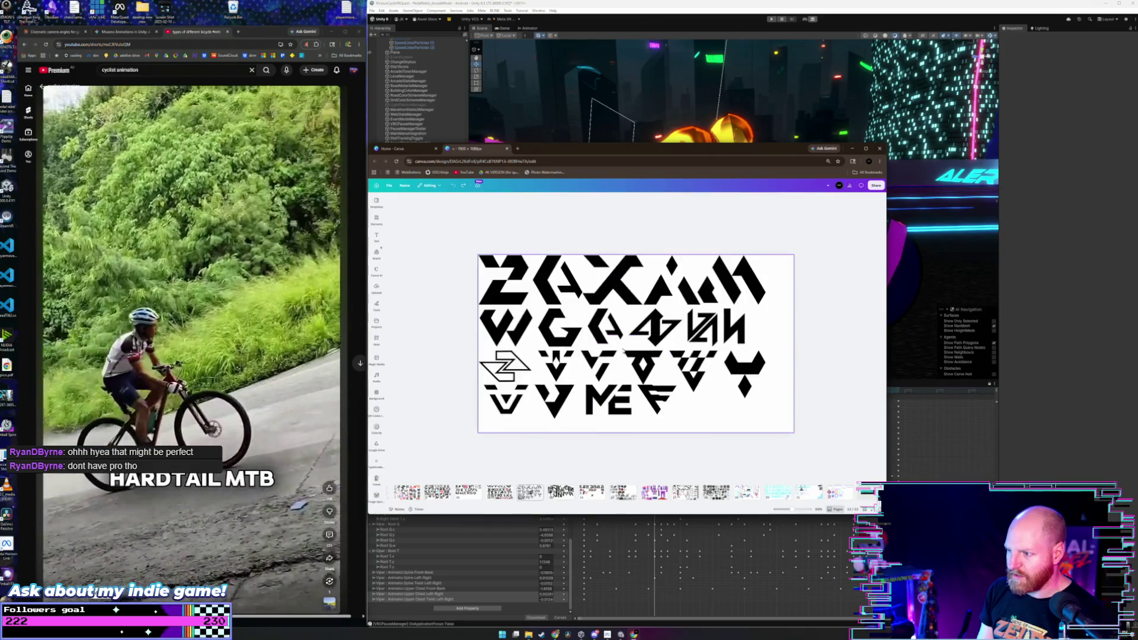
pyautogui.scroll(3, 622, 350)
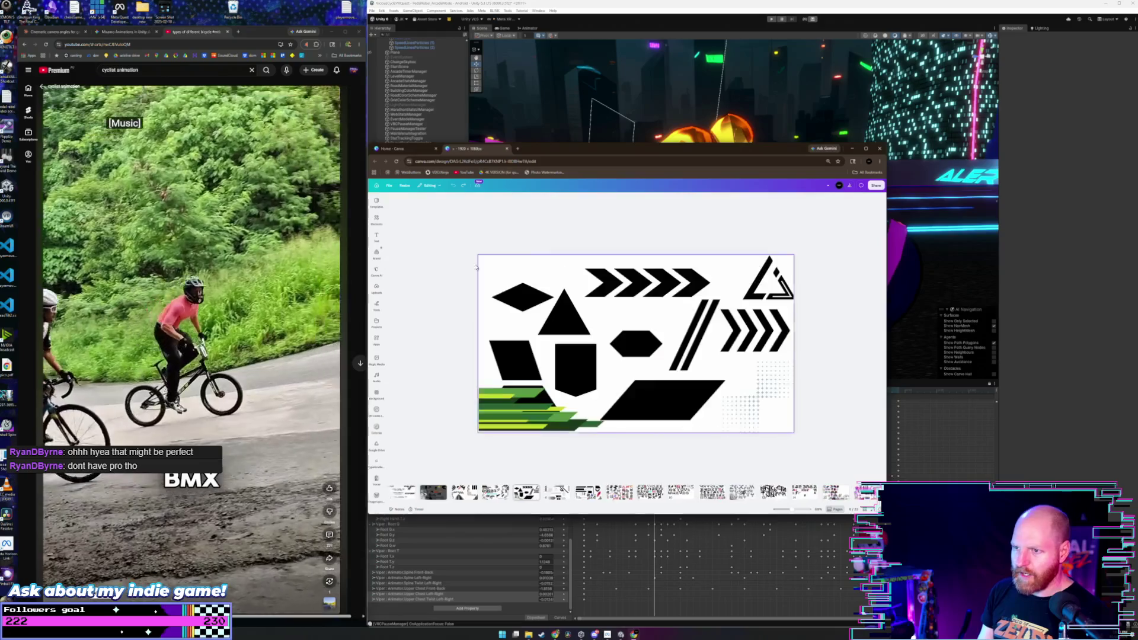
pyautogui.scroll(2, 439, 256)
pyautogui.click(377, 220)
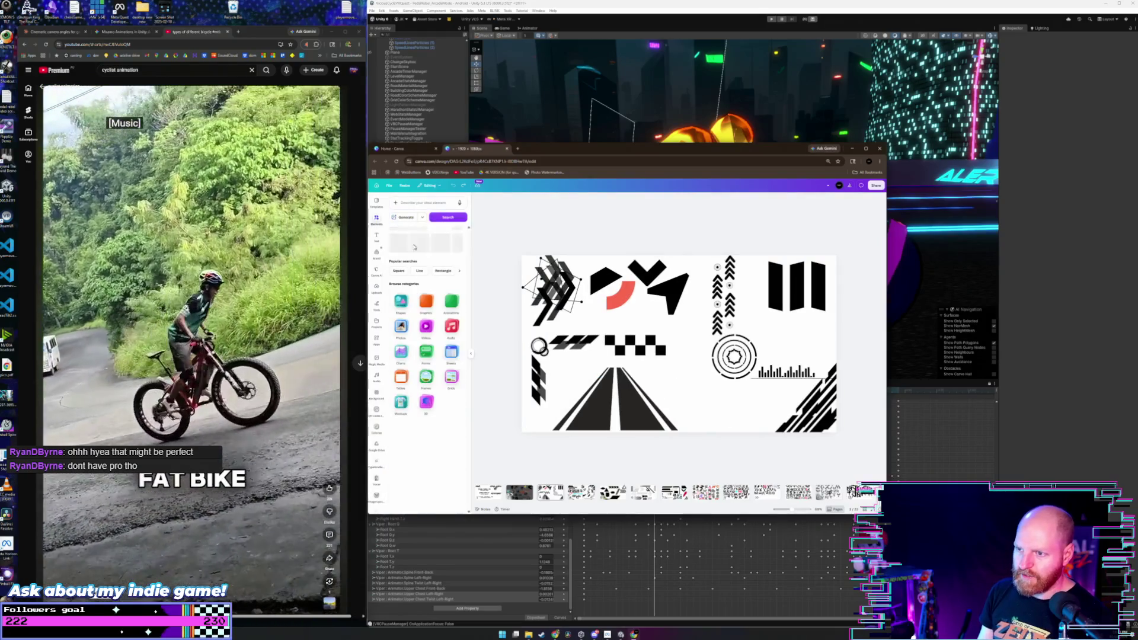
# - Search Elements for 'billboard' and filter the results to billboard Graphics
pyautogui.click(418, 205)
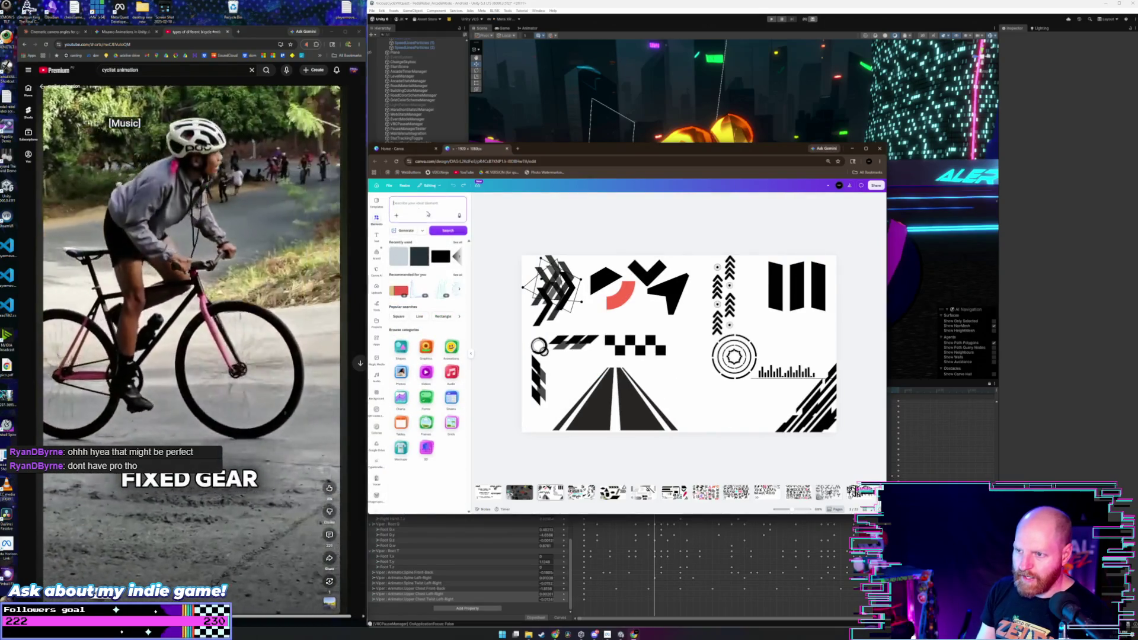
pyautogui.write('sard')
pyautogui.press('Return')
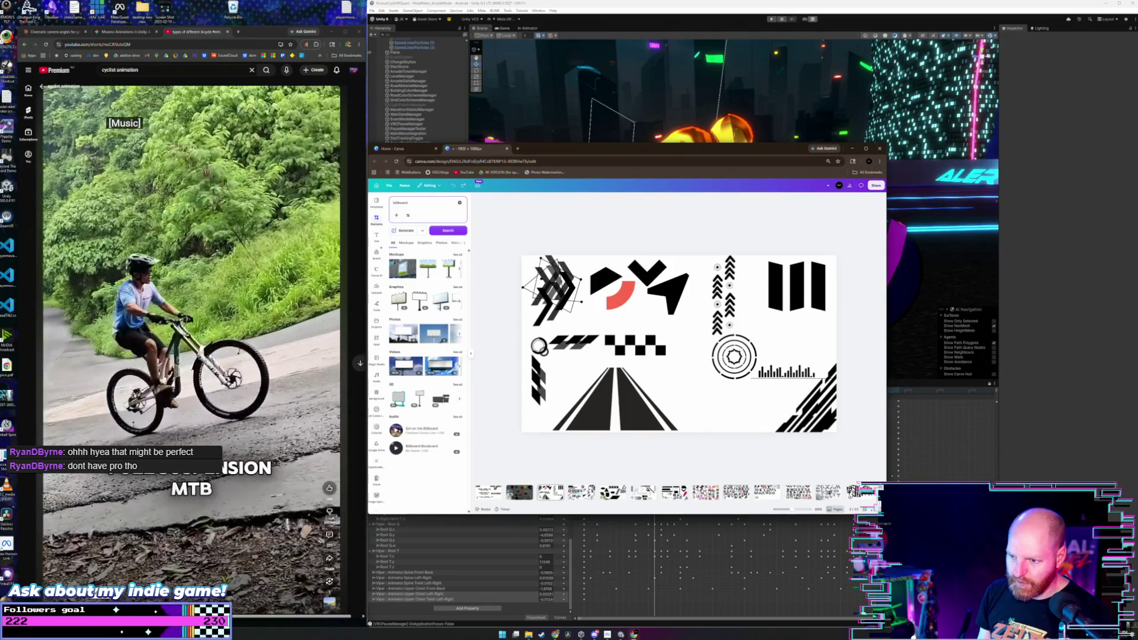
pyautogui.click(457, 254)
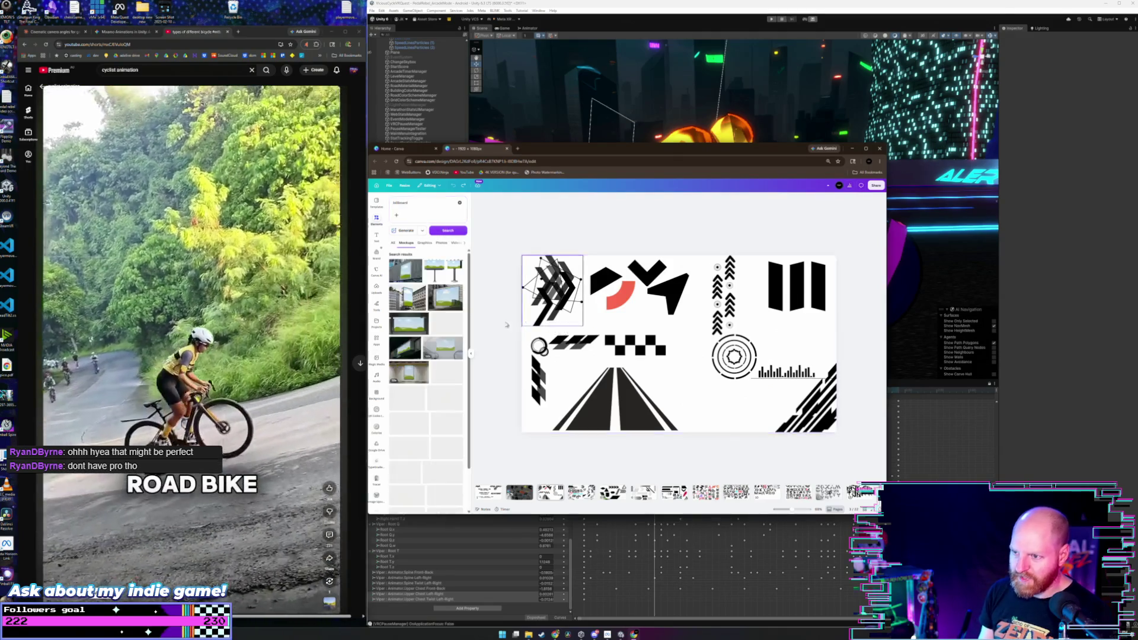
pyautogui.click(425, 244)
pyautogui.scroll(-10, 432, 267)
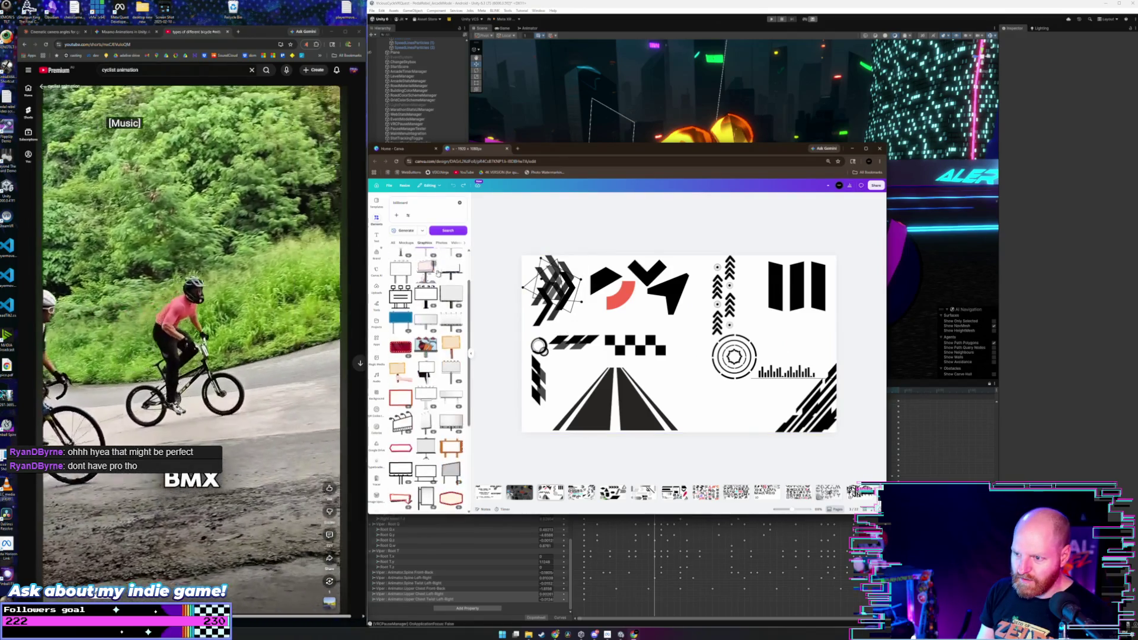
pyautogui.scroll(2, 436, 291)
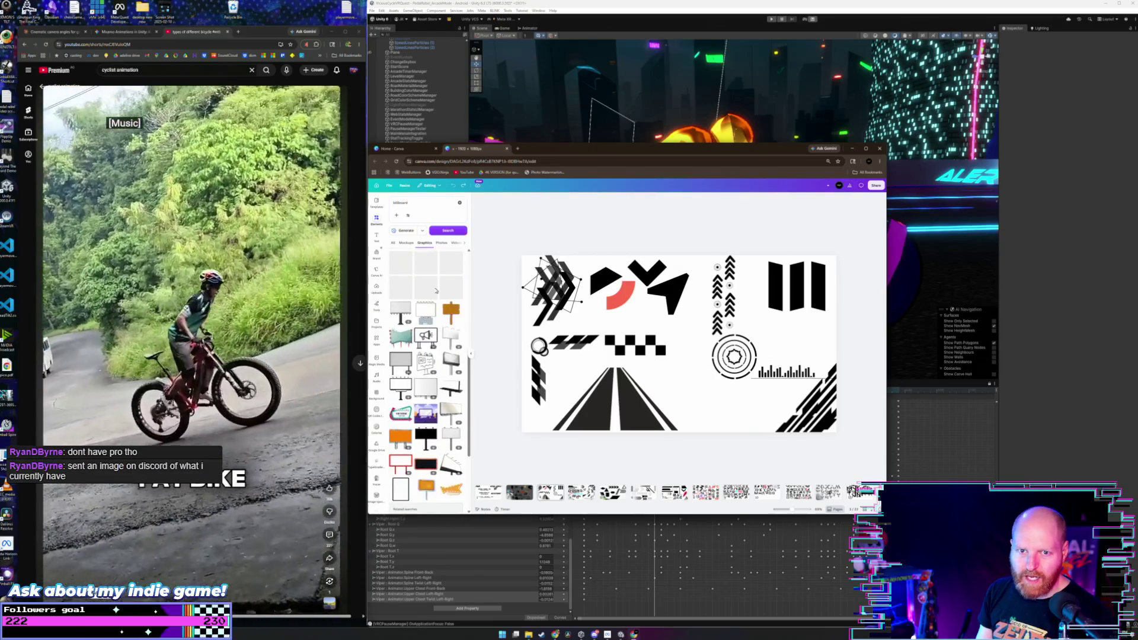
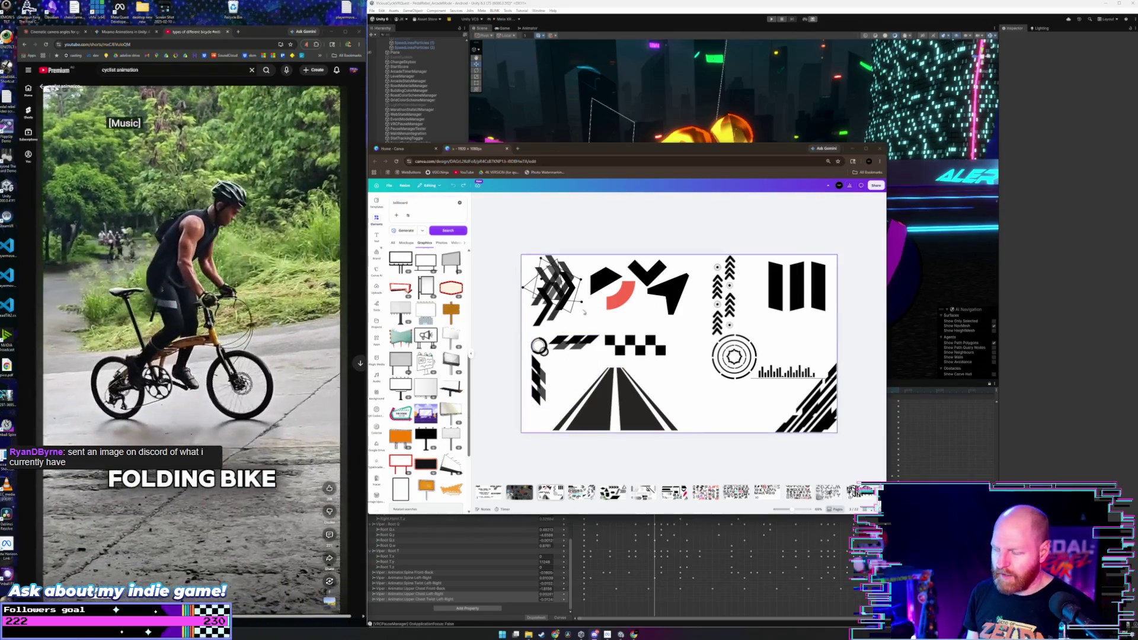
# - Browse the billboard results and bring page 6 of black chevrons, arrows and stripes into view
pyautogui.scroll(-5, 450, 332)
pyautogui.scroll(2, 450, 332)
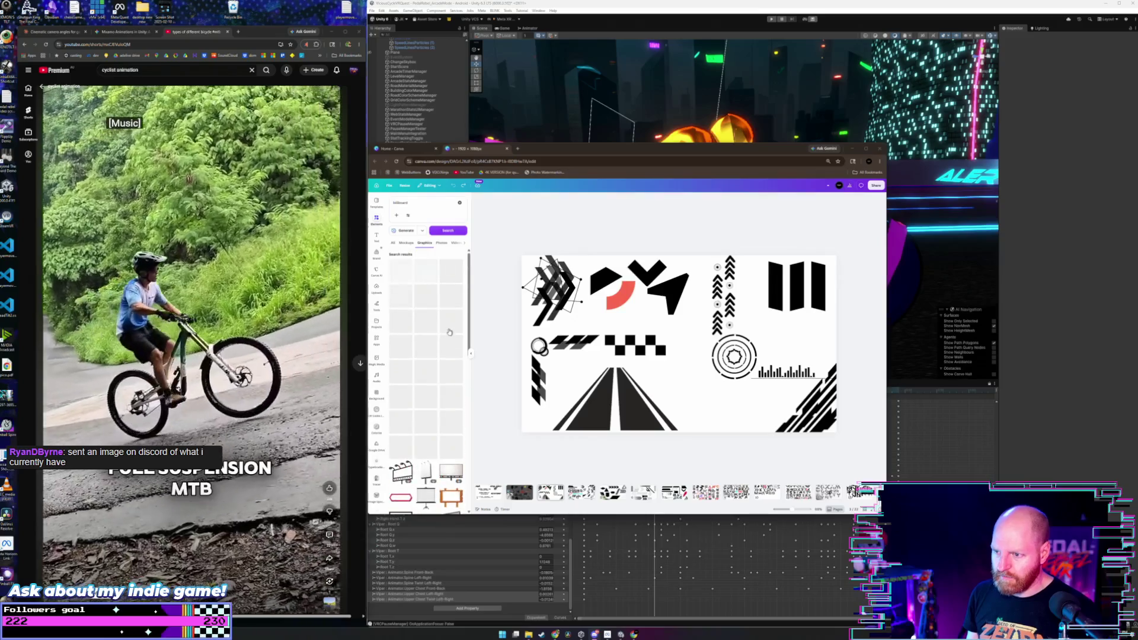
pyautogui.scroll(-5, 446, 327)
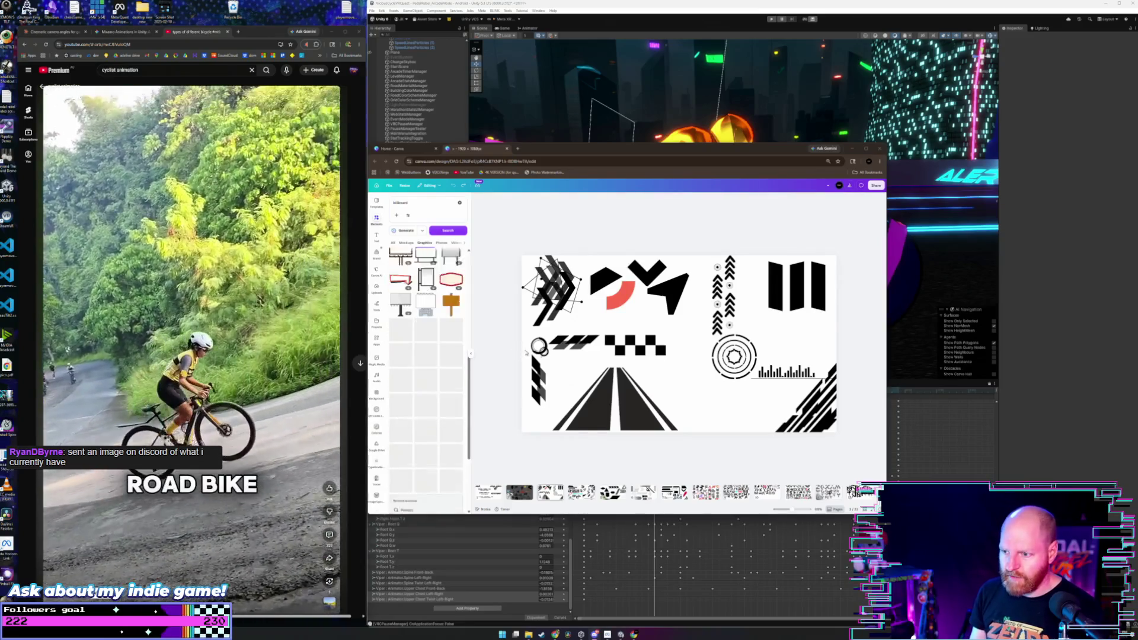
pyautogui.scroll(-6, 509, 358)
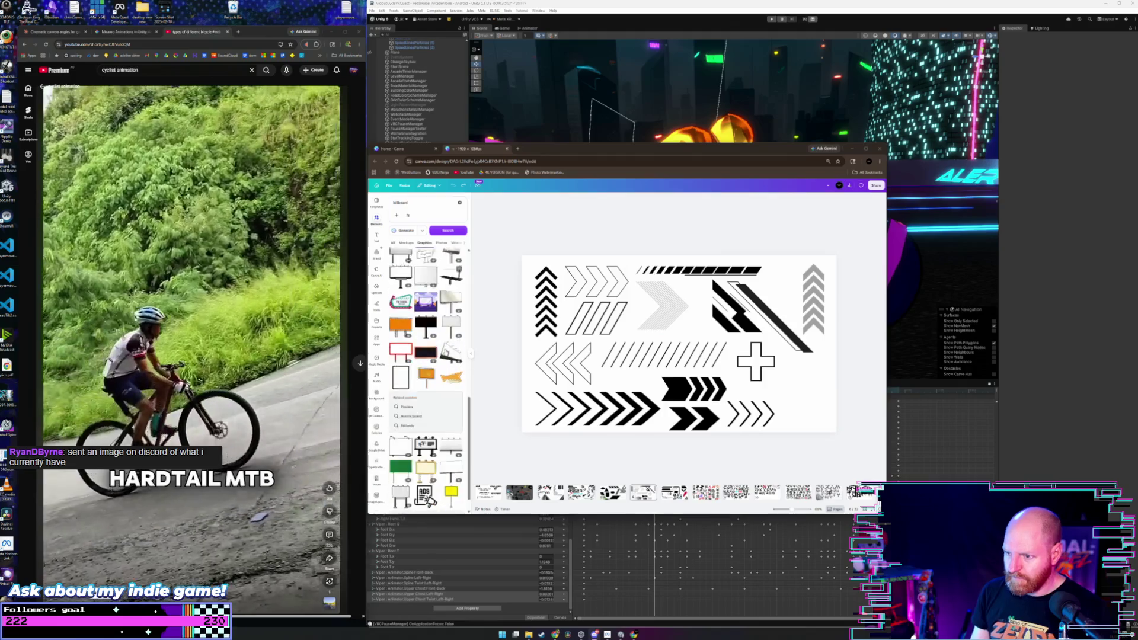
pyautogui.scroll(-10, 427, 356)
pyautogui.click(416, 206)
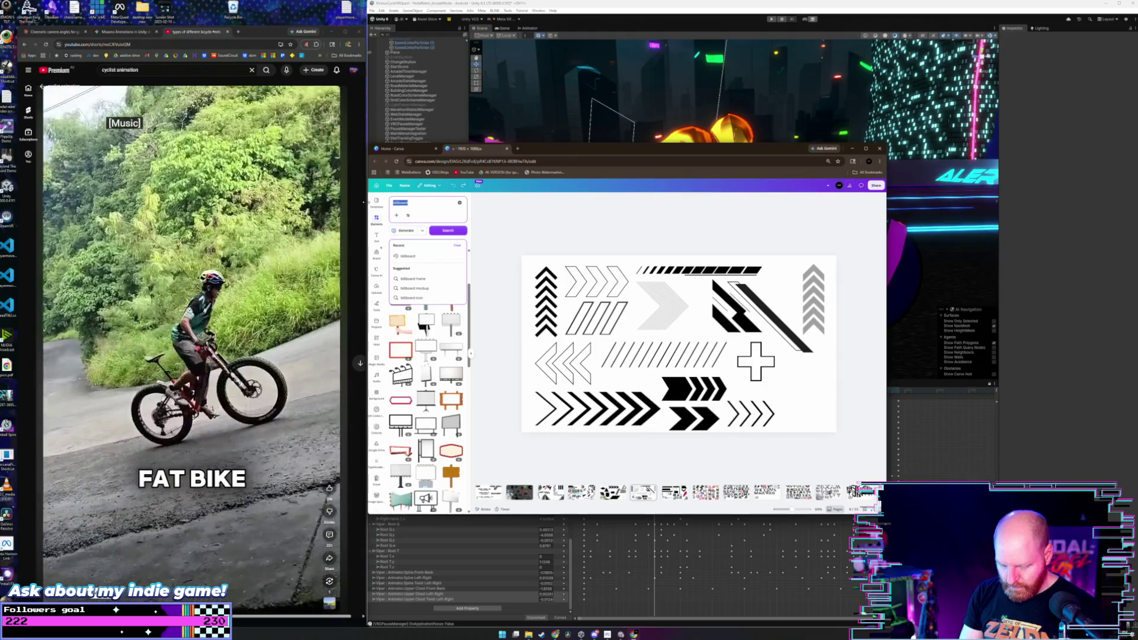
# - Search Elements for 'neon' and browse the glowing graphics results
pyautogui.write('neon')
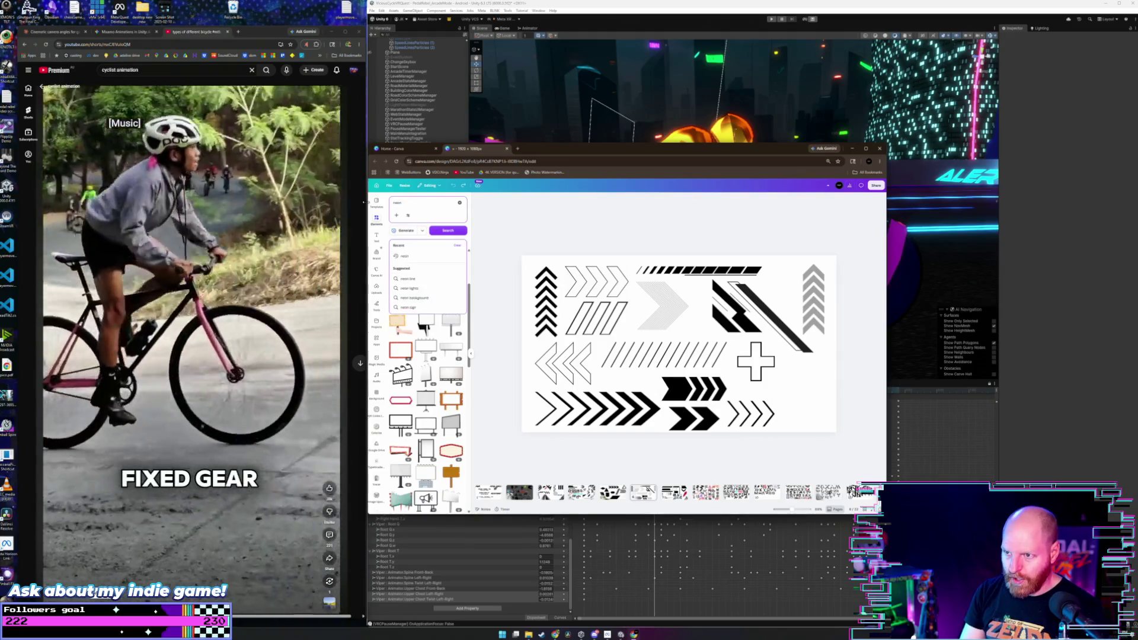
pyautogui.press('Return')
pyautogui.scroll(-3, 423, 354)
pyautogui.scroll(-5, 430, 333)
pyautogui.scroll(-5, 430, 318)
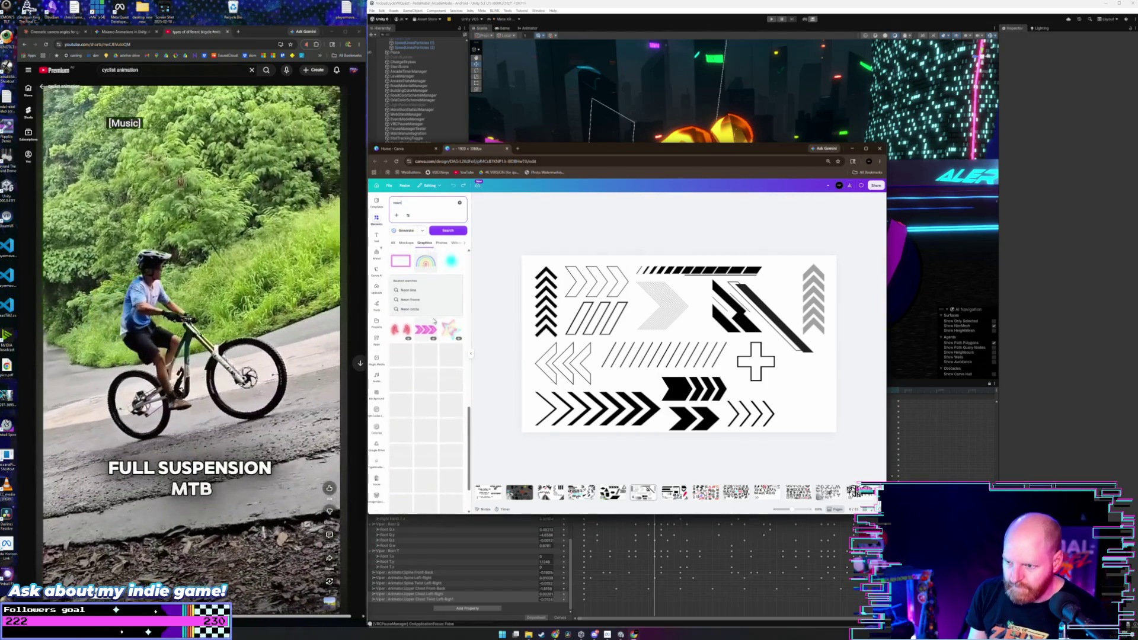
pyautogui.scroll(-2, 401, 312)
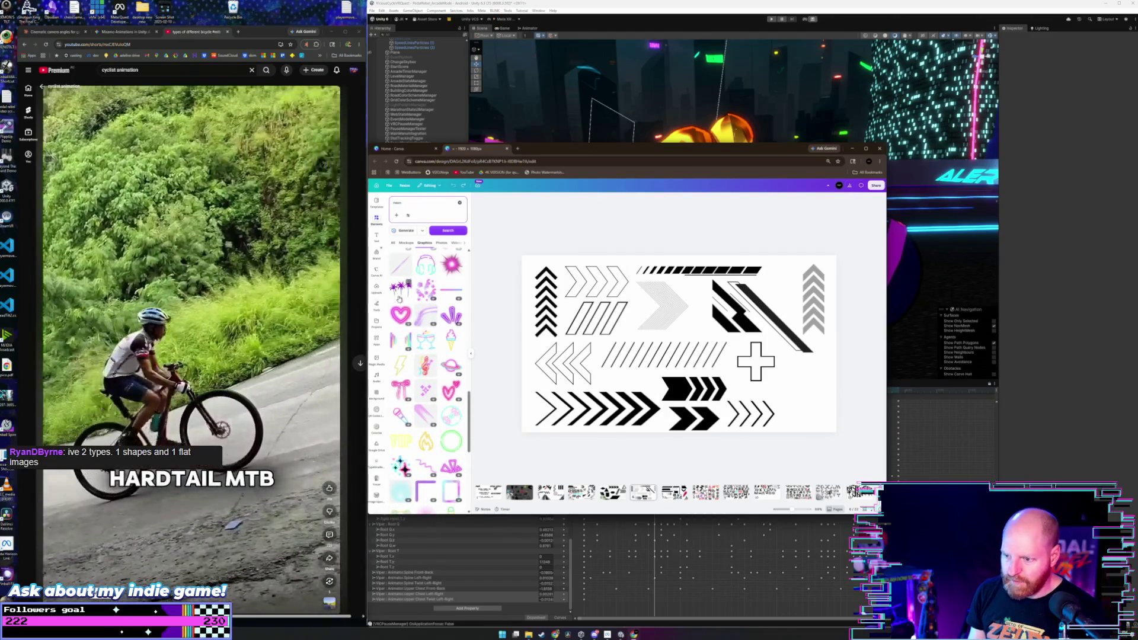
pyautogui.scroll(-2, 399, 298)
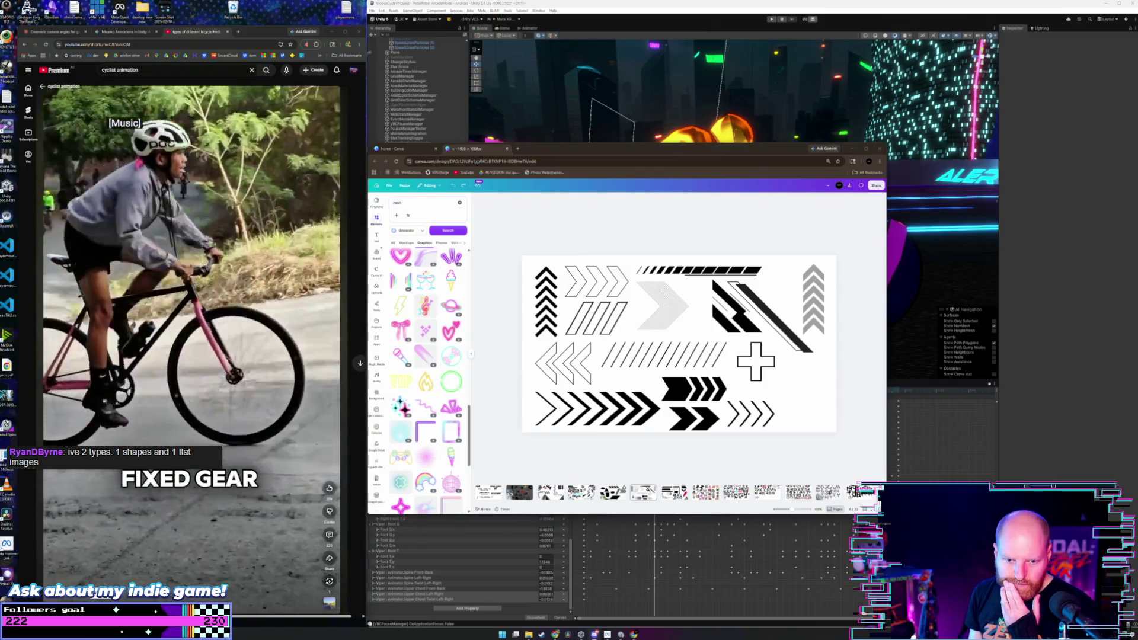
pyautogui.scroll(2, 411, 429)
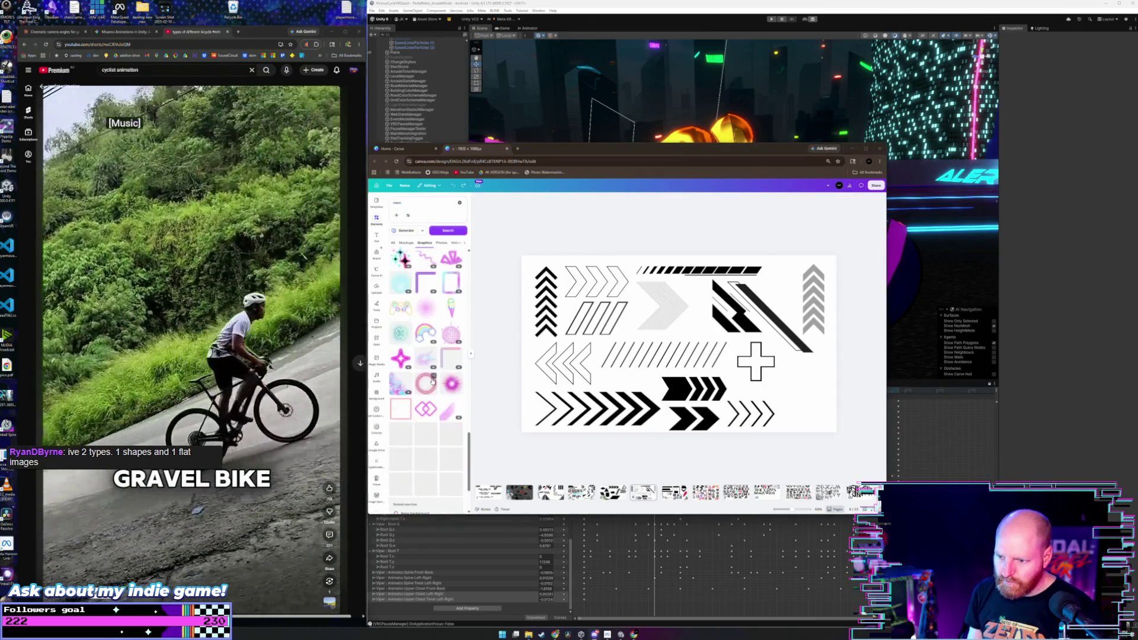
# - Narrow the search to the 'neon text' suggestion
pyautogui.click(406, 203)
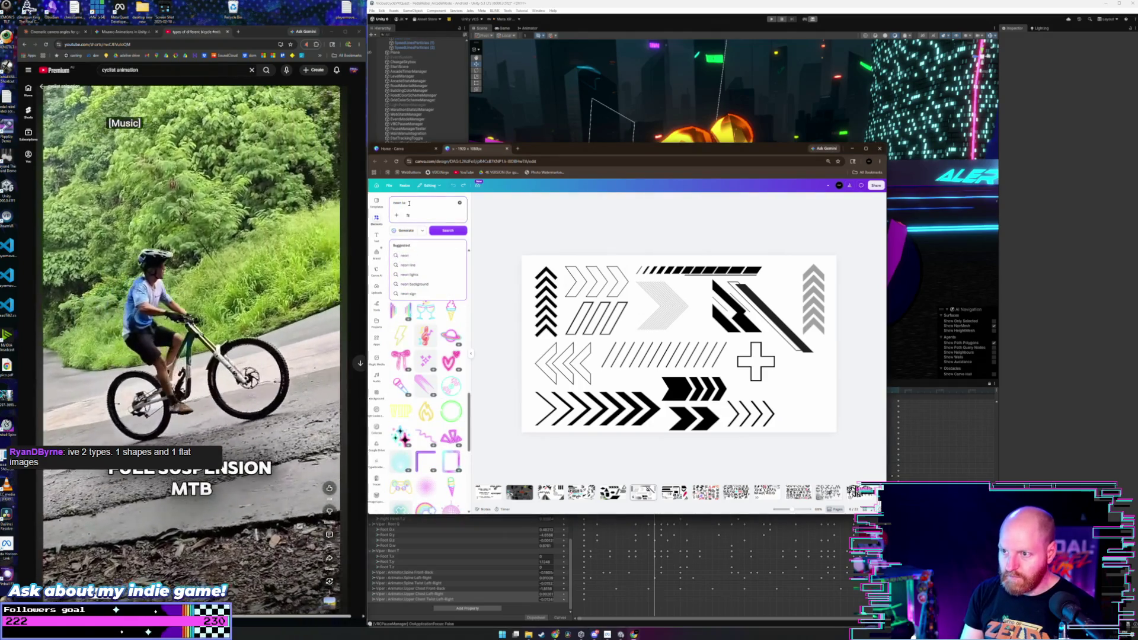
pyautogui.click(437, 264)
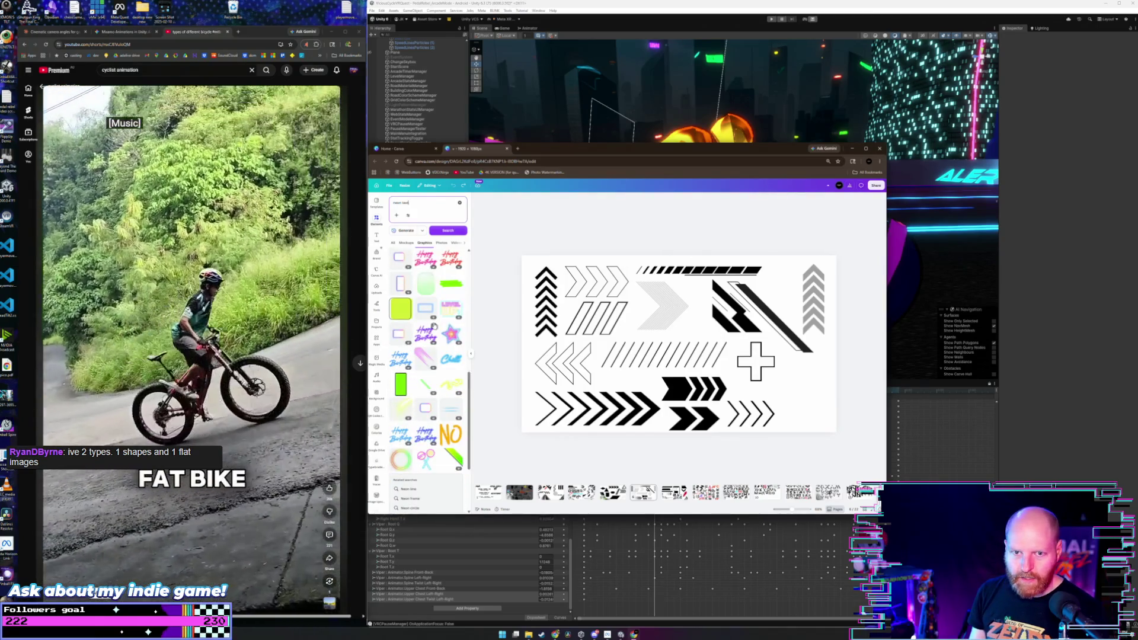
pyautogui.moveTo(411, 202); pyautogui.dragTo(383, 204)
# - Replace the neon text search with 'logo' and scroll through the Graphics results
pyautogui.press('BackSpace')
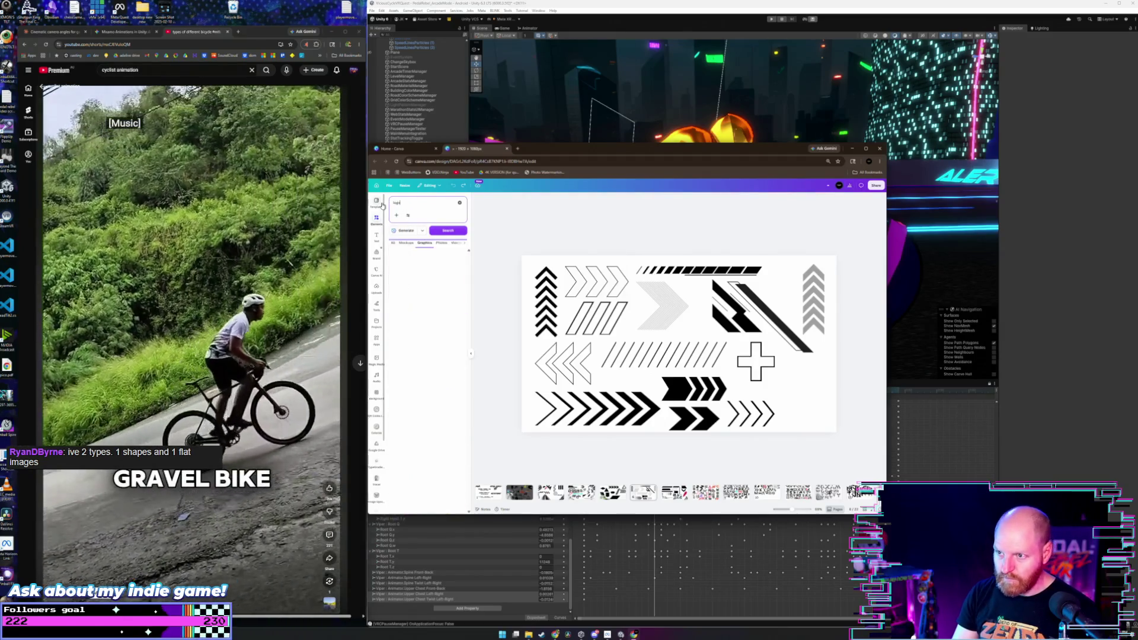
pyautogui.scroll(-4, 451, 503)
pyautogui.scroll(-5, 430, 268)
pyautogui.scroll(-6, 428, 280)
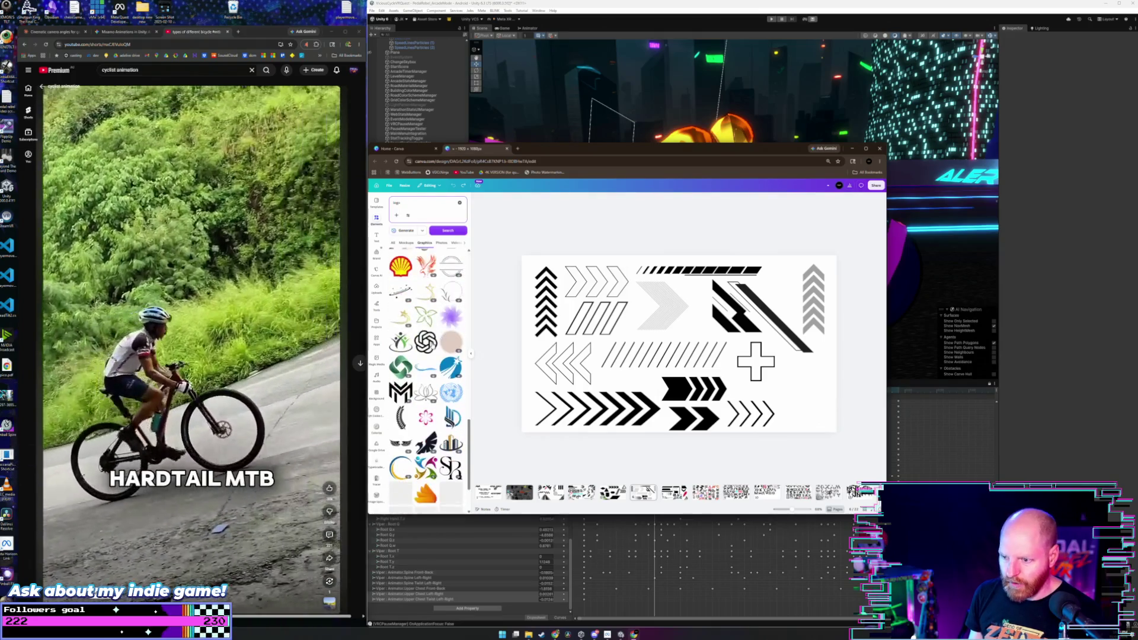
pyautogui.scroll(-2, 426, 359)
pyautogui.scroll(-5, 425, 362)
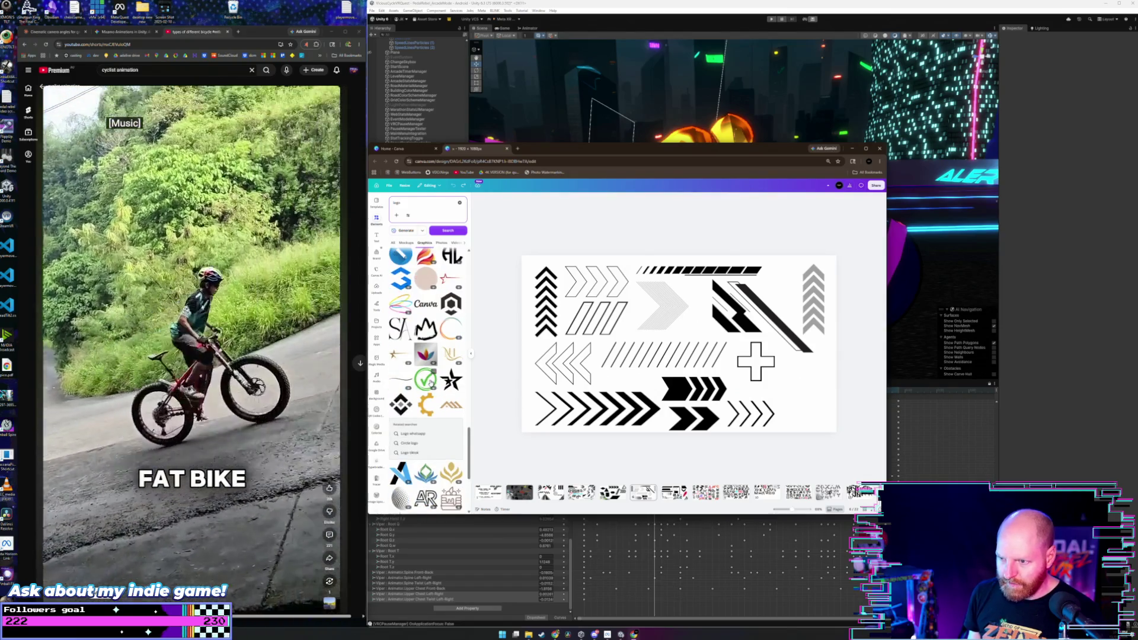
pyautogui.scroll(-9, 429, 382)
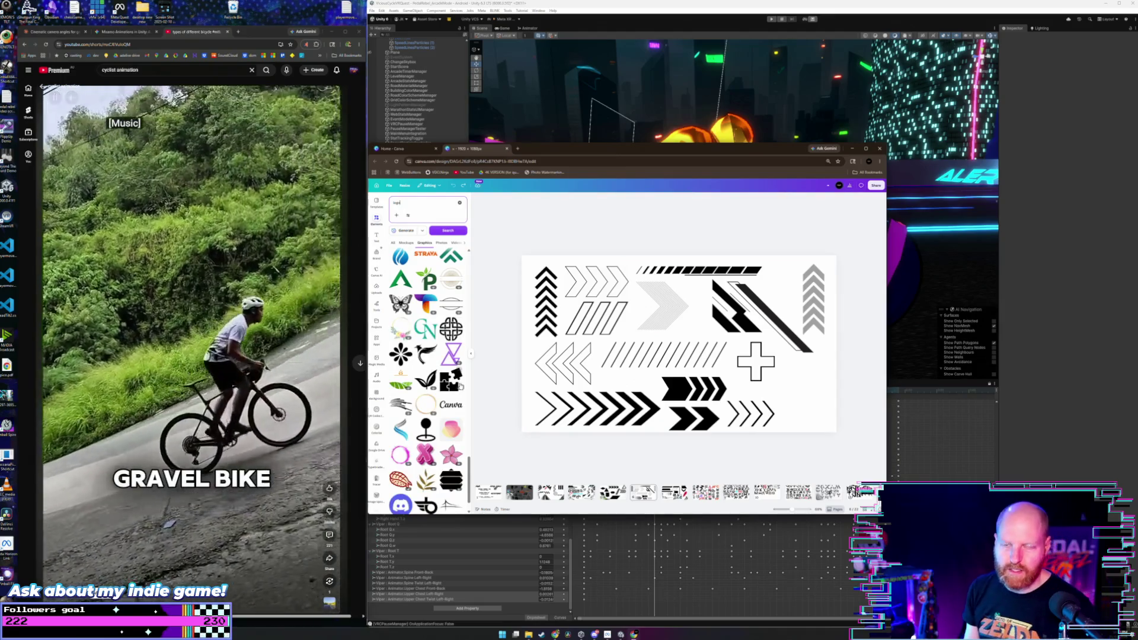
pyautogui.scroll(-1, 418, 346)
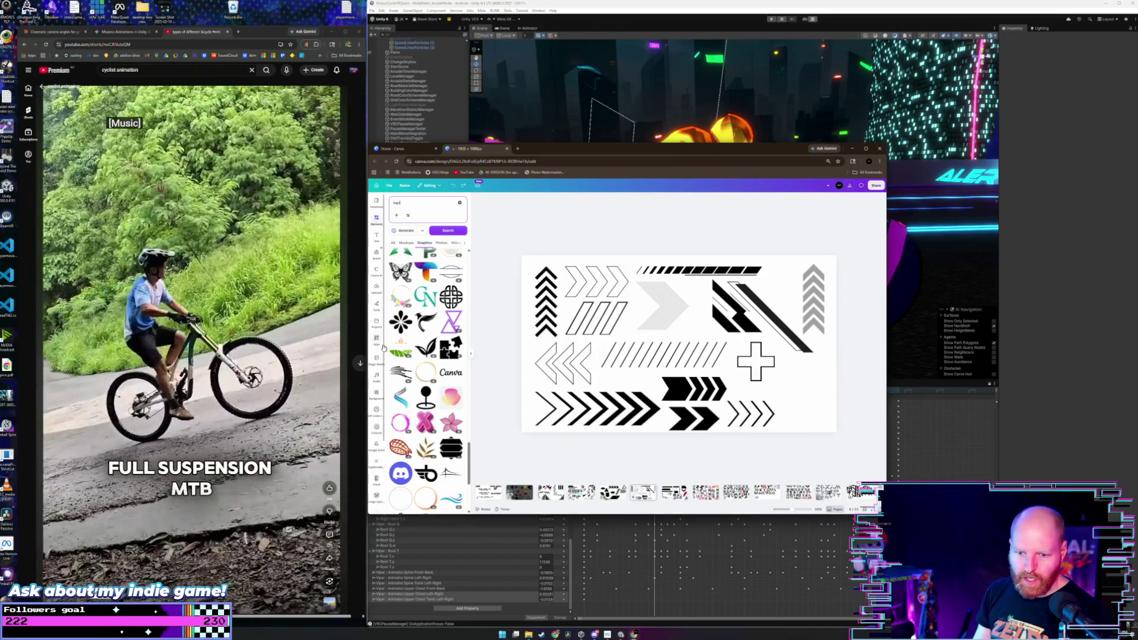
# - Keep browsing the logo badges, wreaths and monograms, then return to the top of the results
pyautogui.scroll(-2, 424, 384)
pyautogui.scroll(-2, 425, 384)
pyautogui.scroll(-4, 425, 384)
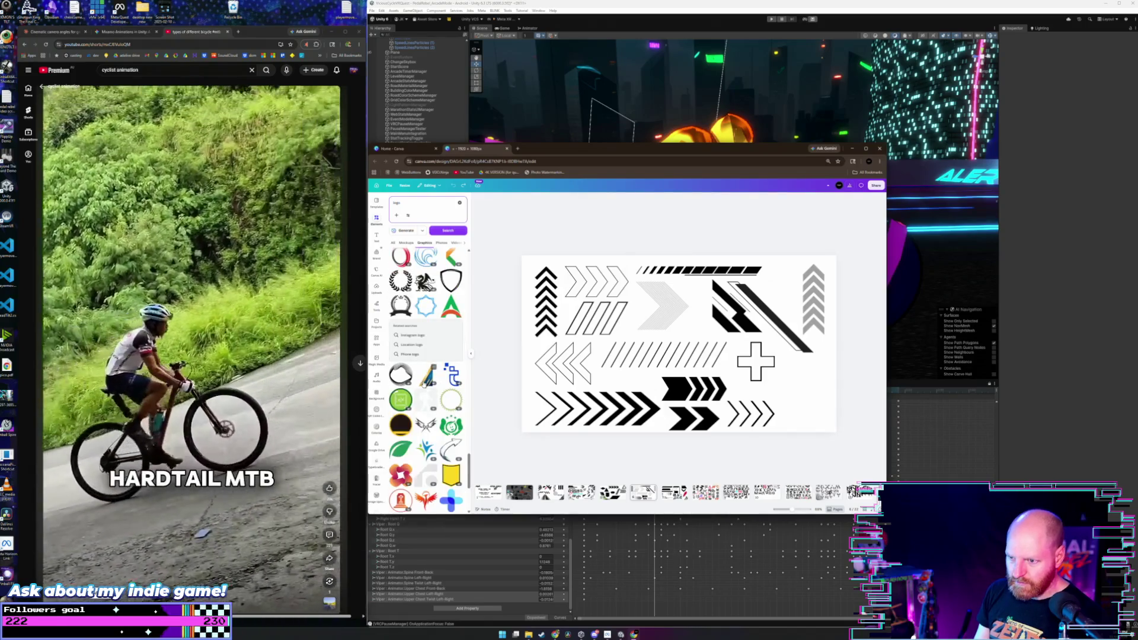
pyautogui.scroll(-3, 424, 383)
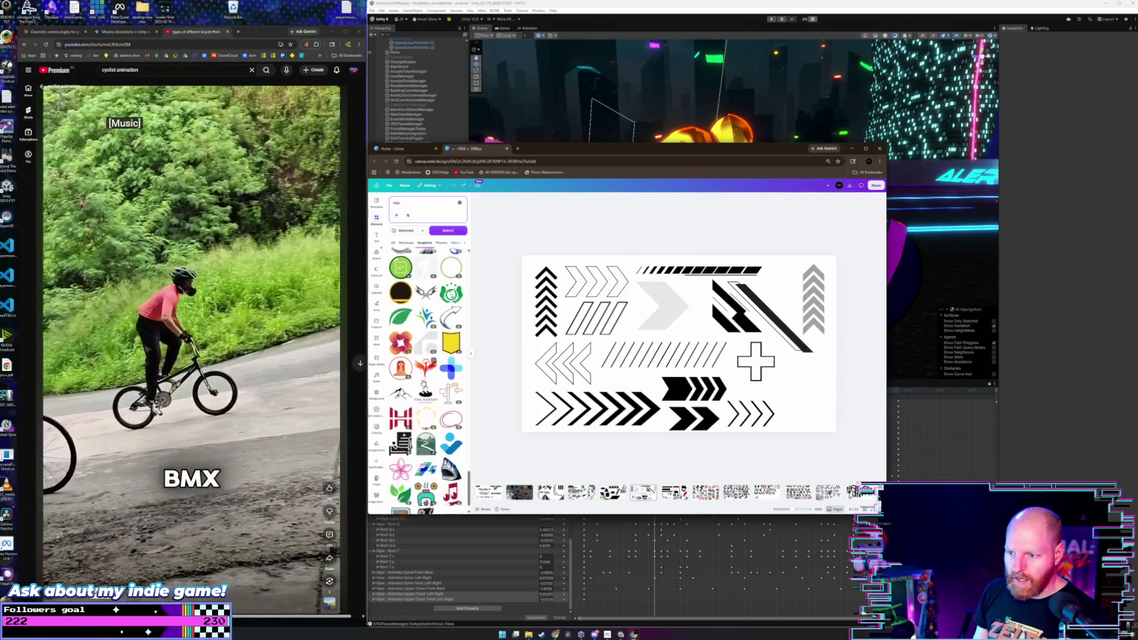
pyautogui.scroll(-3, 423, 382)
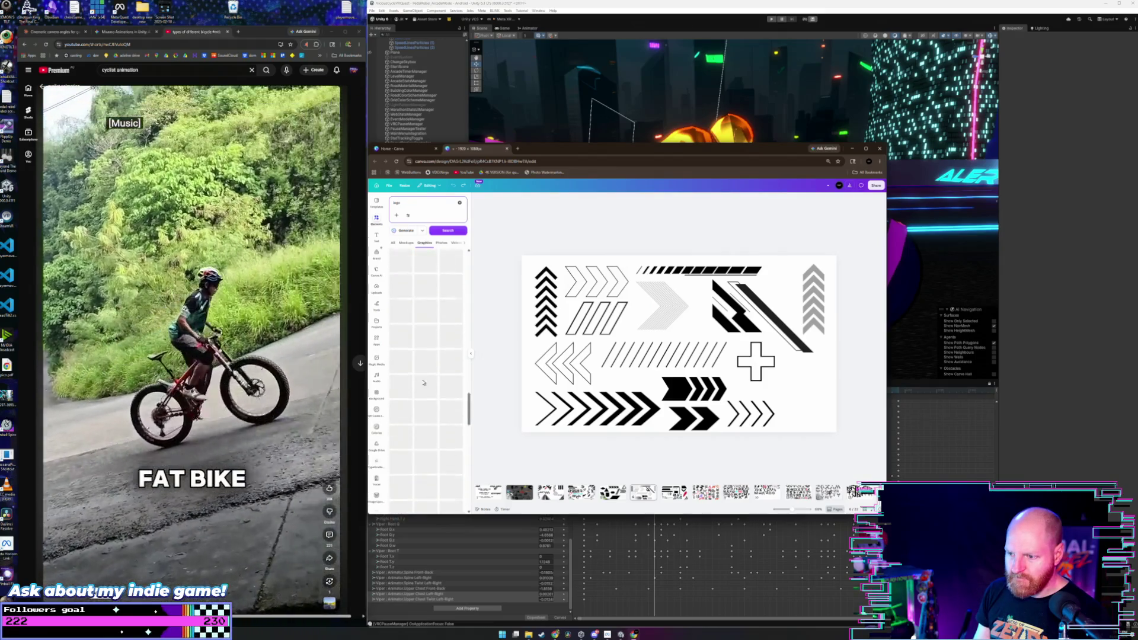
pyautogui.scroll(10, 424, 383)
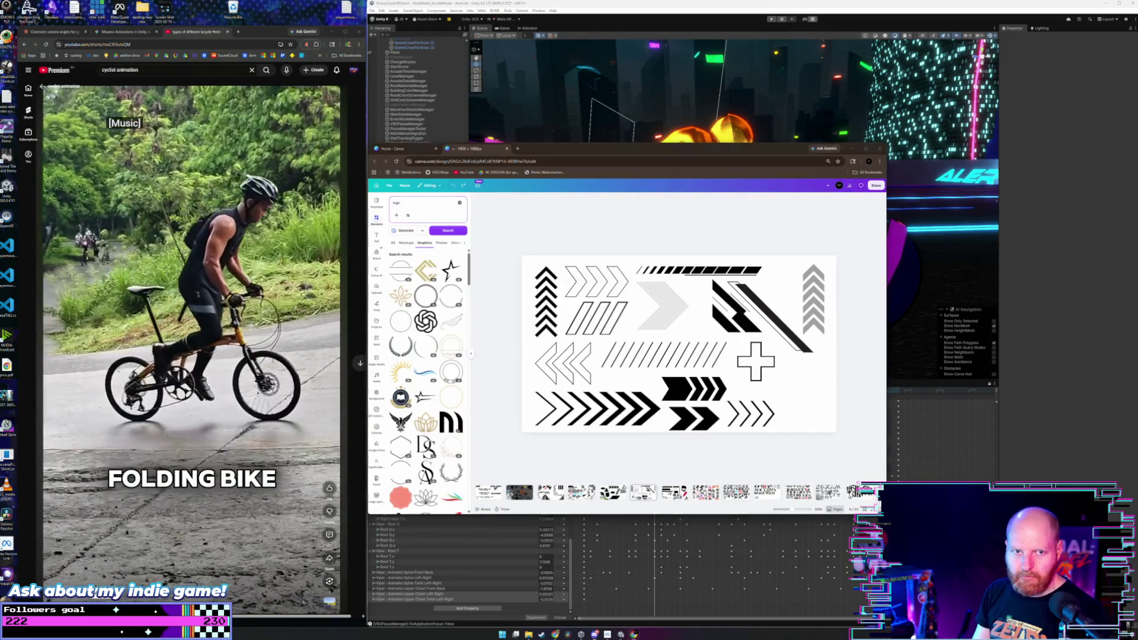
pyautogui.click(415, 203)
pyautogui.click(507, 325)
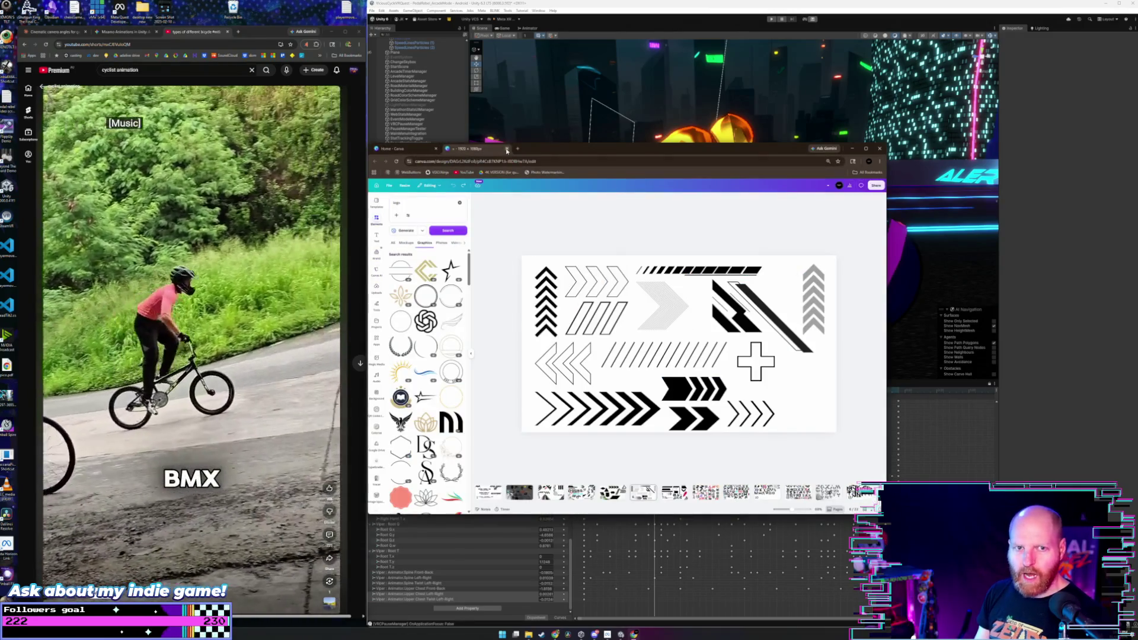
# - Close the 1920×1080 design tab and start a new browser tab beside Canva Home
pyautogui.click(507, 151)
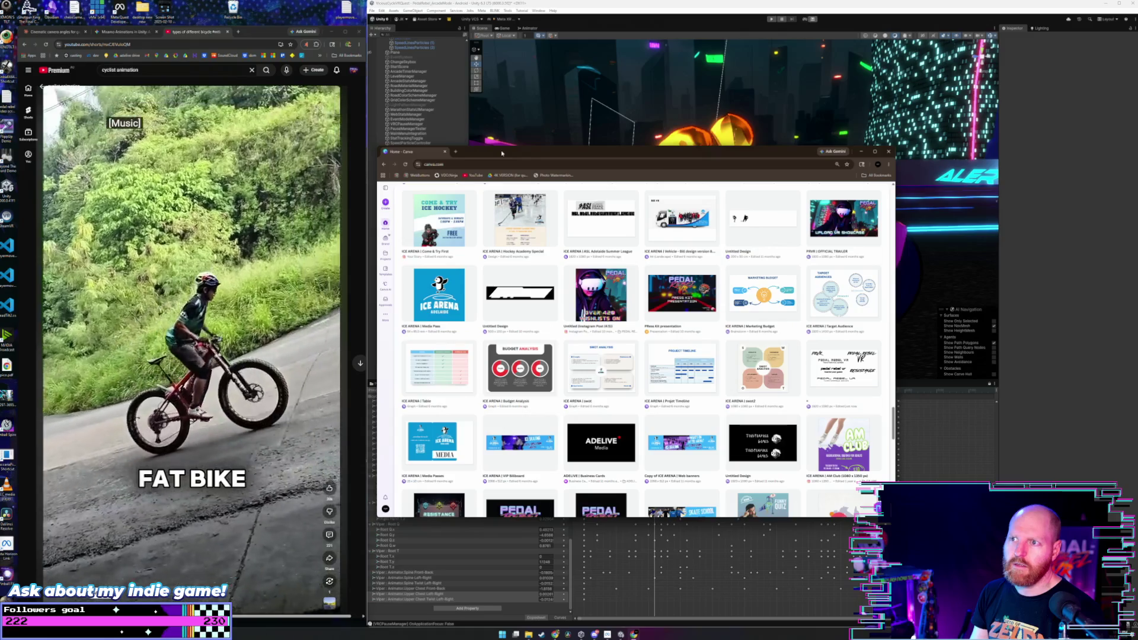
pyautogui.click(456, 153)
# - Search Google for 'svg finder' and browse the SVG Repo site
pyautogui.write('svg finder')
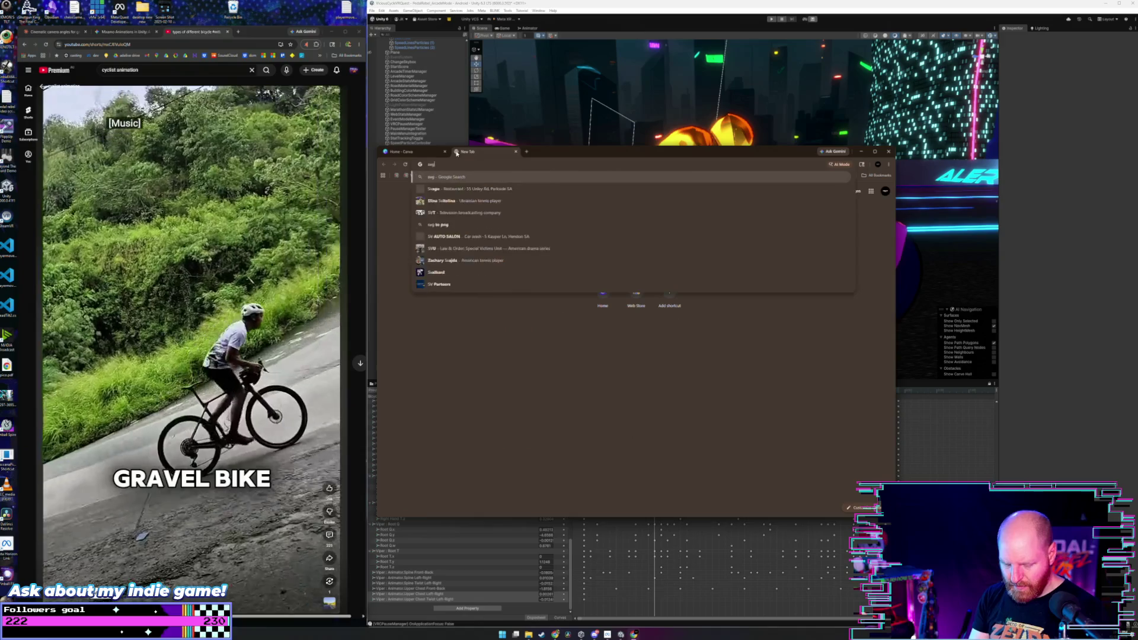
pyautogui.press('Return')
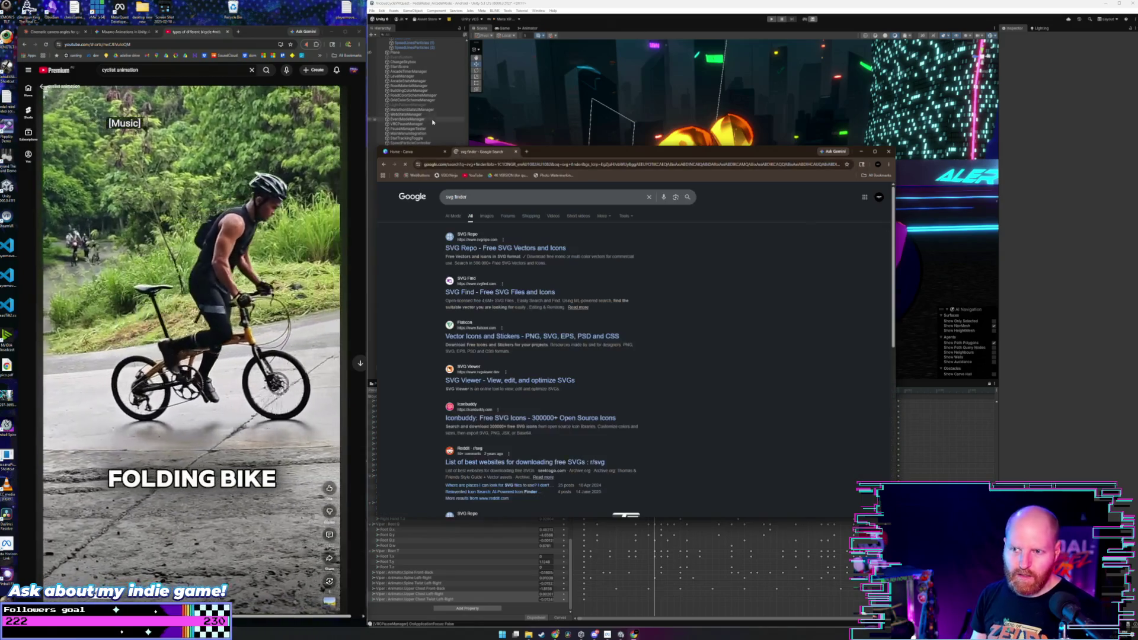
pyautogui.click(490, 250)
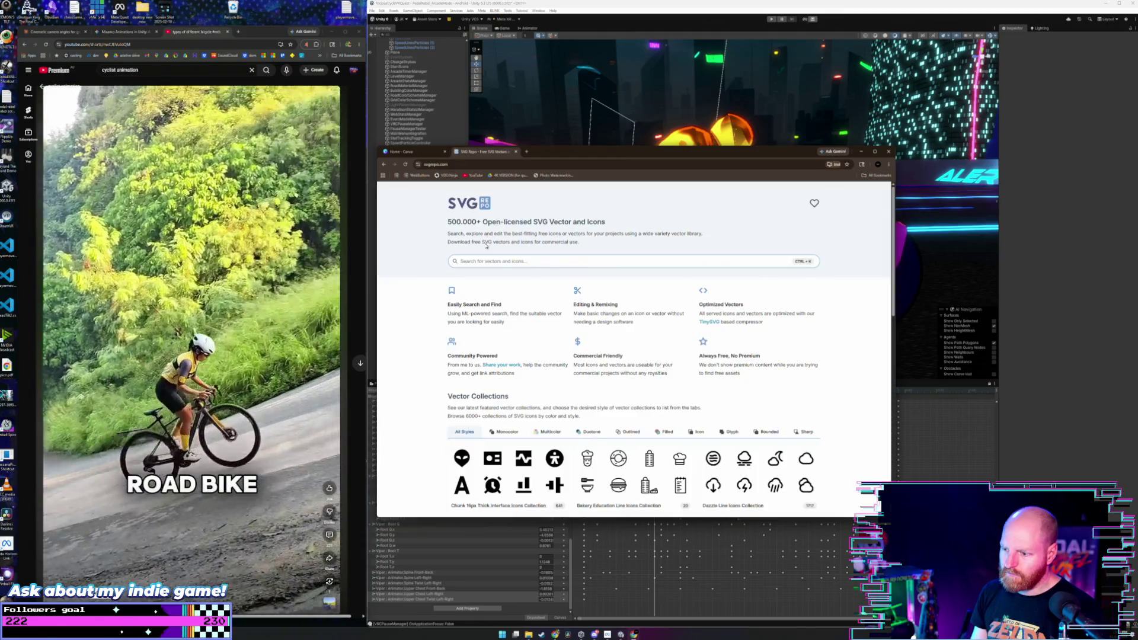
pyautogui.scroll(-3, 628, 350)
pyautogui.scroll(-2, 628, 350)
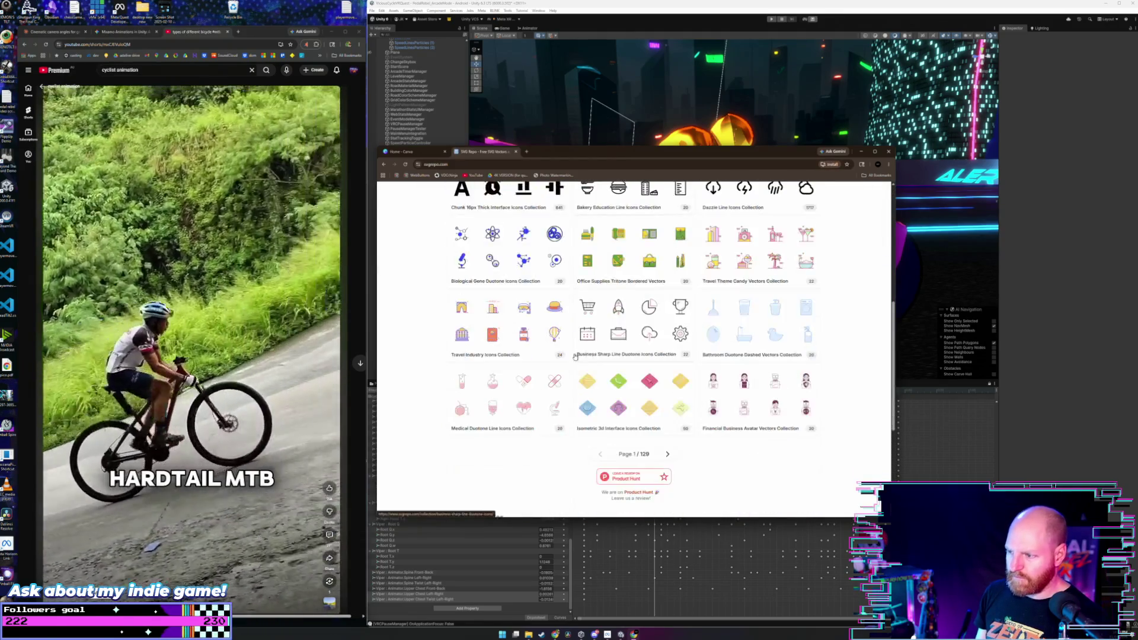
pyautogui.scroll(-1, 658, 299)
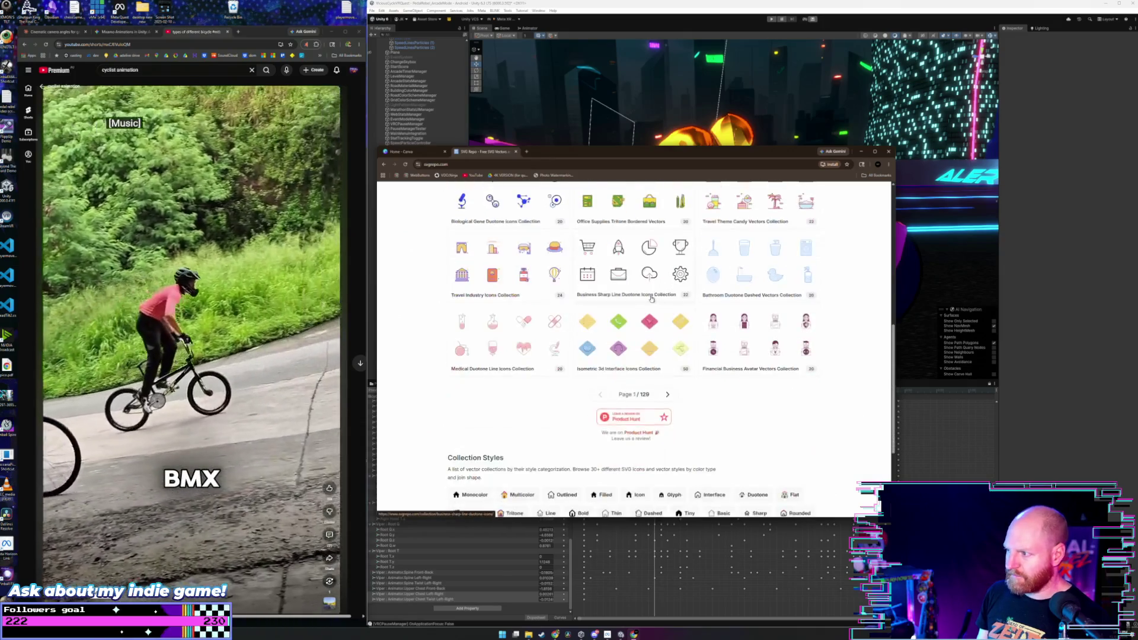
pyautogui.scroll(-2, 649, 299)
pyautogui.scroll(10, 649, 299)
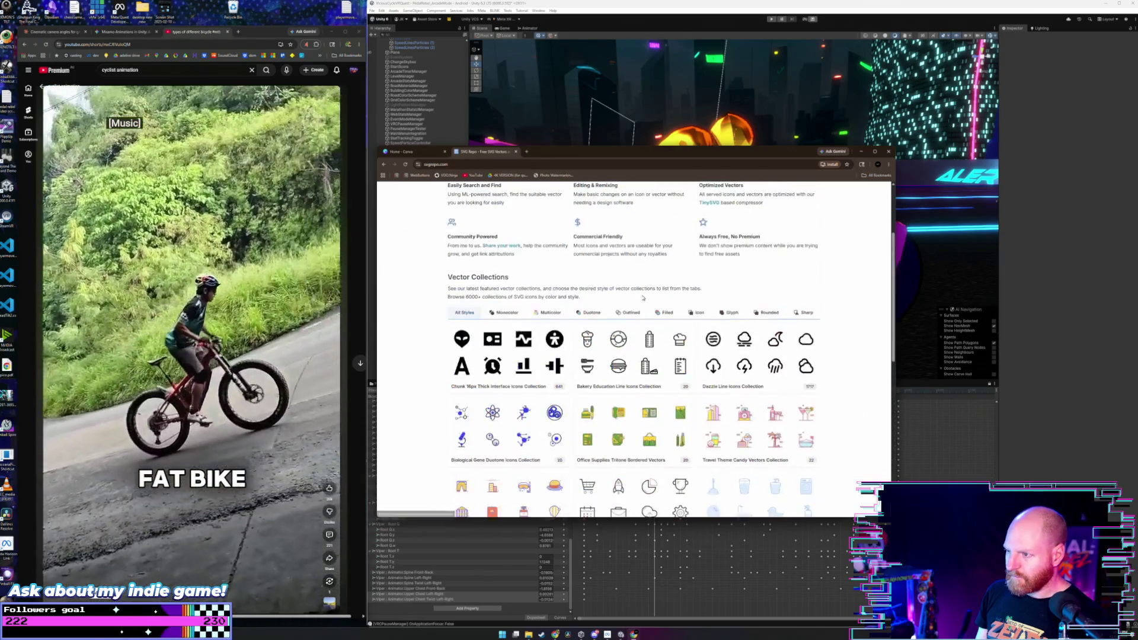
pyautogui.scroll(-9, 642, 298)
pyautogui.scroll(-2, 641, 298)
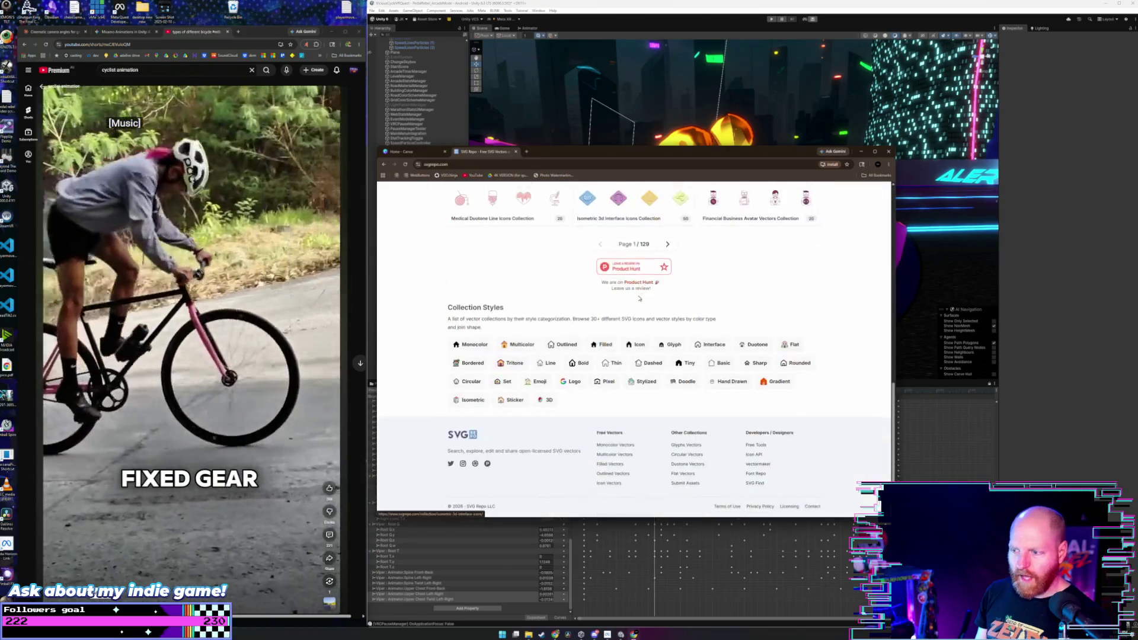
pyautogui.scroll(2, 611, 296)
pyautogui.scroll(-2, 581, 296)
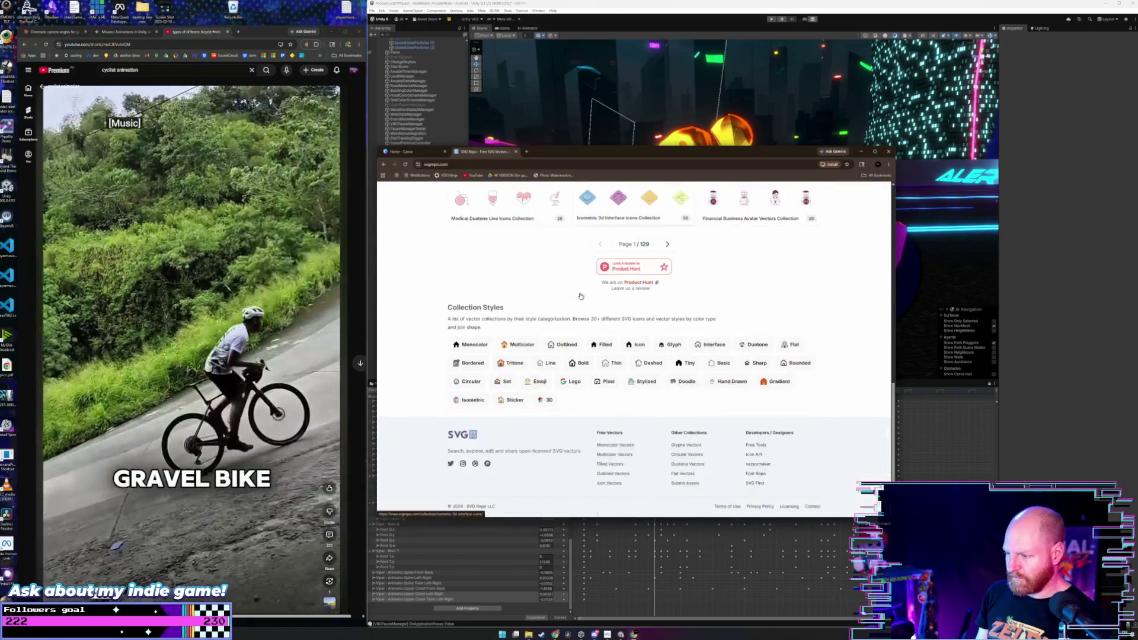
# - Look through SVG Repo's Stylized vector collections, then go back to its home page
pyautogui.click(645, 382)
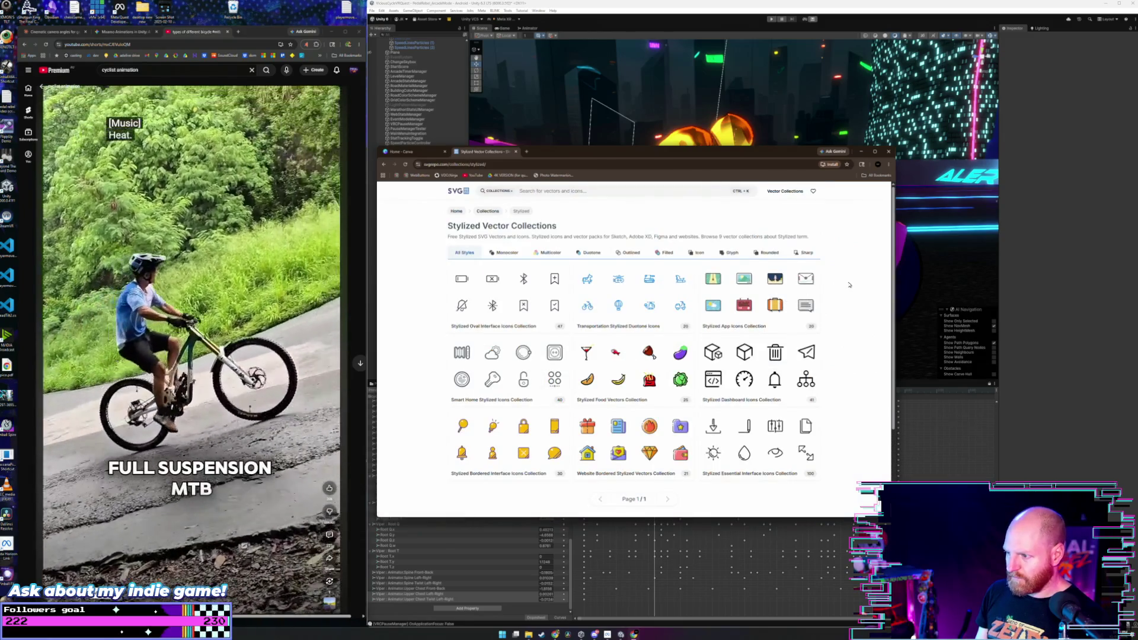
pyautogui.scroll(-2, 848, 285)
pyautogui.scroll(2, 849, 285)
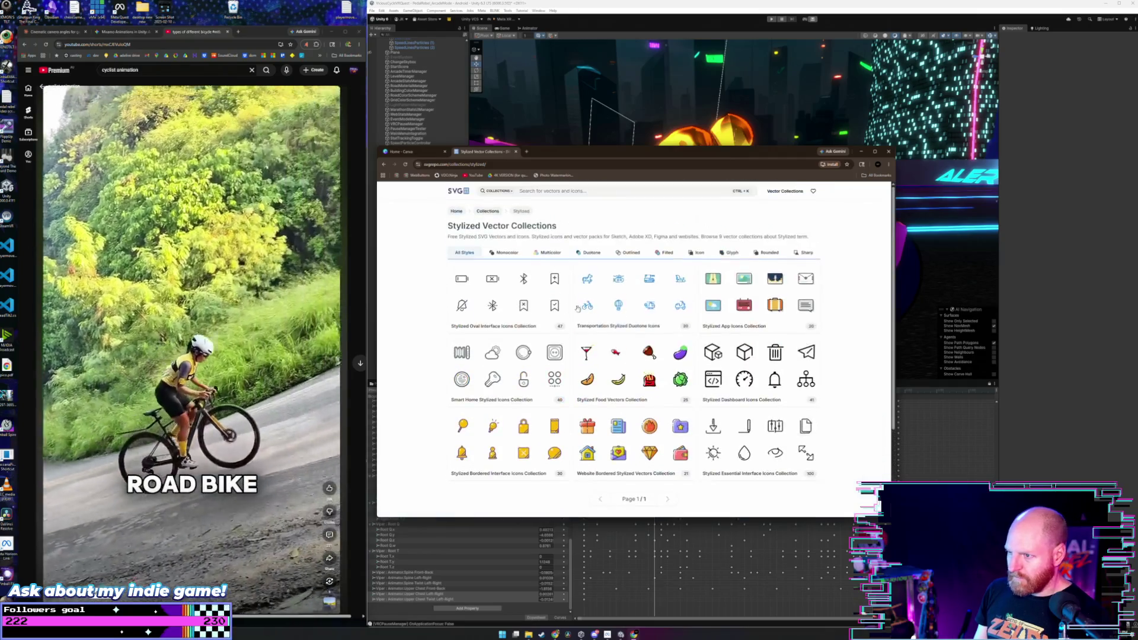
pyautogui.scroll(-2, 556, 256)
pyautogui.scroll(2, 556, 256)
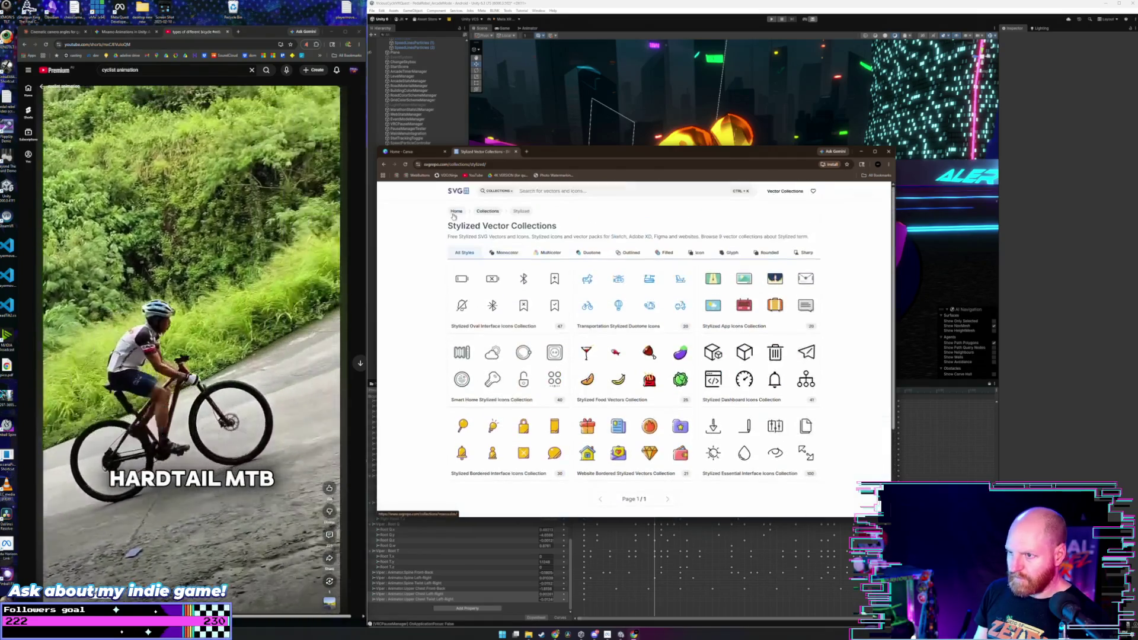
pyautogui.click(384, 164)
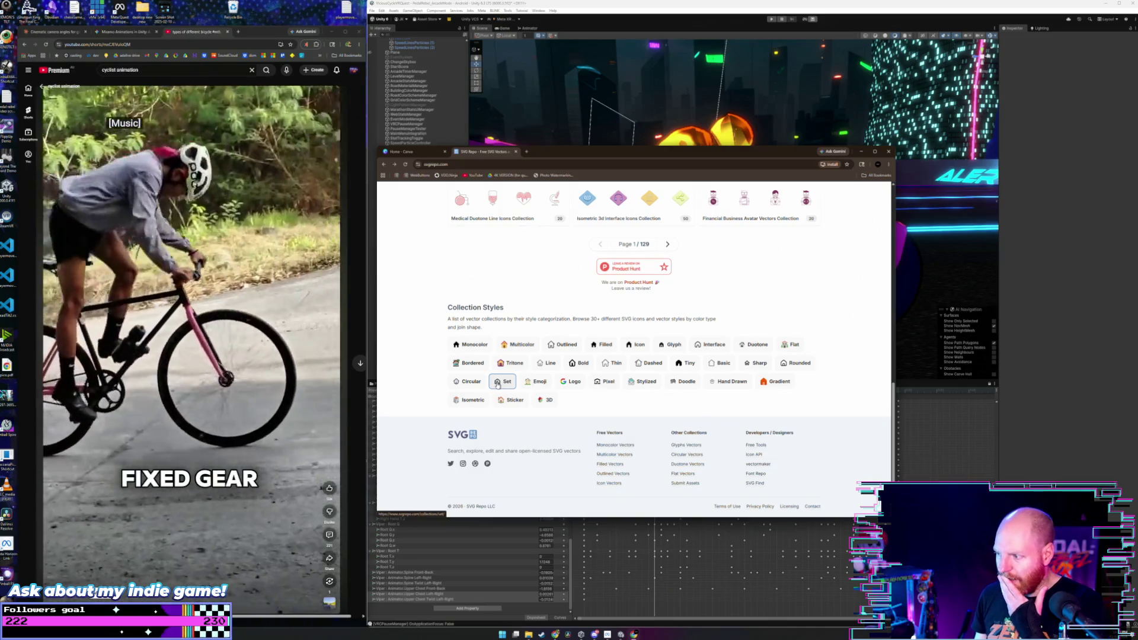
pyautogui.scroll(4, 497, 385)
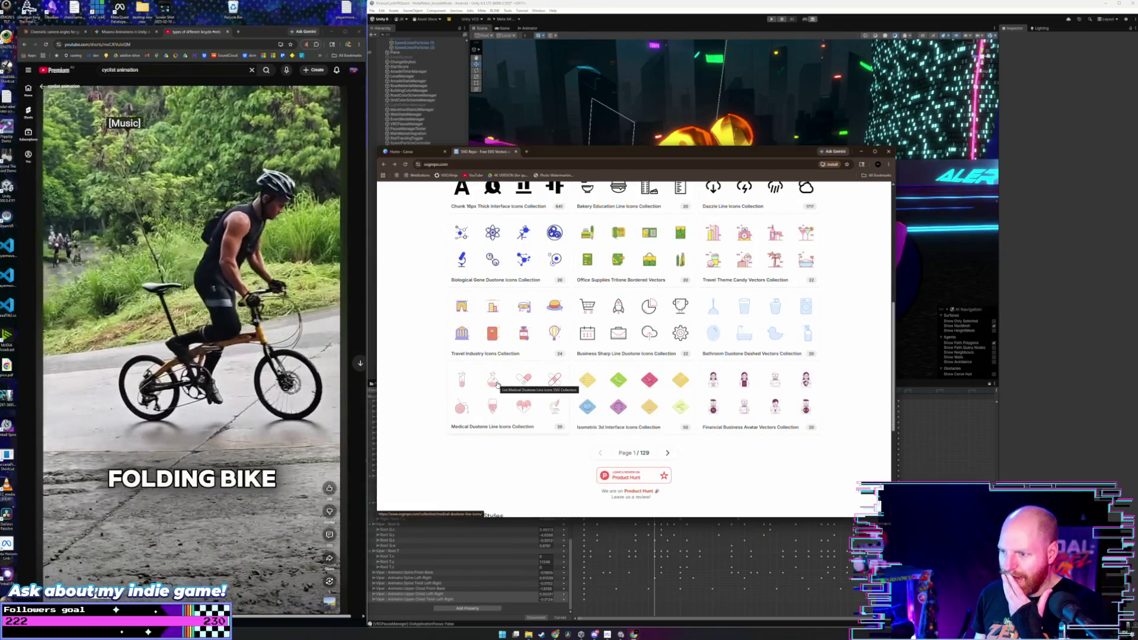
pyautogui.scroll(5, 497, 384)
# - Close the SVG Repo tab, keeping Canva Home, and bring Unity to the front
pyautogui.hotkey('ctrl', 'Tab')
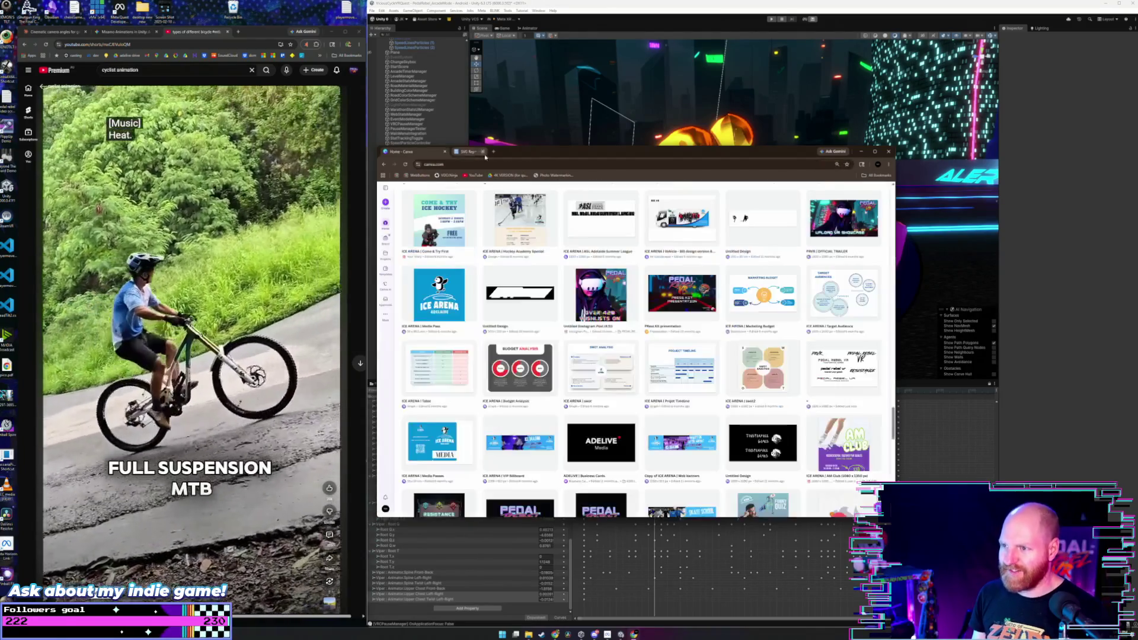
pyautogui.middleClick(495, 156)
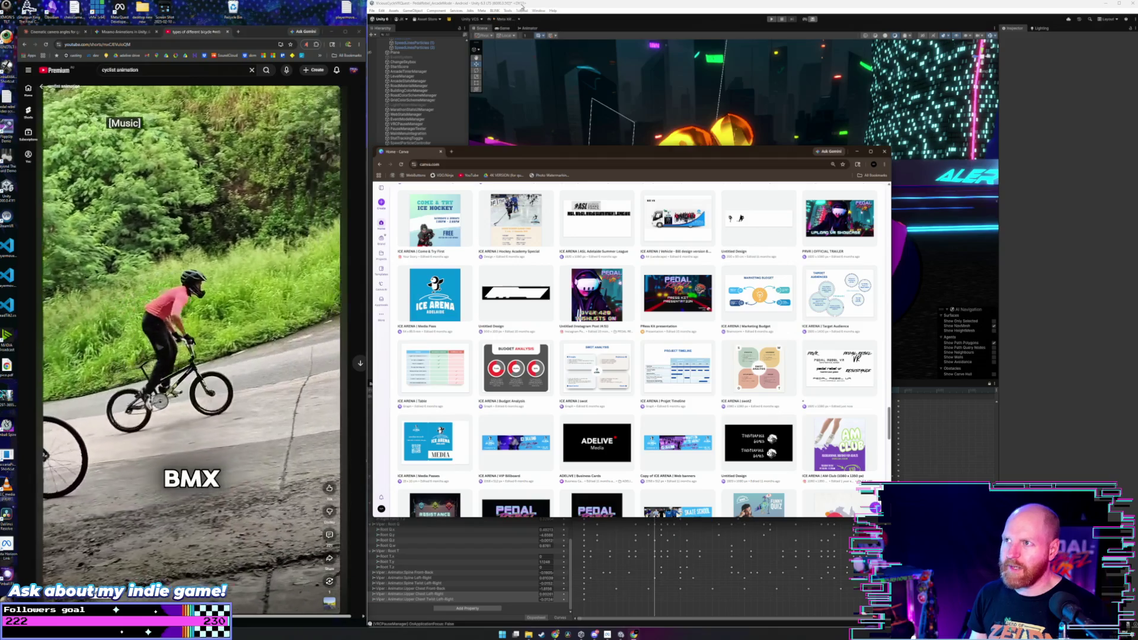
pyautogui.click(431, 18)
pyautogui.click(375, 10)
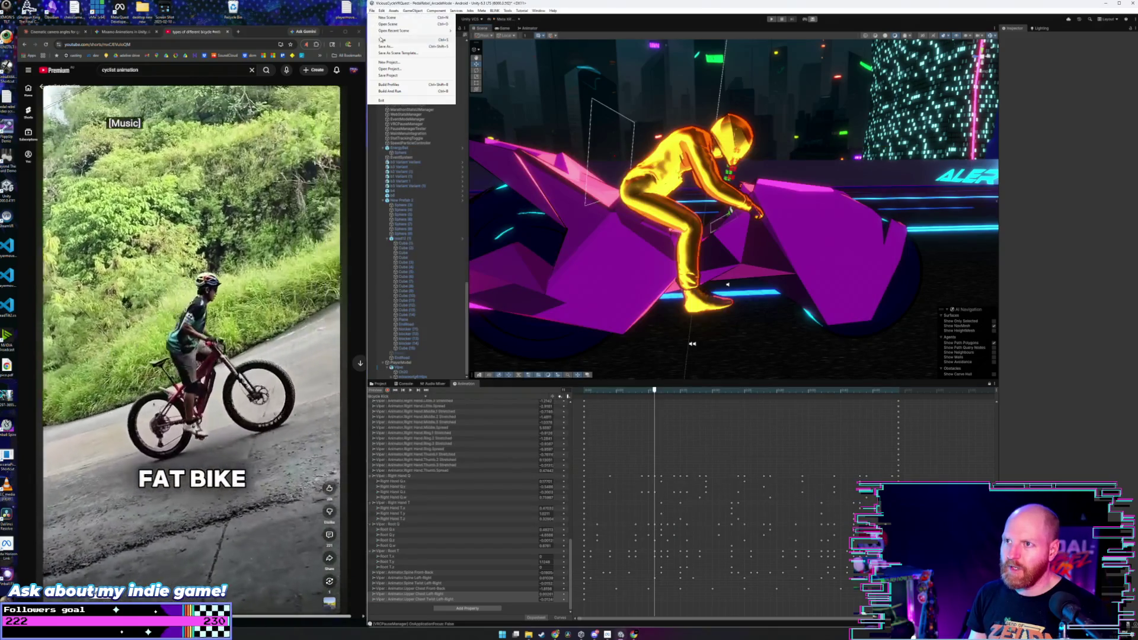
# - Save the Unity project from the File menu
pyautogui.click(374, 10)
pyautogui.click(374, 10)
pyautogui.click(388, 76)
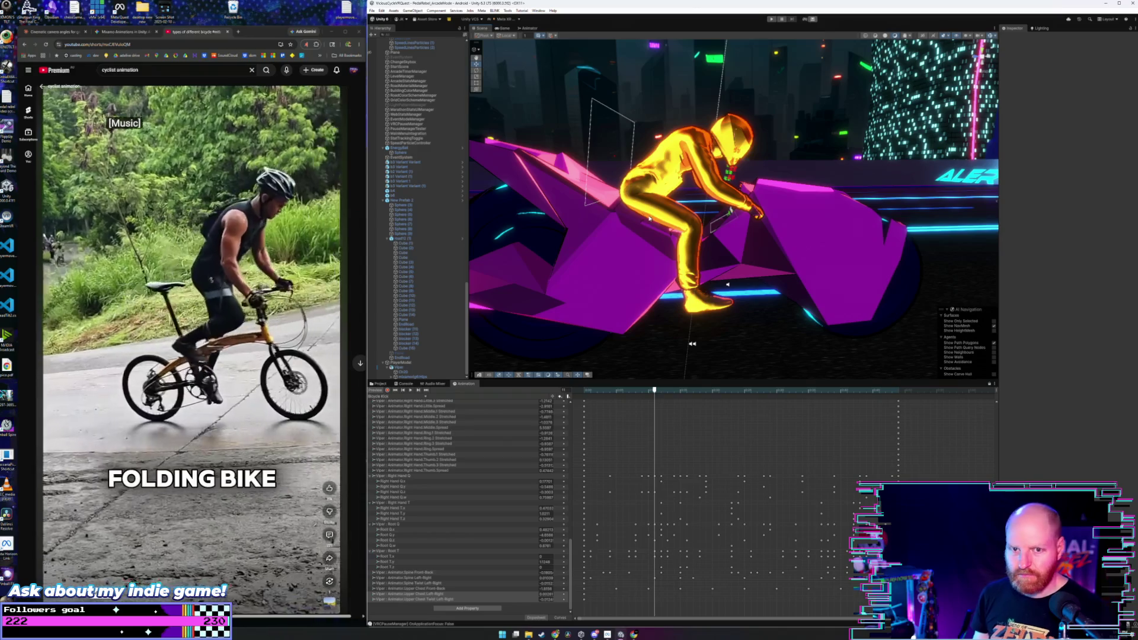
# - Orbit around the rider while playing and scrubbing the looping bike animation
pyautogui.moveTo(650, 218)
pyautogui.mouseDown()
pyautogui.moveTo(668, 222)
pyautogui.moveTo(490, 227)
pyautogui.mouseUp()
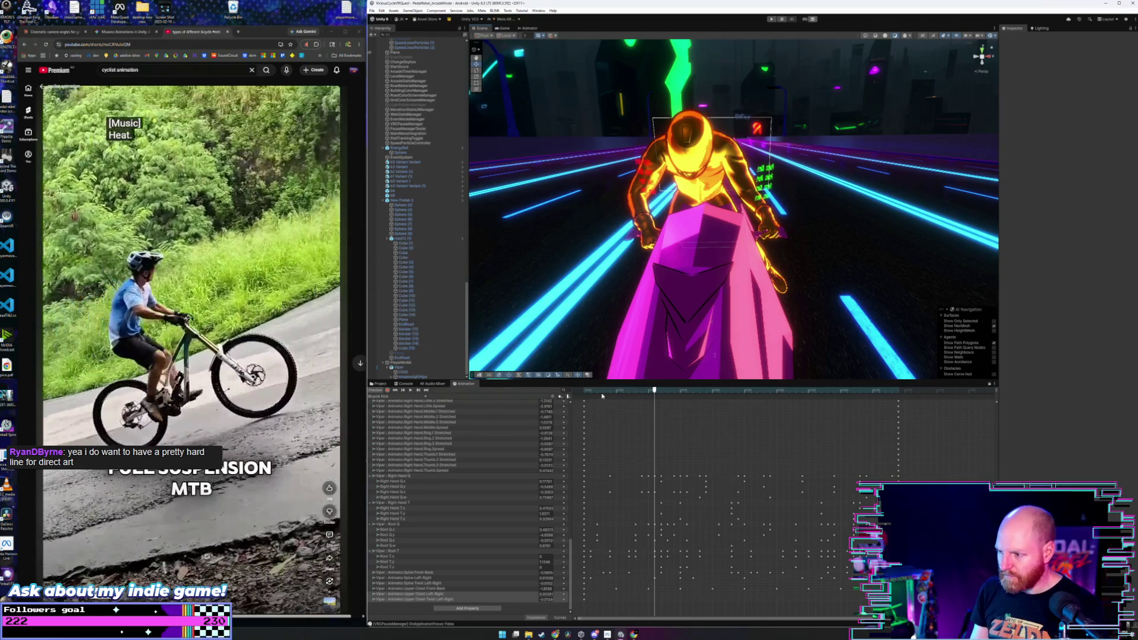
pyautogui.moveTo(603, 394); pyautogui.dragTo(584, 394)
pyautogui.press('space')
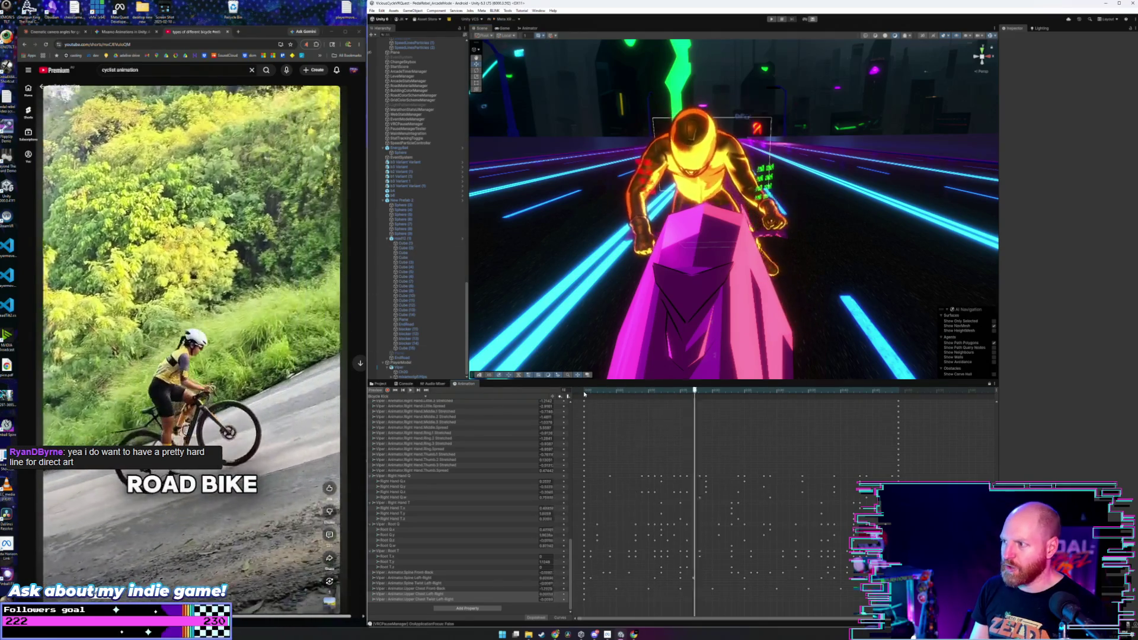
pyautogui.moveTo(673, 264); pyautogui.dragTo(831, 247)
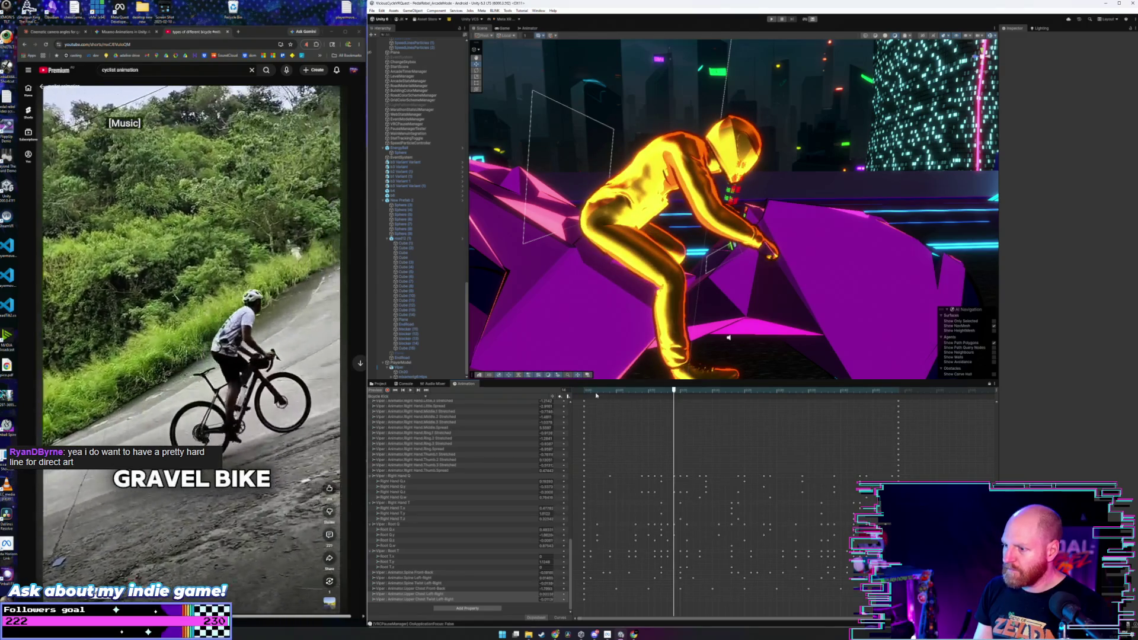
pyautogui.click(589, 396)
pyautogui.moveTo(588, 396)
pyautogui.mouseDown()
pyautogui.moveTo(918, 405)
pyautogui.moveTo(581, 409)
pyautogui.mouseUp()
pyautogui.click(419, 552)
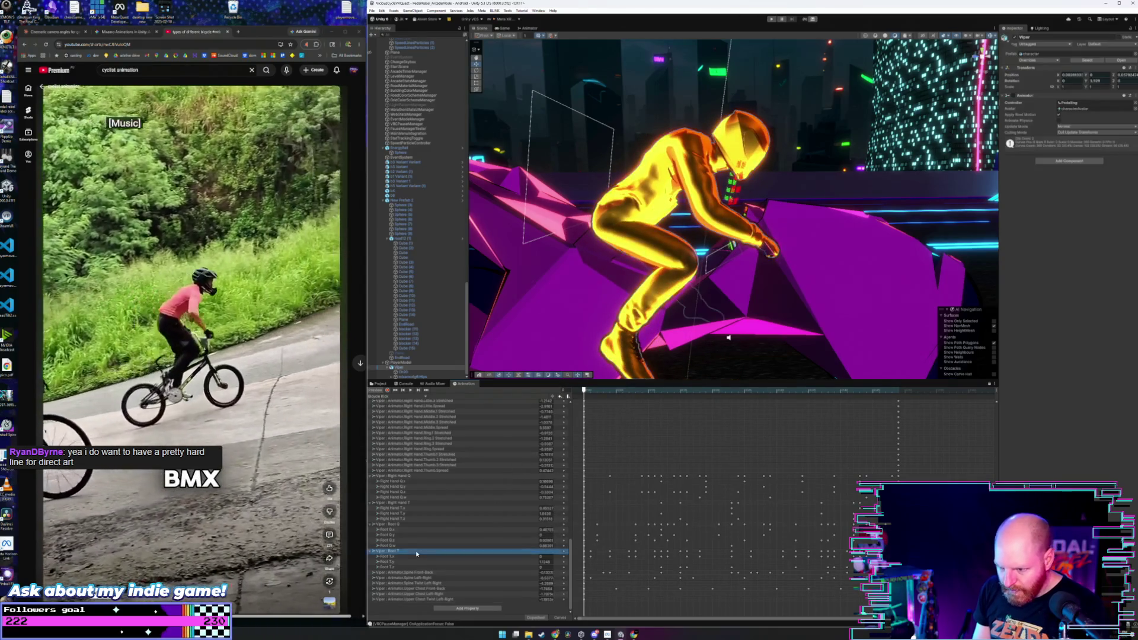
# - Select the Viper : Root Q curves and move the playhead between clip end and start
pyautogui.press('space')
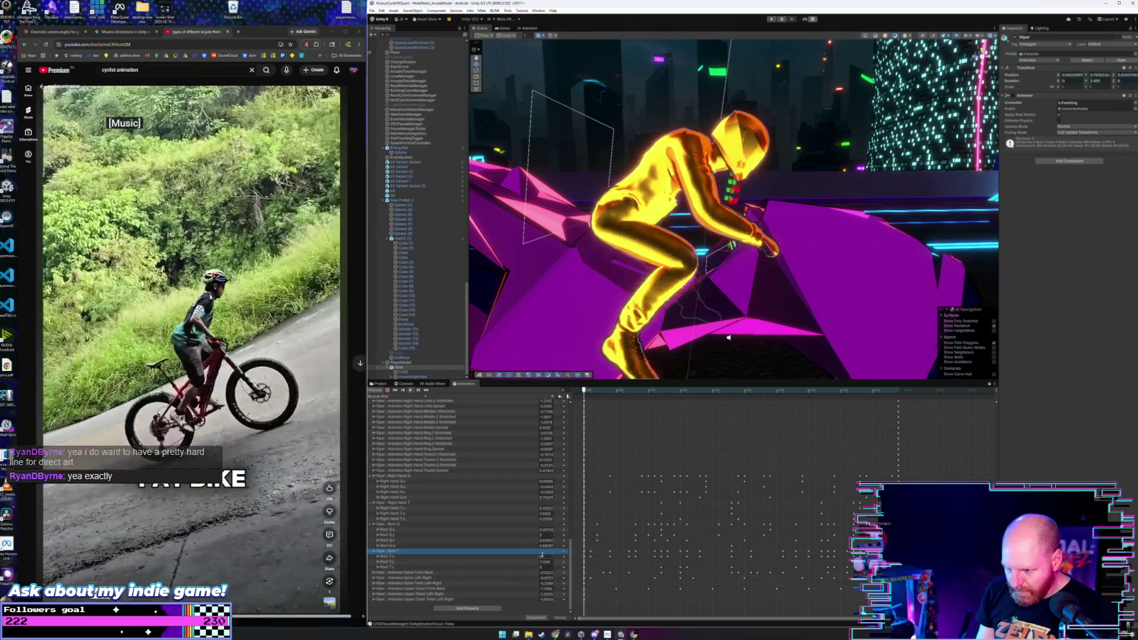
pyautogui.click(456, 526)
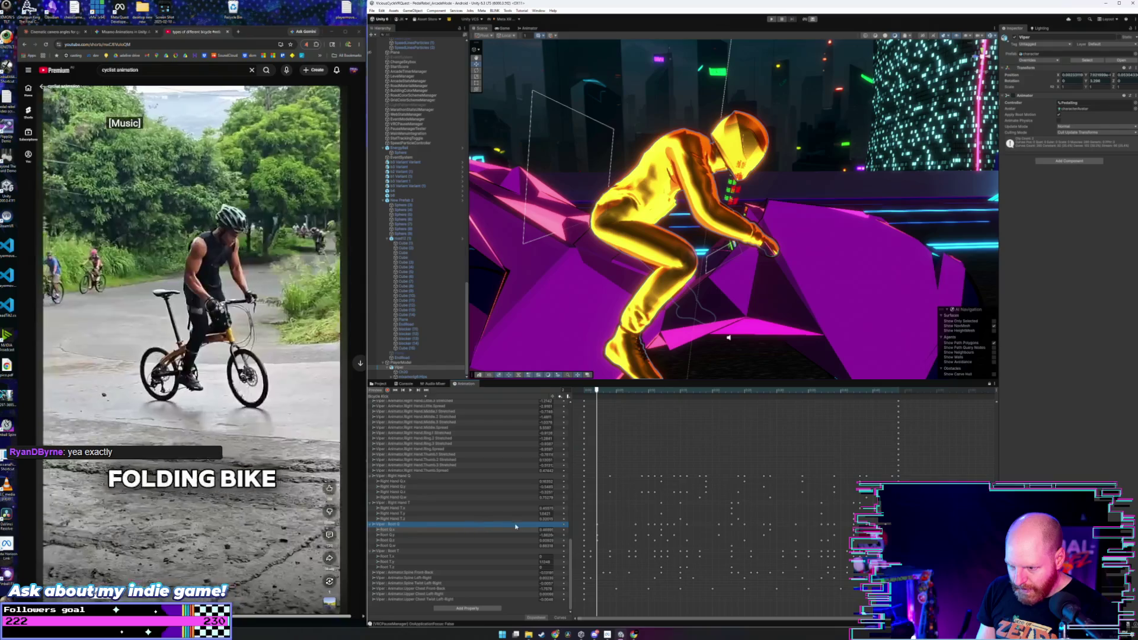
pyautogui.click(479, 530)
pyautogui.click(589, 391)
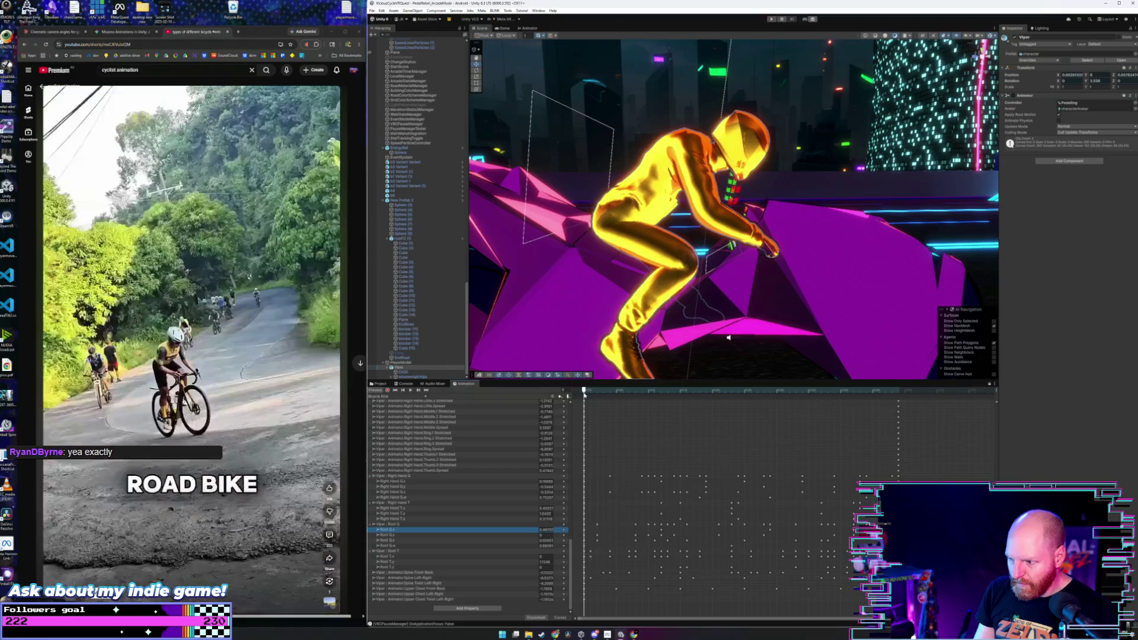
pyautogui.click(583, 532)
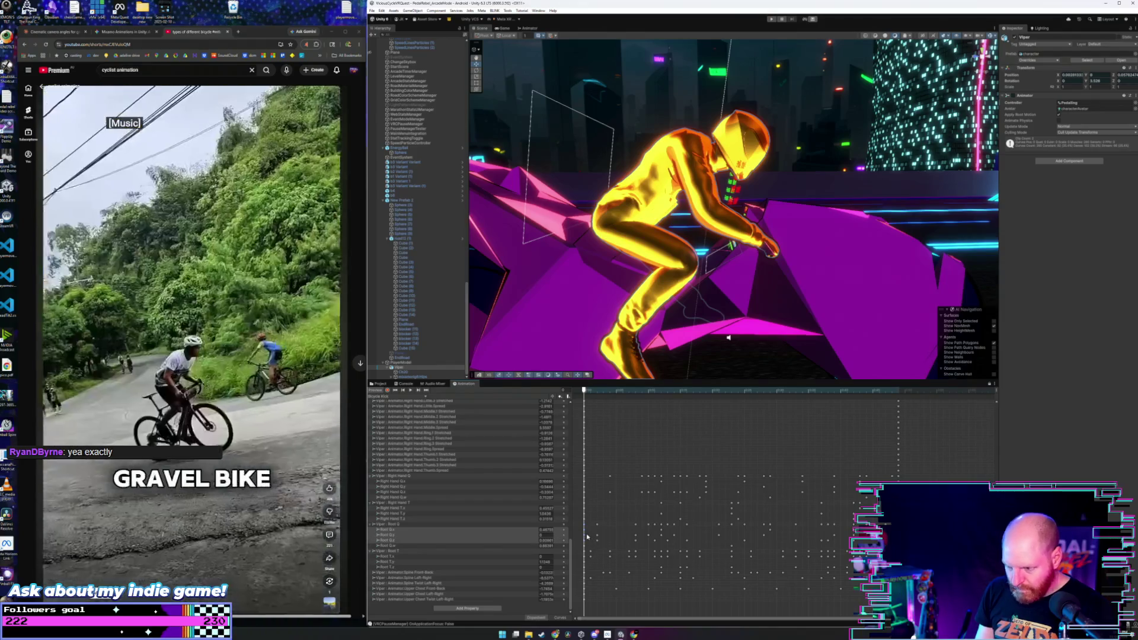
pyautogui.click(899, 392)
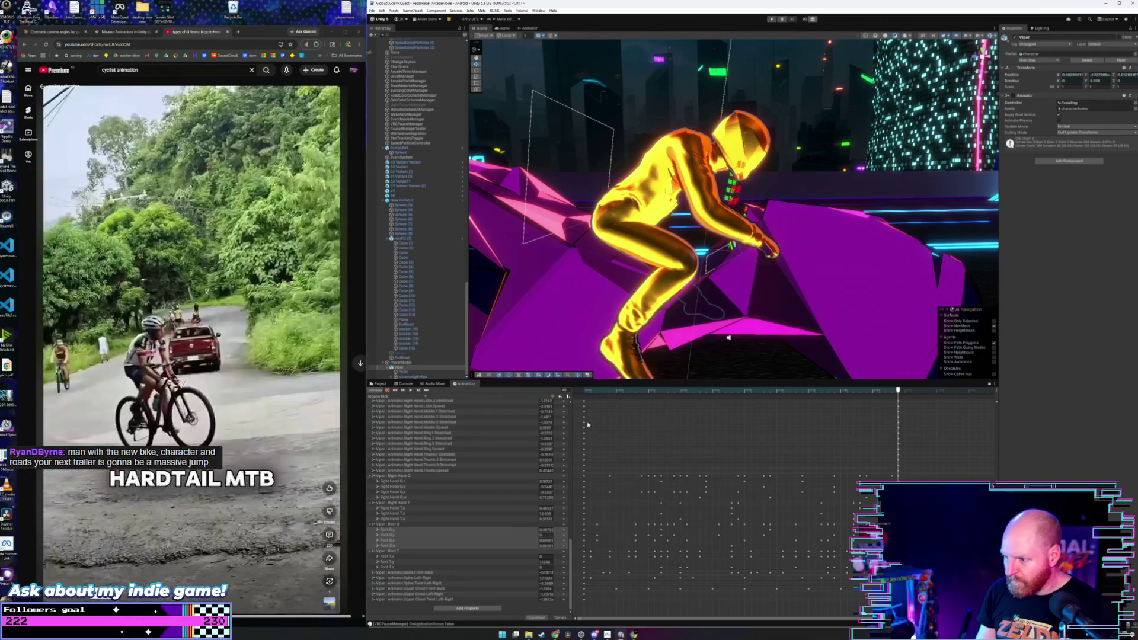
pyautogui.click(586, 392)
# - Box-select a block of early Root Q keyframes in the dopesheet
pyautogui.moveTo(591, 526)
pyautogui.mouseDown()
pyautogui.moveTo(610, 541)
pyautogui.moveTo(872, 555)
pyautogui.moveTo(871, 569)
pyautogui.mouseUp()
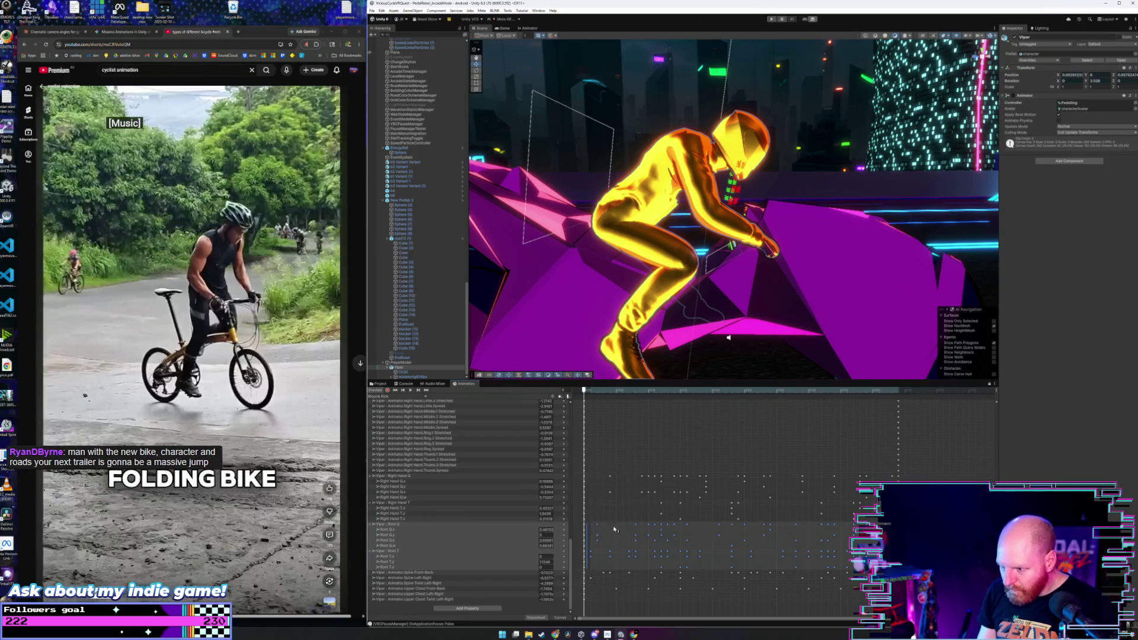
pyautogui.click(606, 432)
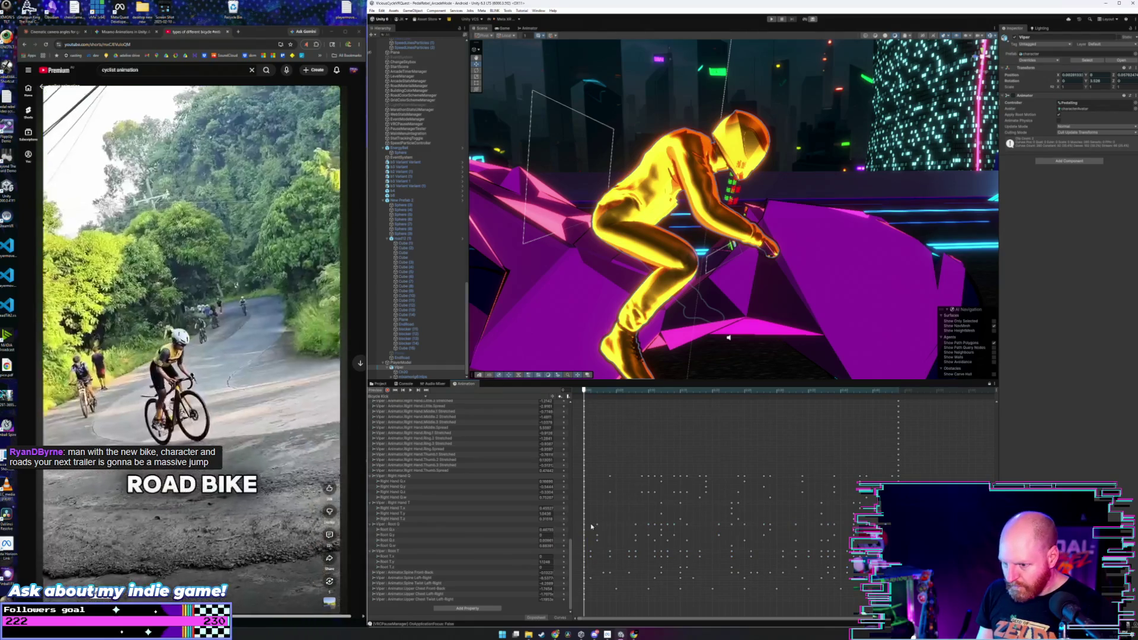
pyautogui.click(547, 526)
pyautogui.moveTo(590, 522)
pyautogui.mouseDown()
pyautogui.moveTo(672, 552)
pyautogui.moveTo(863, 550)
pyautogui.mouseUp()
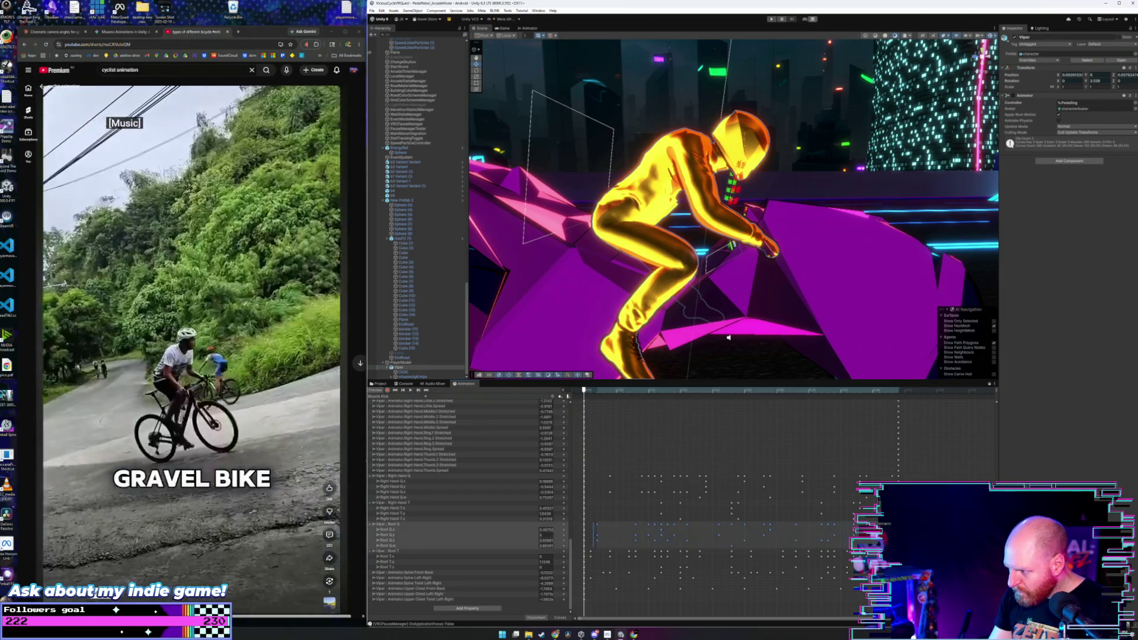